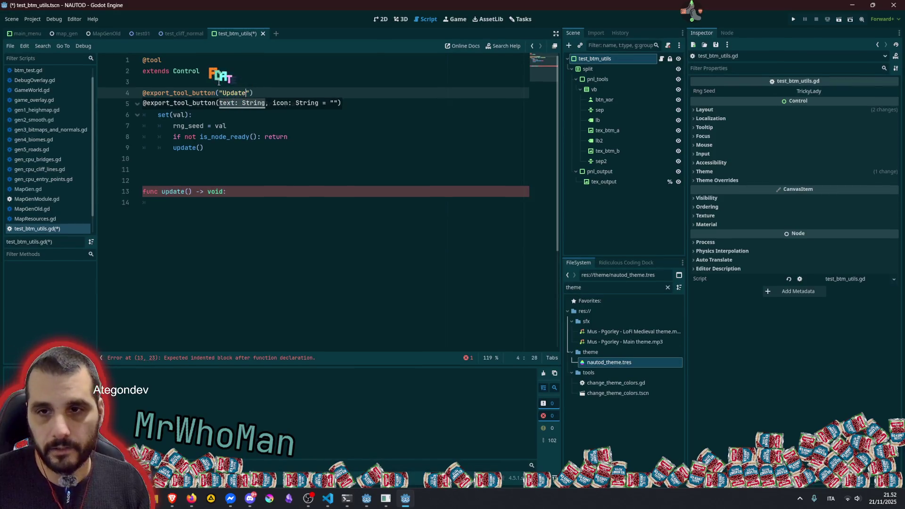
text(, ")
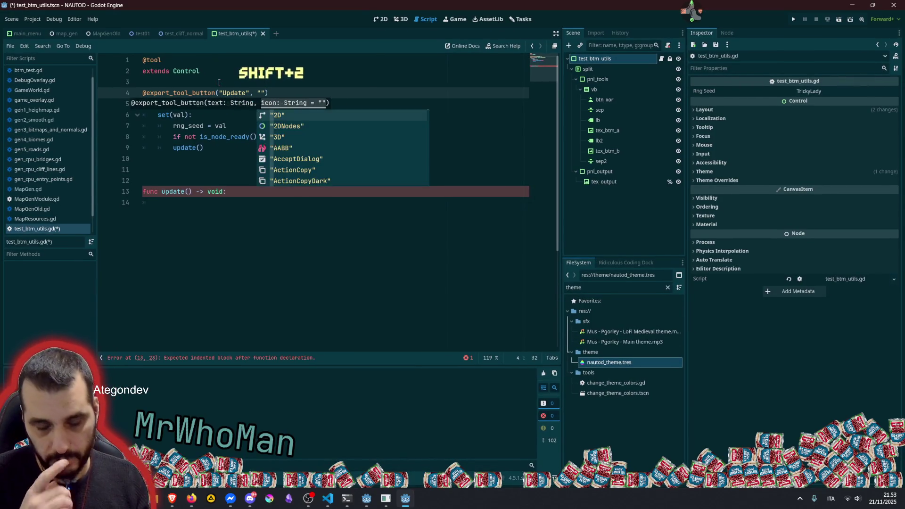
text(Bit)
key(Return)
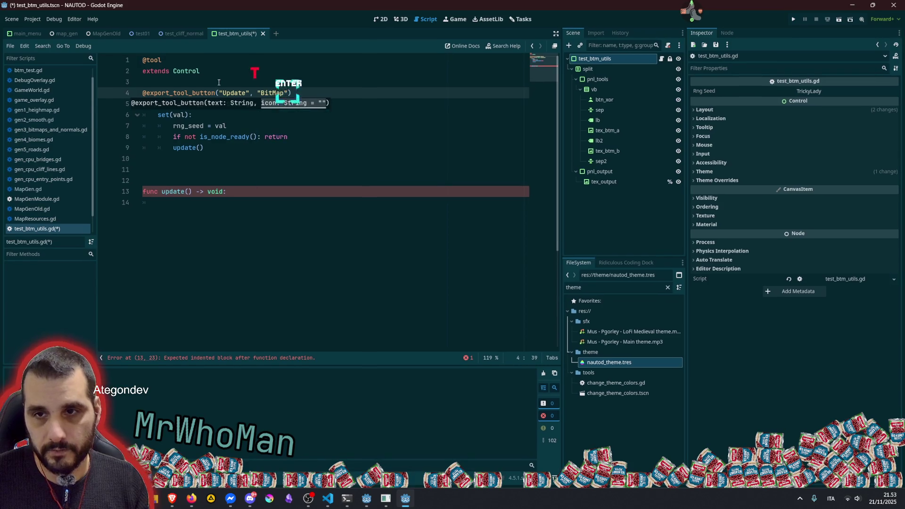
text(var _b)
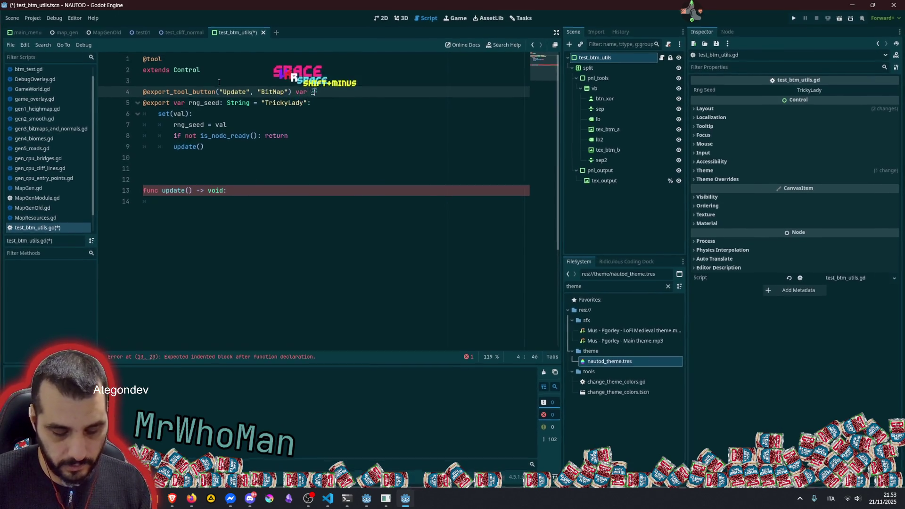
text(tn_update)
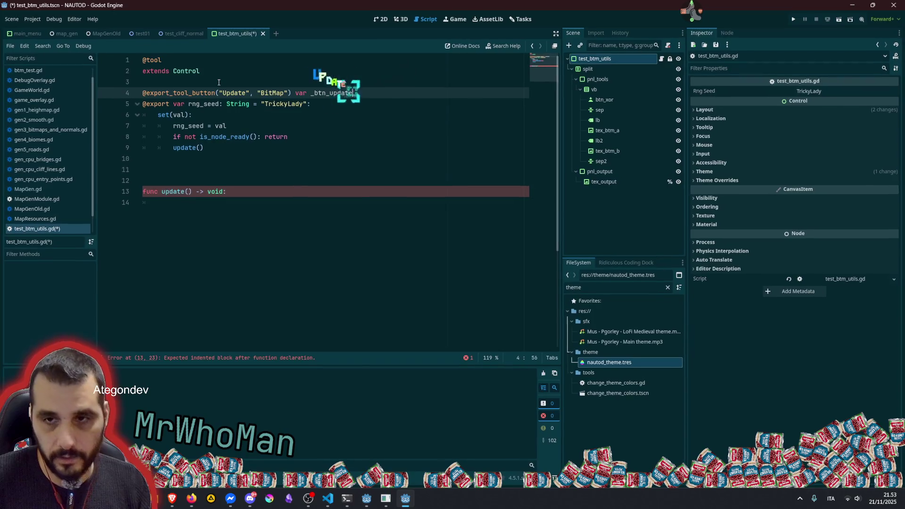
text(: Callave)
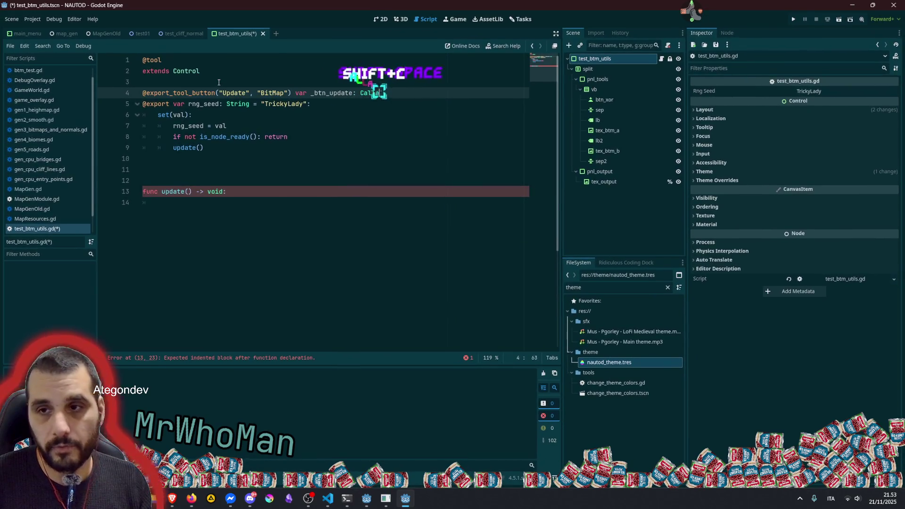
key(BackSpace)
key(BackSpace)
text(ble = )
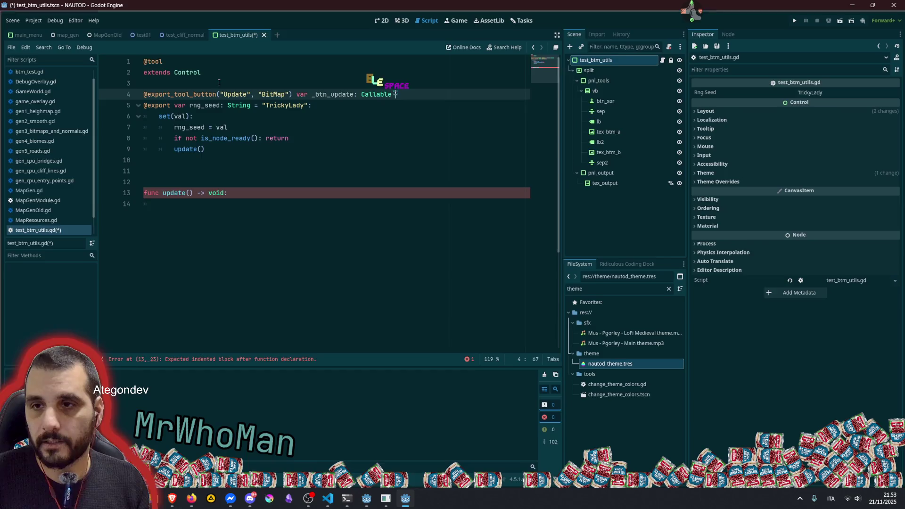
text(update)
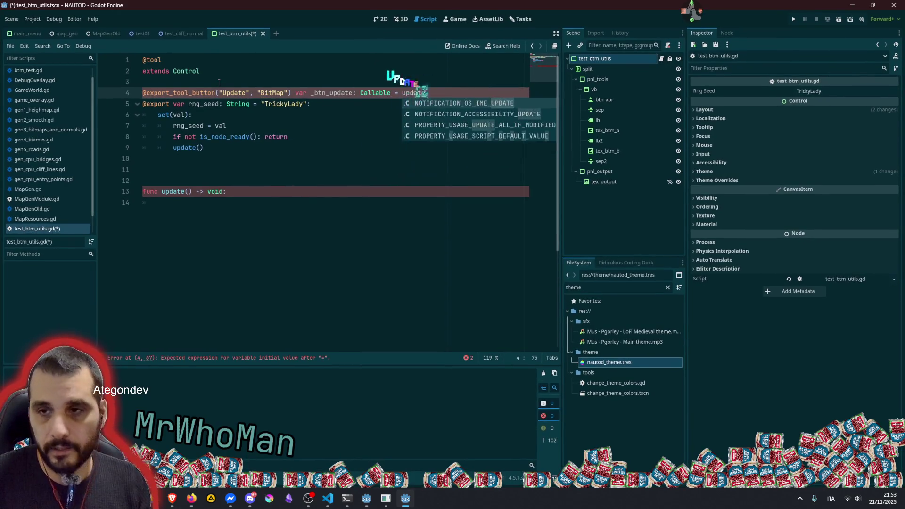
Begin update() with the declaration var noise1 := FastNoiseLite.
click(206, 203)
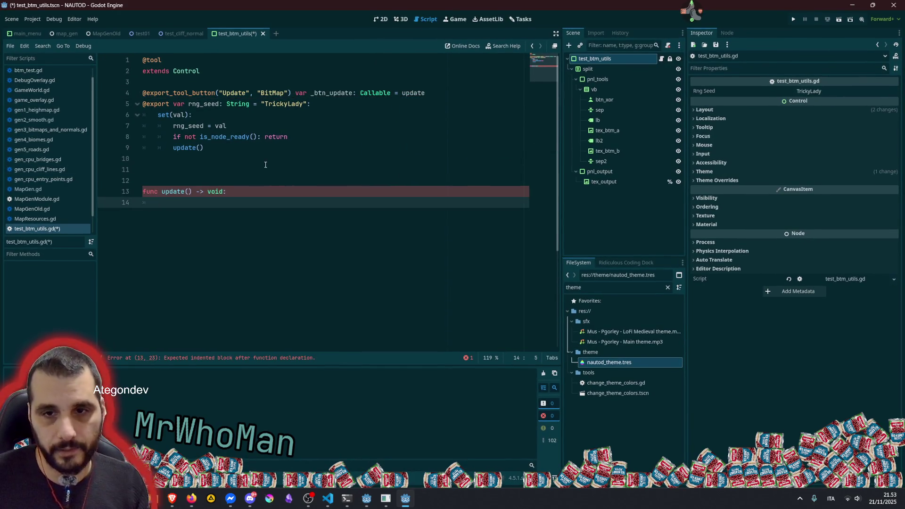
text(var rn)
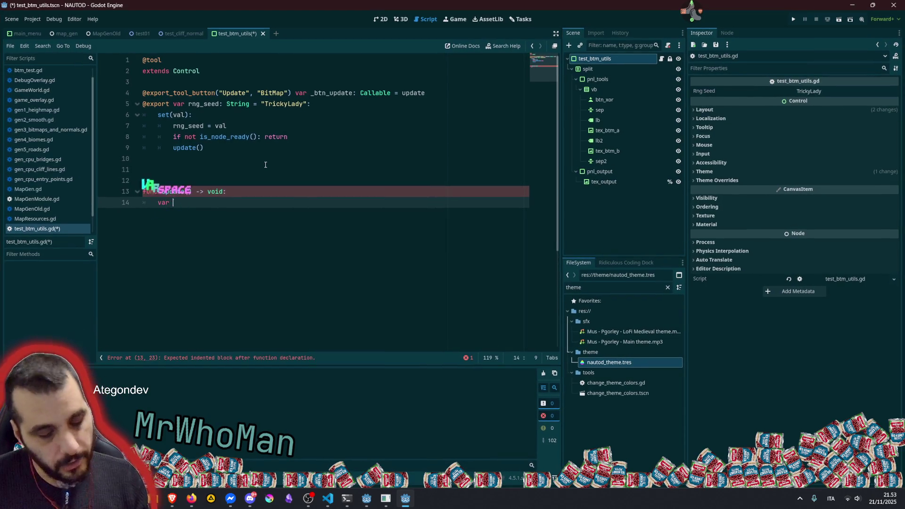
text(ise)
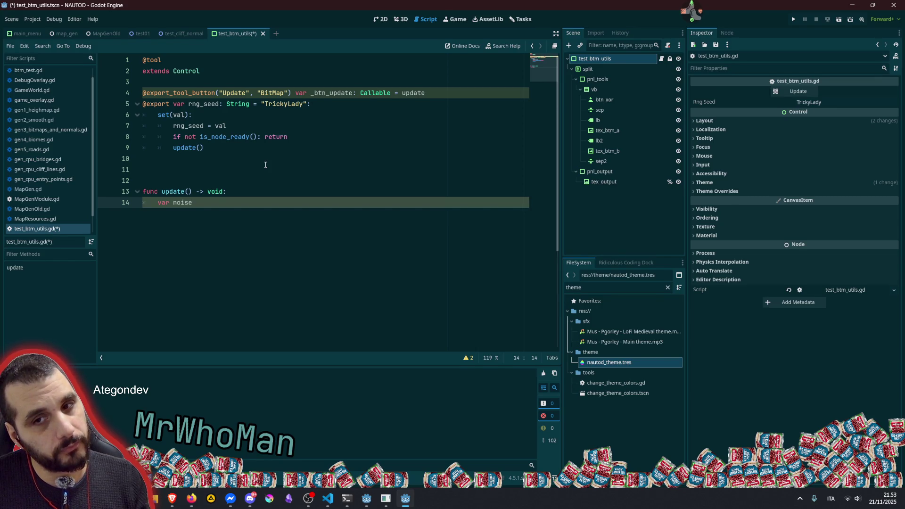
text(:)
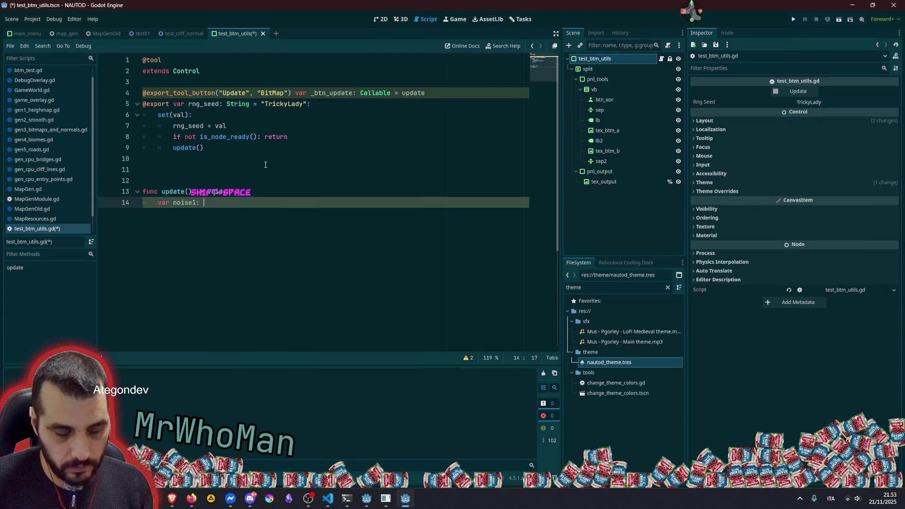
key(BackSpace)
key(BackSpace)
text(:= Fast)
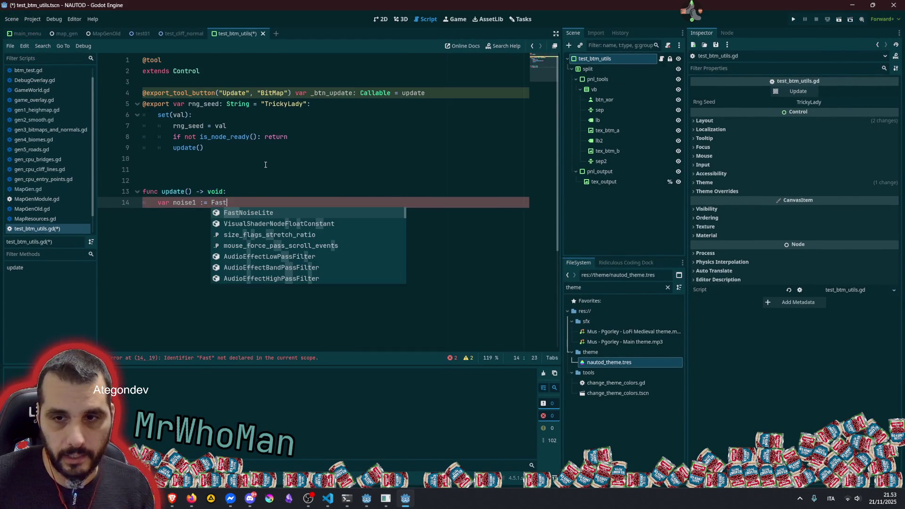
key(Return)
text(.)
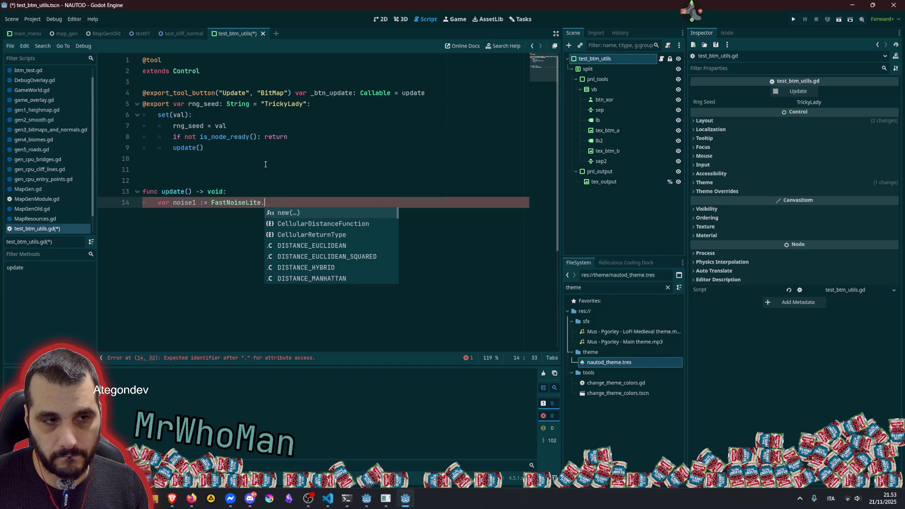
click(359, 92)
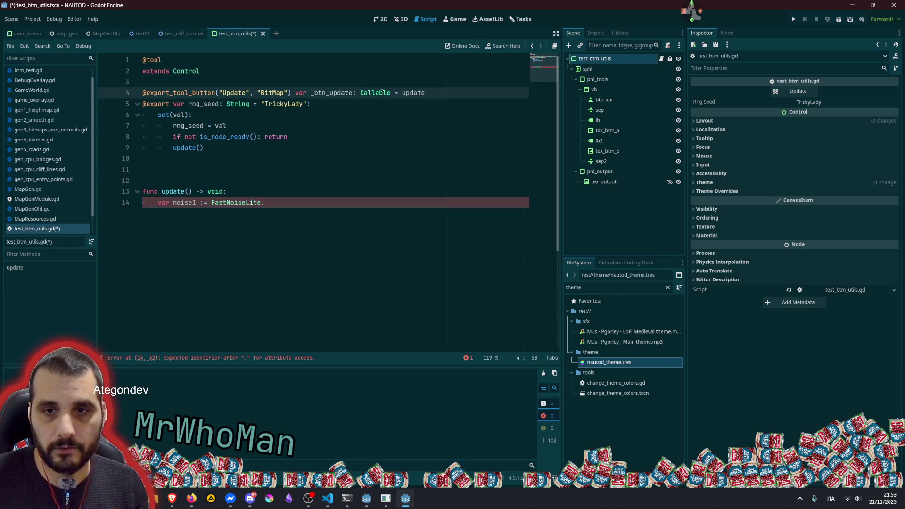
key(Down)
key(Down)
key(Down)
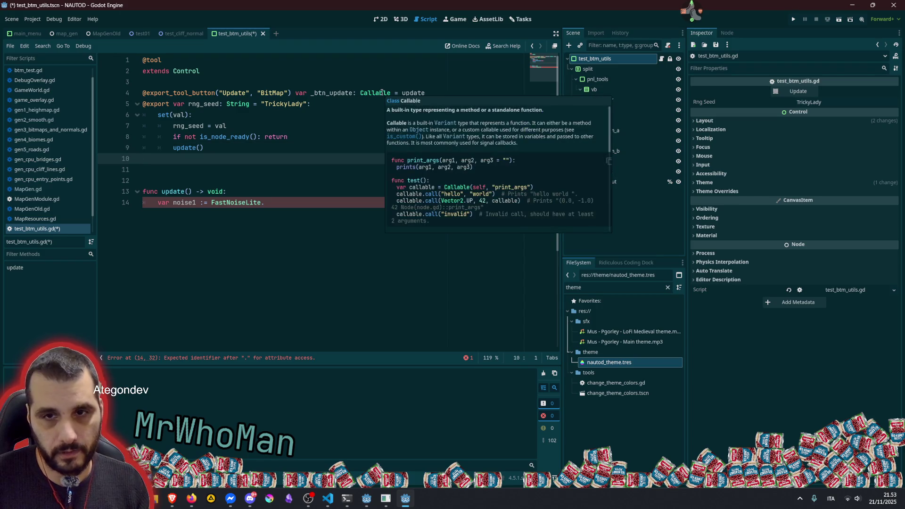
text(@export)
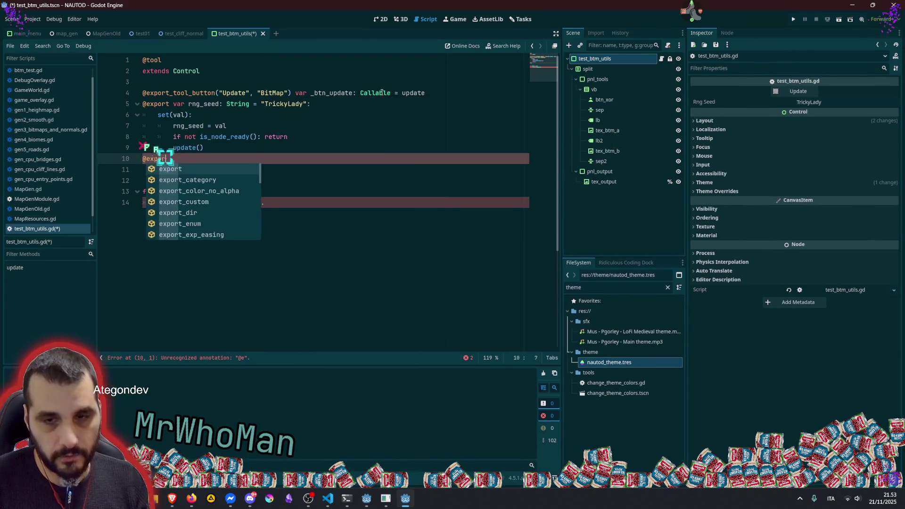
text(_ra)
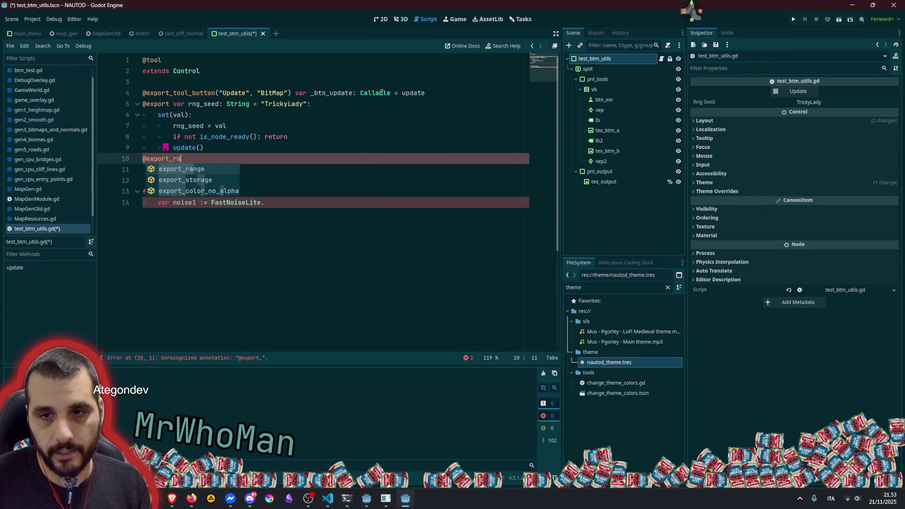
key(Return)
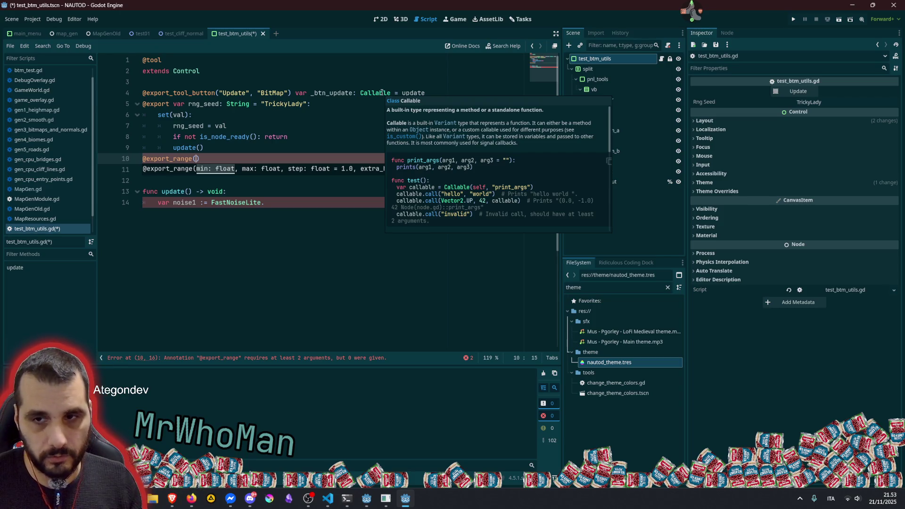
key(Left)
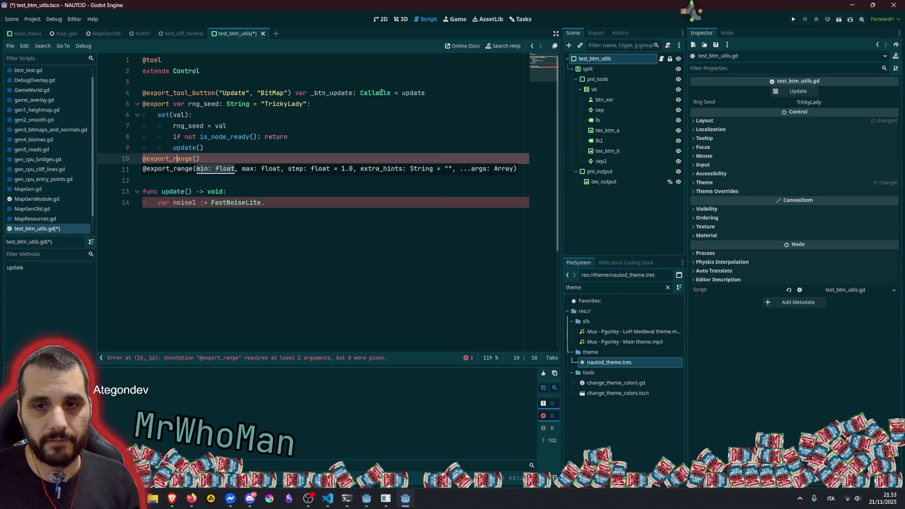
key(shift+End)
text(in)
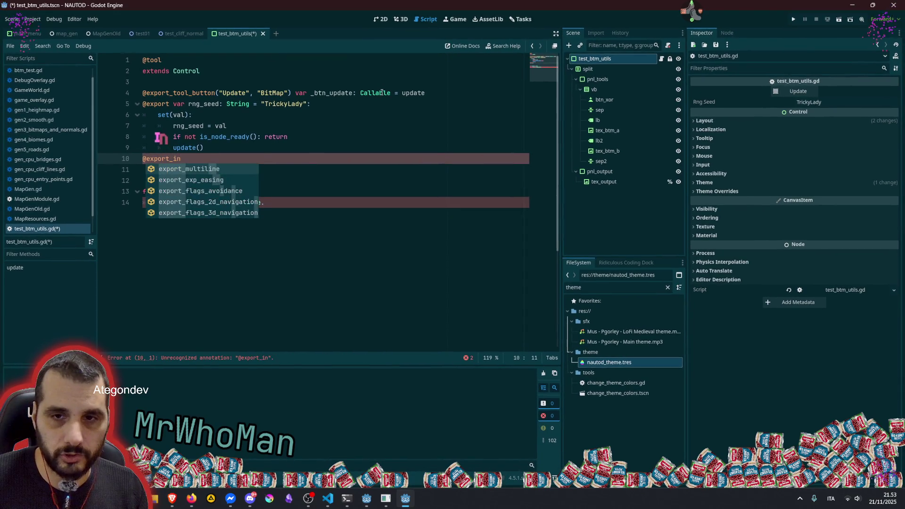
key(BackSpace)
key(BackSpace)
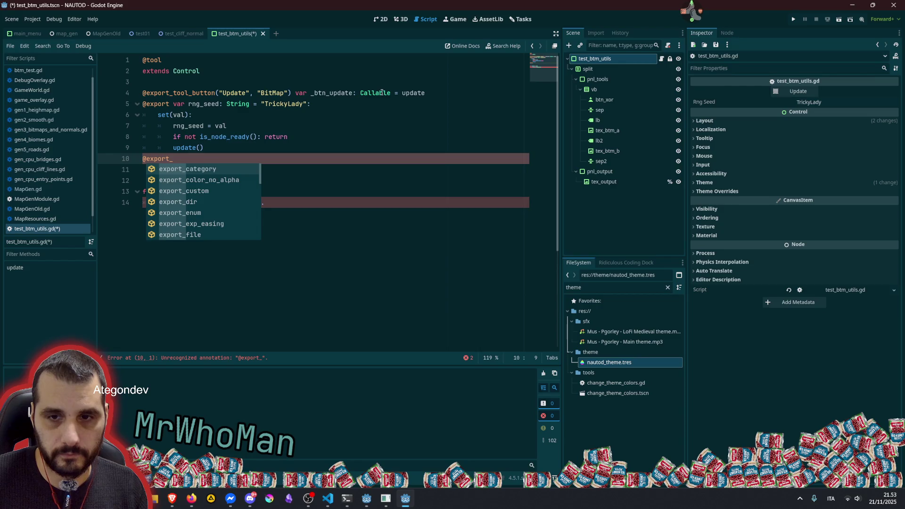
text(ra)
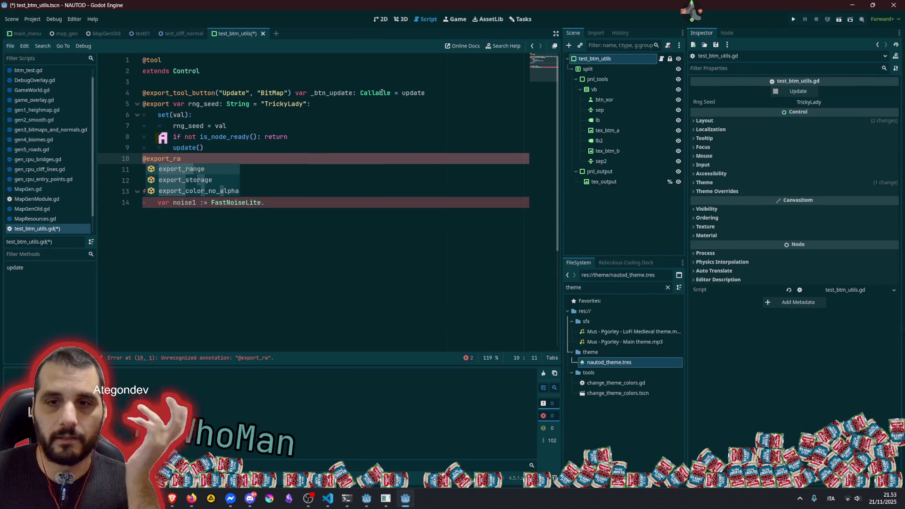
key(Return)
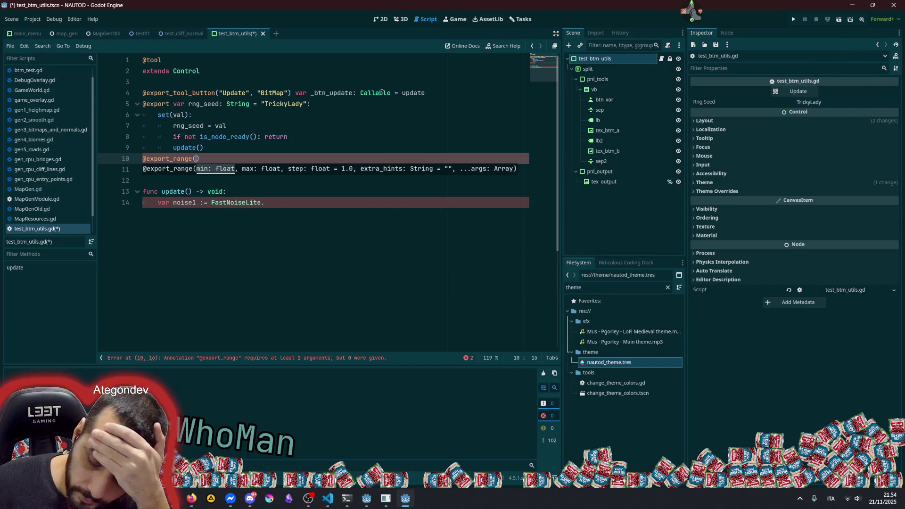
Give it range 8, 256, step 2 and declare var btm_dim: int = 64.
text(8, )
text(256)
key(BackSpace)
key(BackSpace)
key(BackSpace)
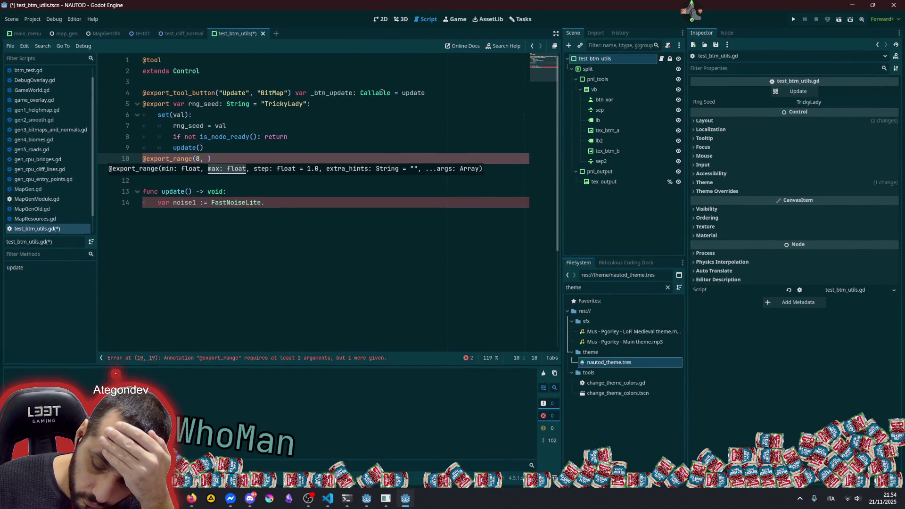
text(256, )
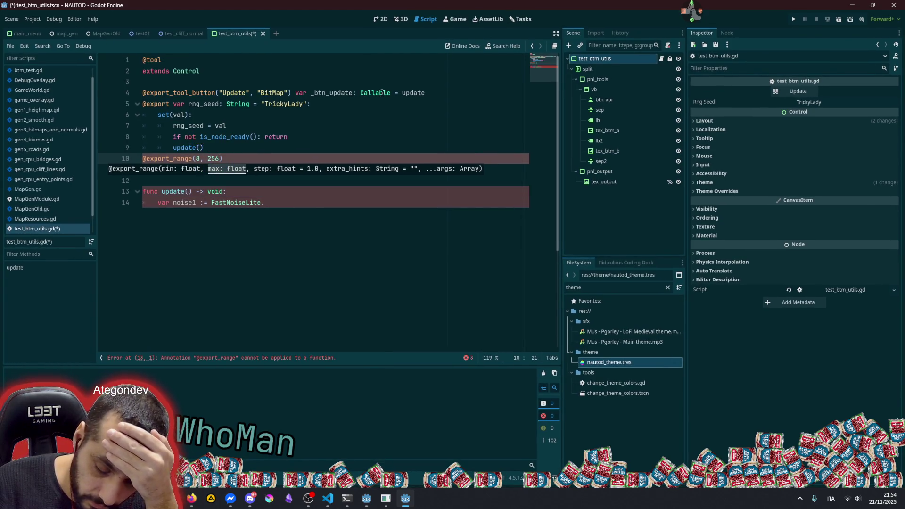
text(1)
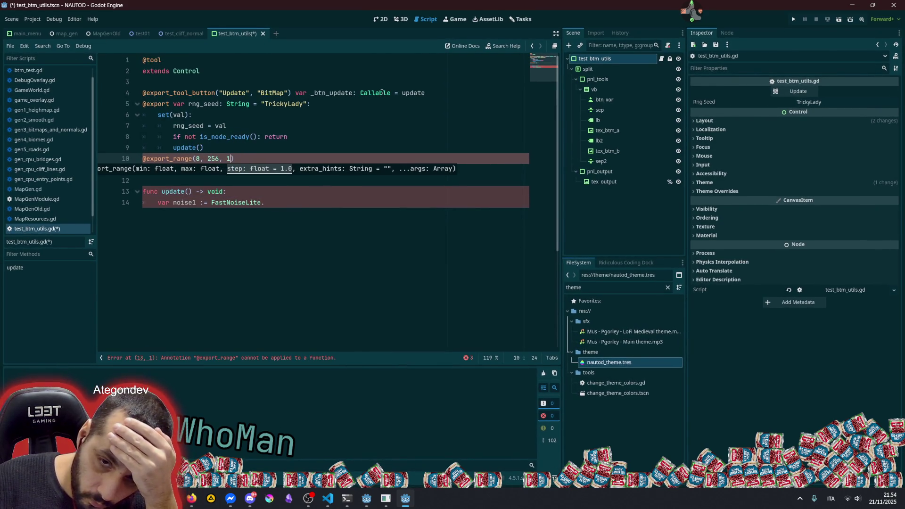
text())
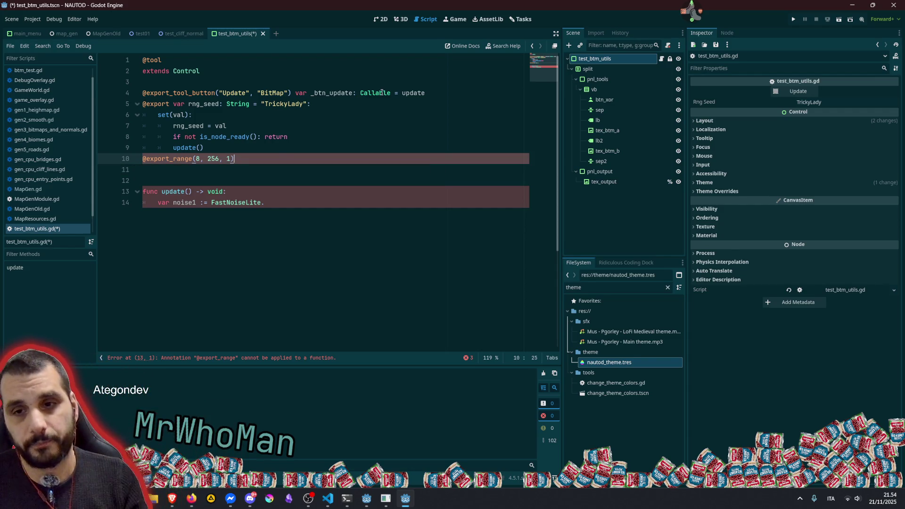
key(BackSpace)
text(2) )
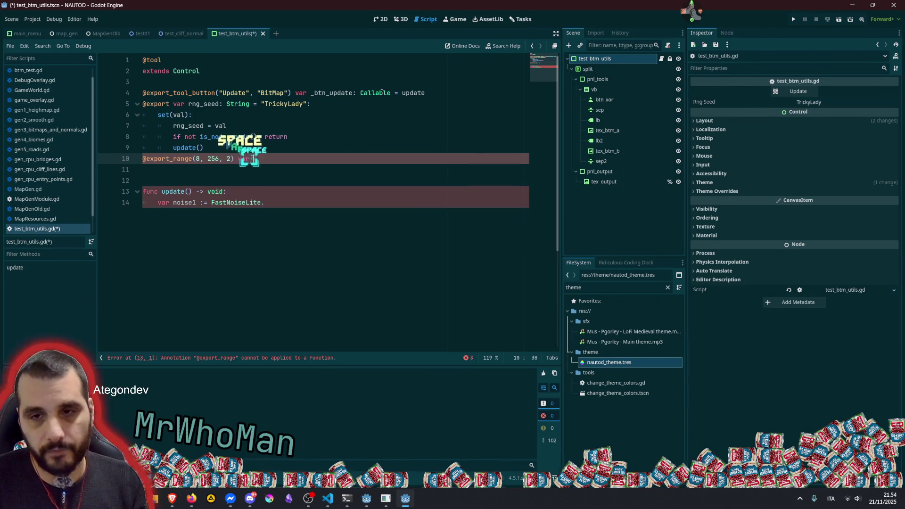
text(var bt)
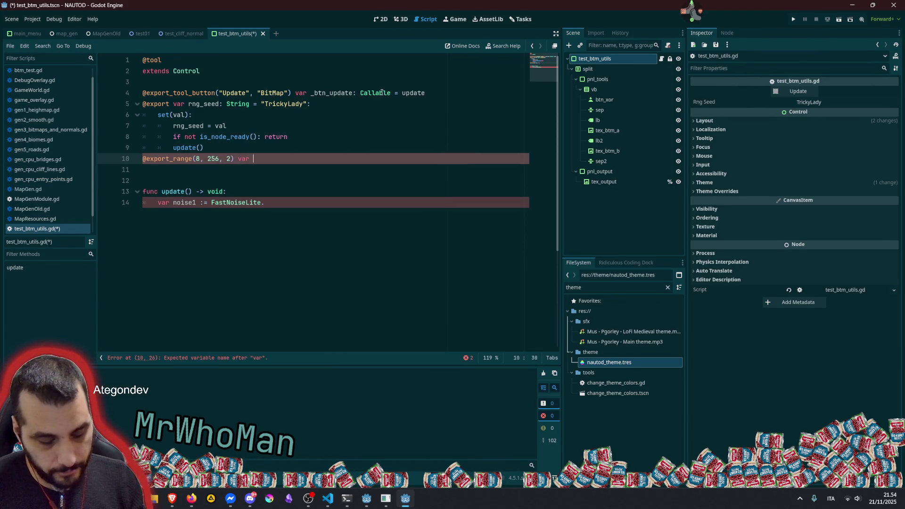
text(m_)
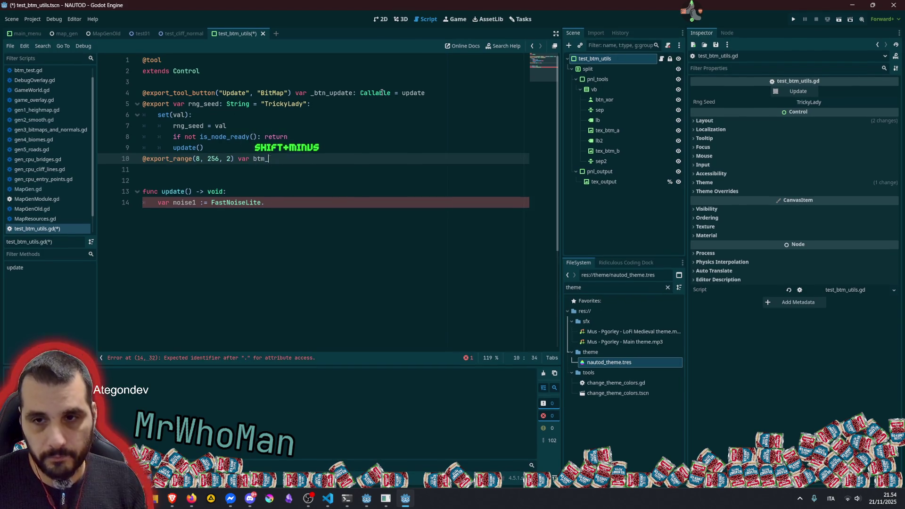
text(dim)
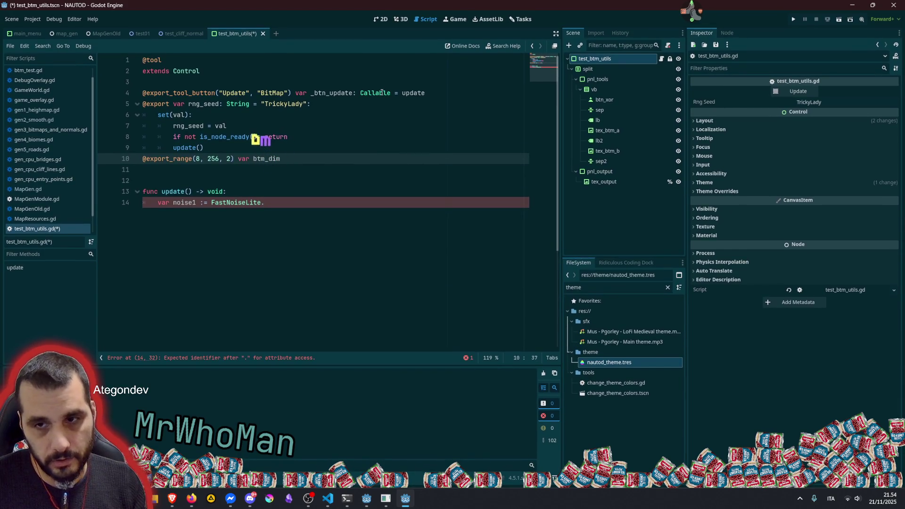
text(: )
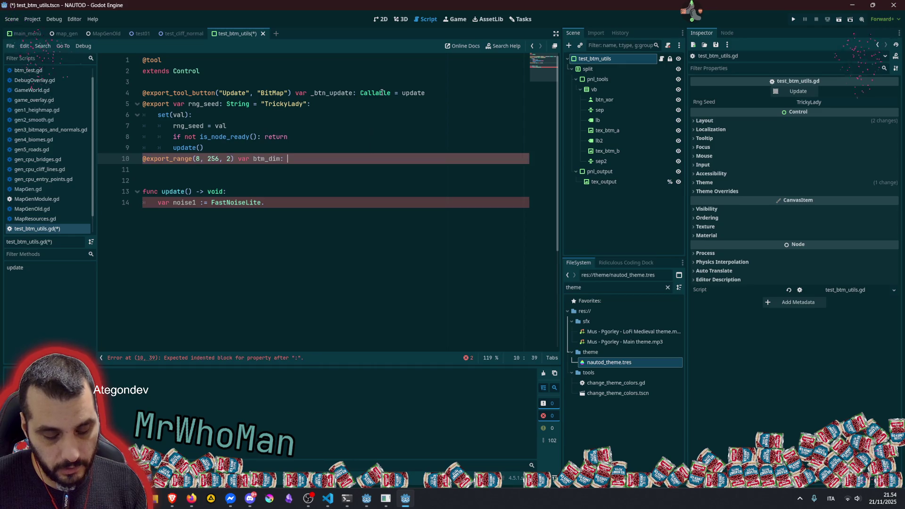
text(int = )
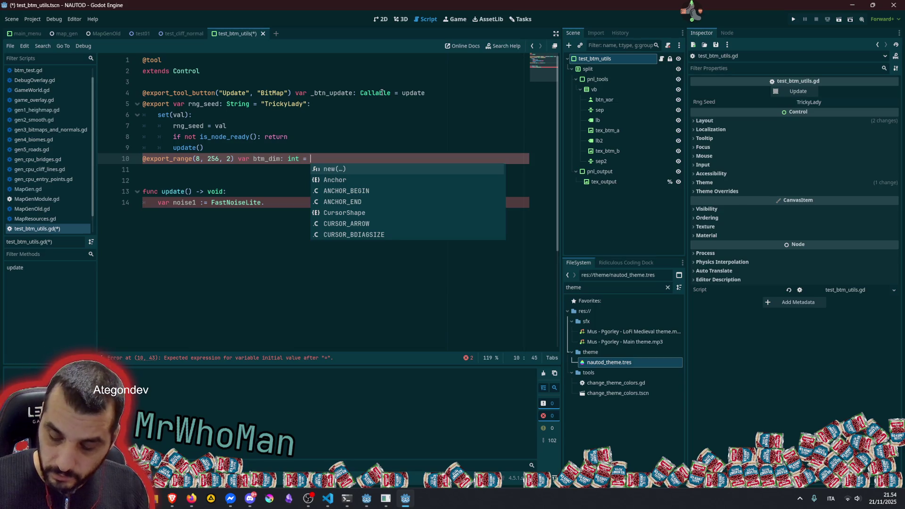
text(64)
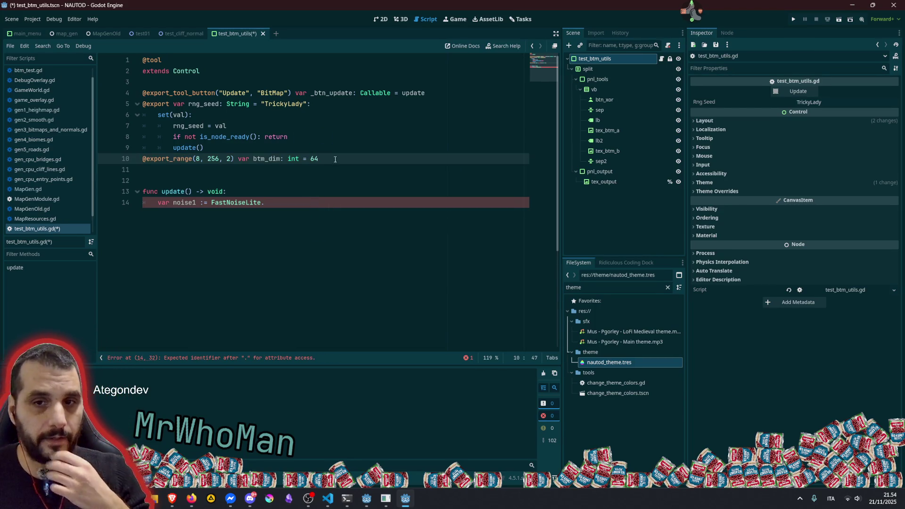
click(315, 198)
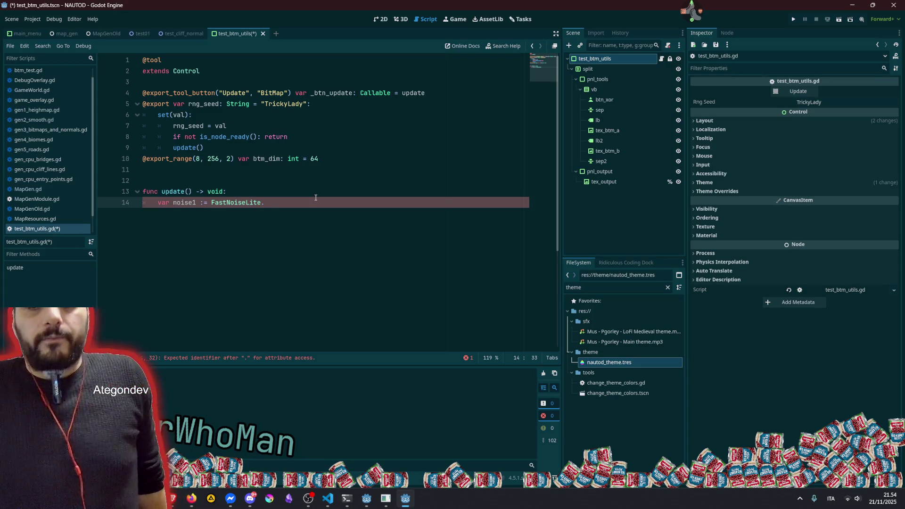
Complete noise1 := FastNoiseLite.new() and duplicate that line as noise2.
text(n)
key(Return)
click(305, 205)
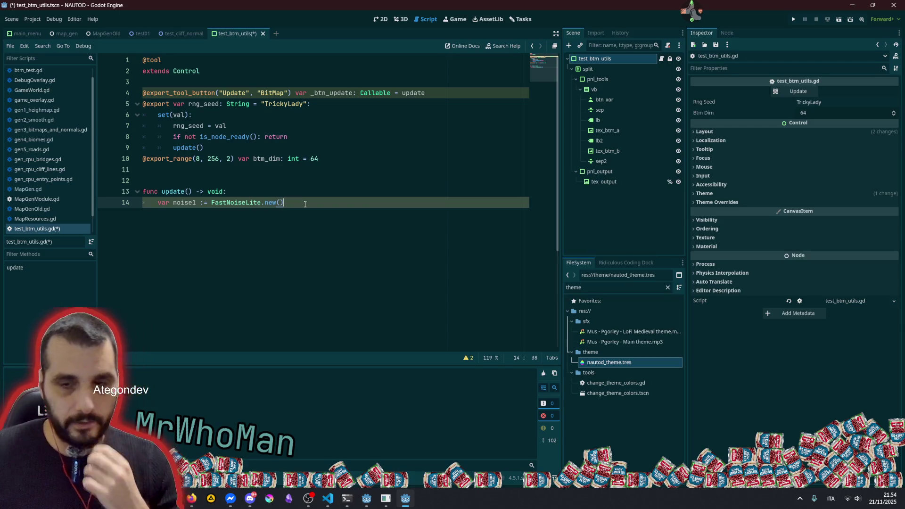
key(ctrl+shift+d)
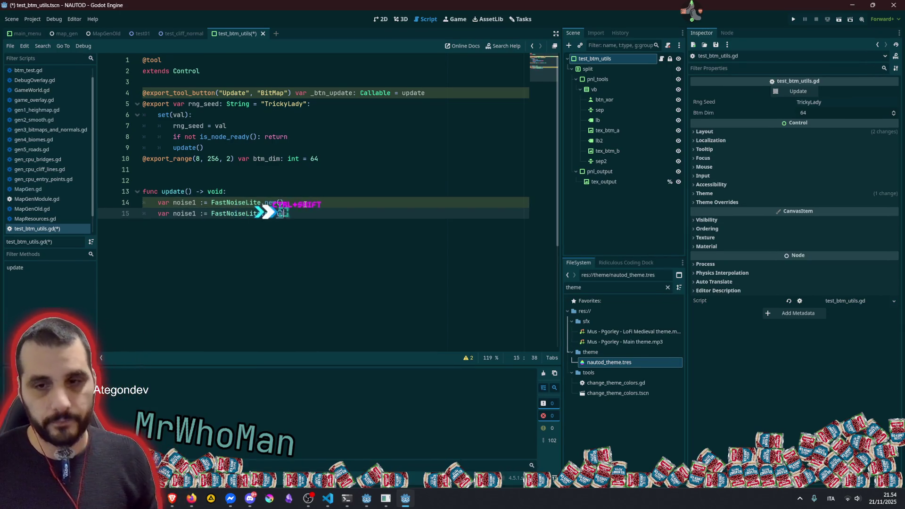
key(Home)
key(Right)
key(Right)
key(Right)
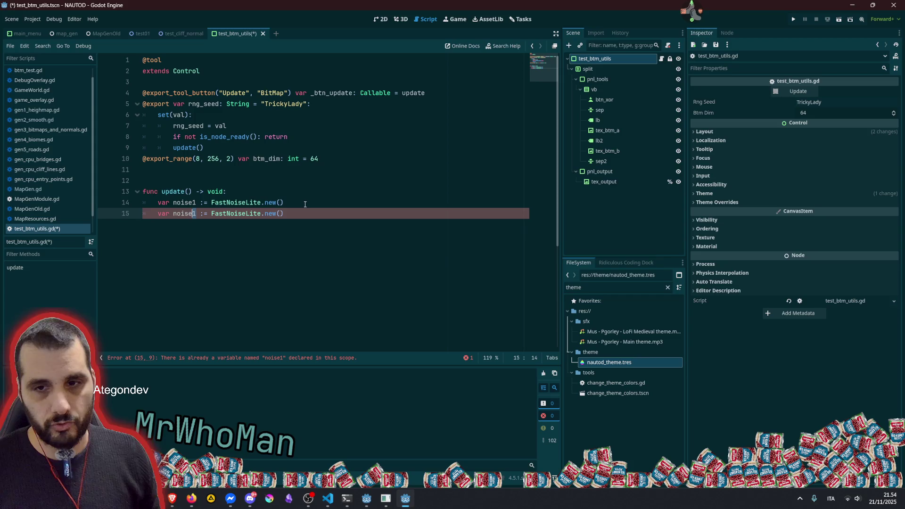
key(Right)
key(Right)
key(Right)
key(BackSpace)
text(2)
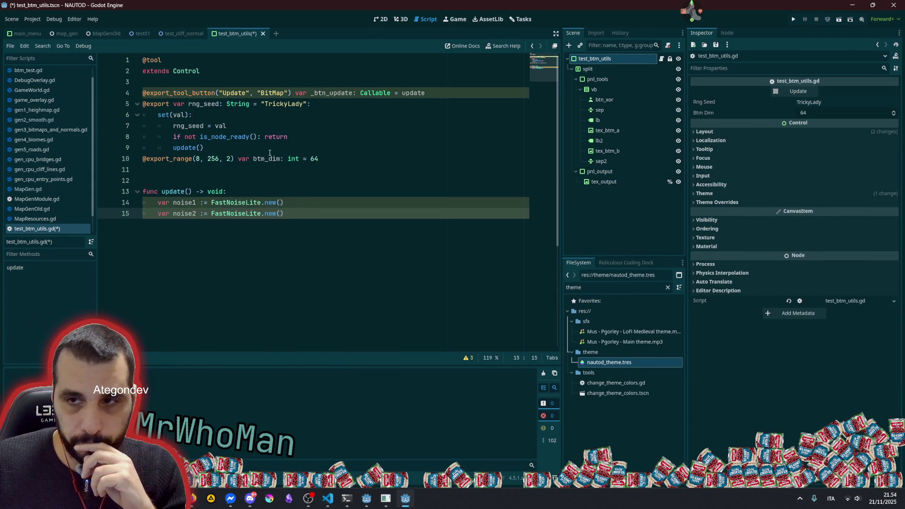
Ignore the unused_private_class_variable warning on the Update button export.
click(301, 137)
click(468, 358)
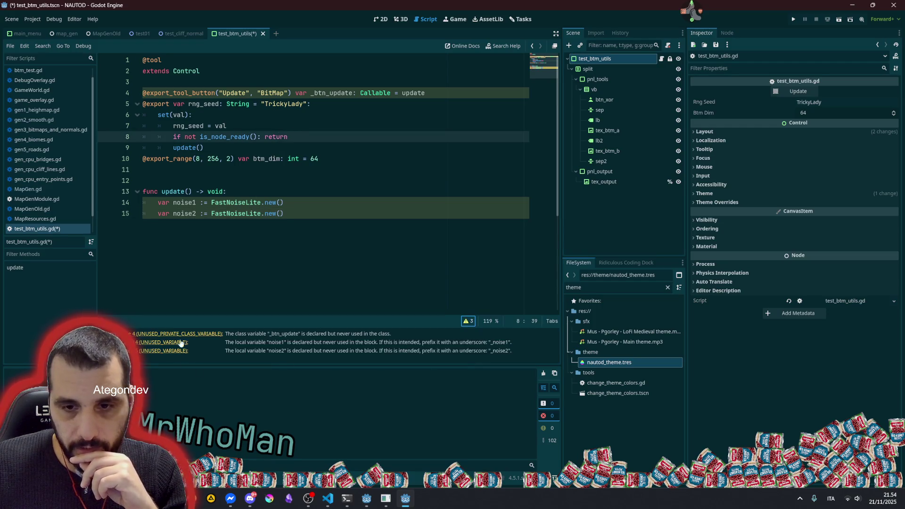
click(109, 334)
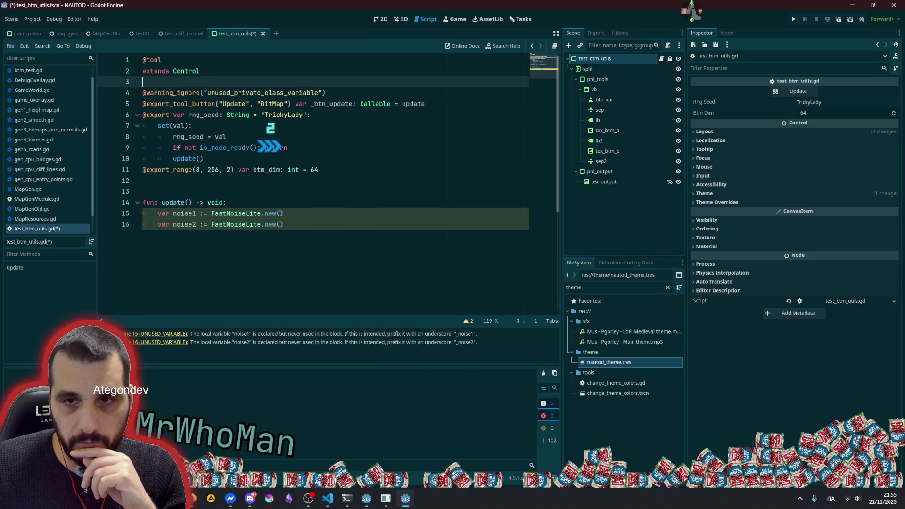
click(324, 232)
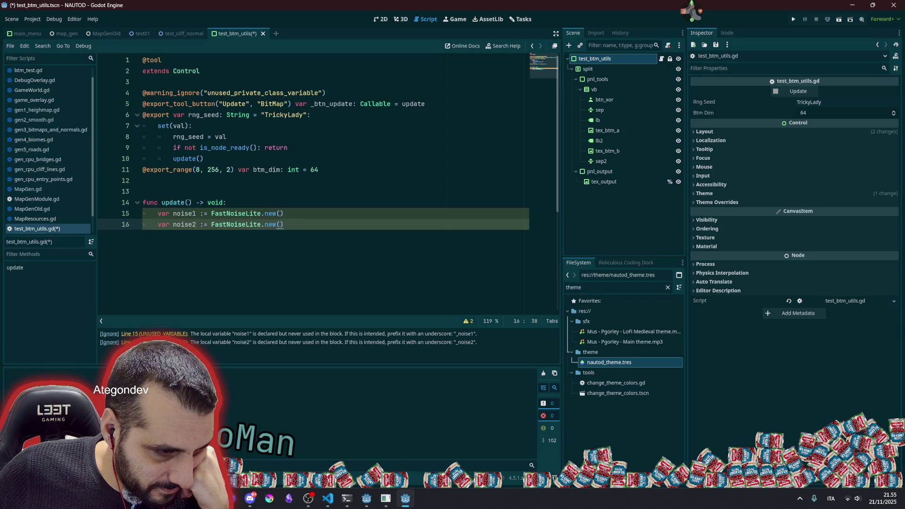
click(290, 203)
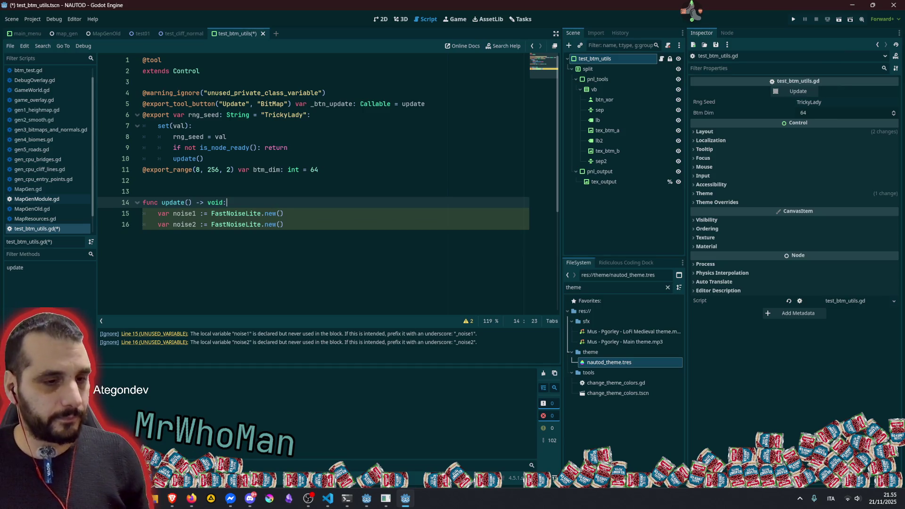
key(alt+Tab)
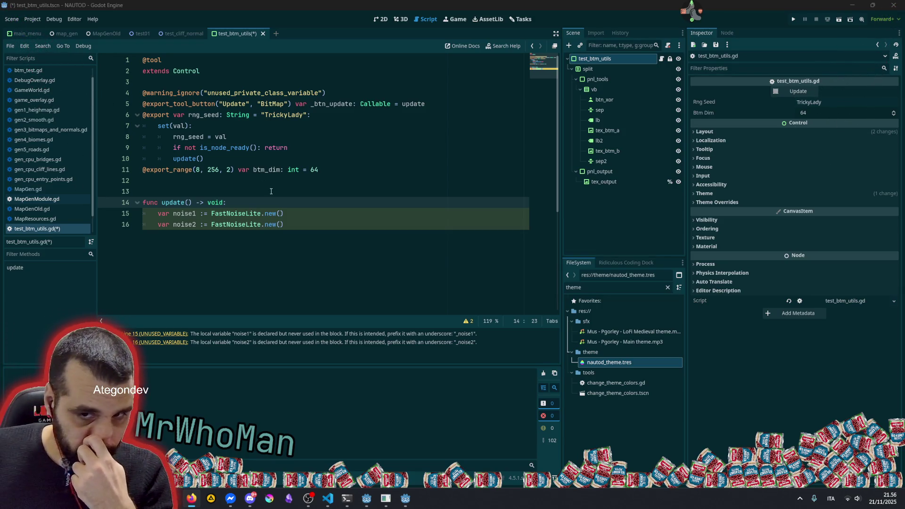
click(333, 211)
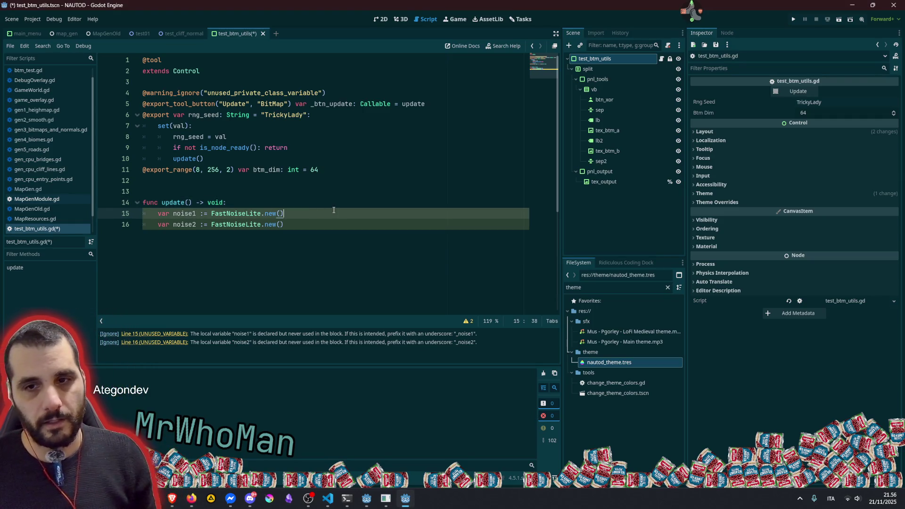
key(Return)
Add noise1.seed = hash(rng_seed) after the noise declarations.
text(nois)
key(Return)
text(.seed = )
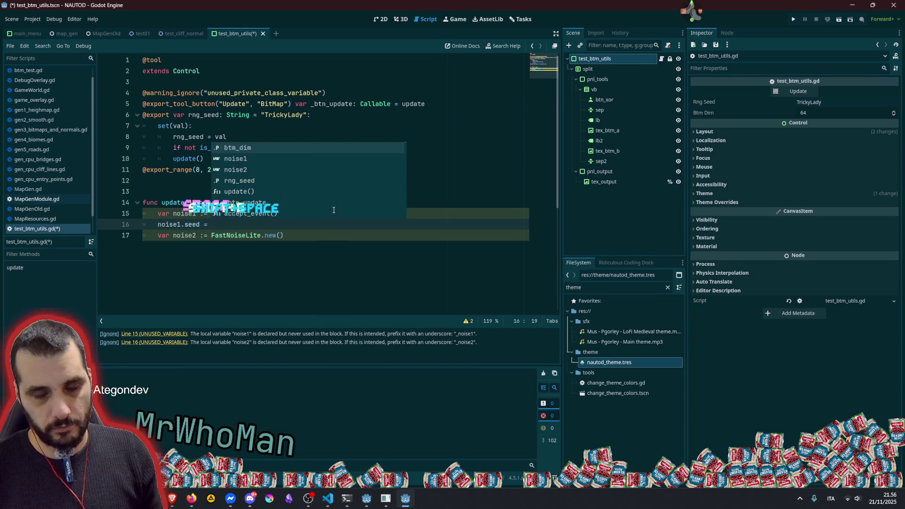
text(hash()
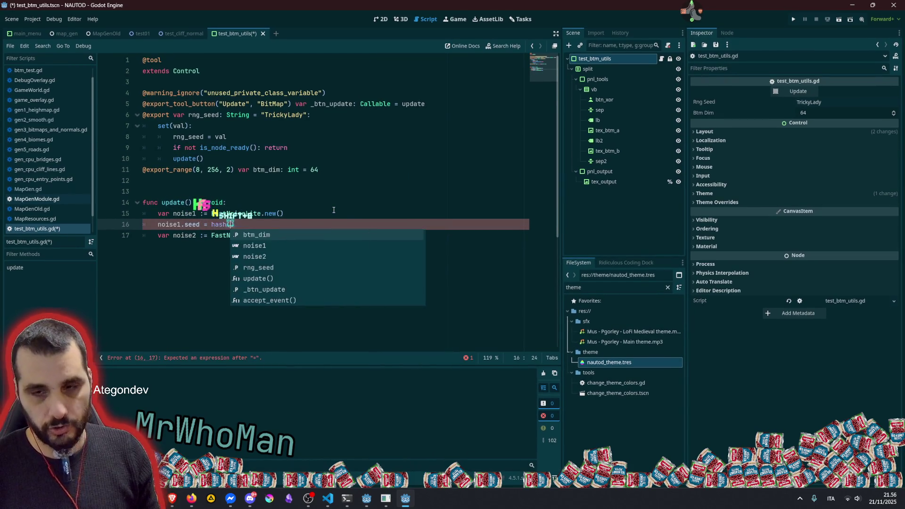
double_click(208, 116)
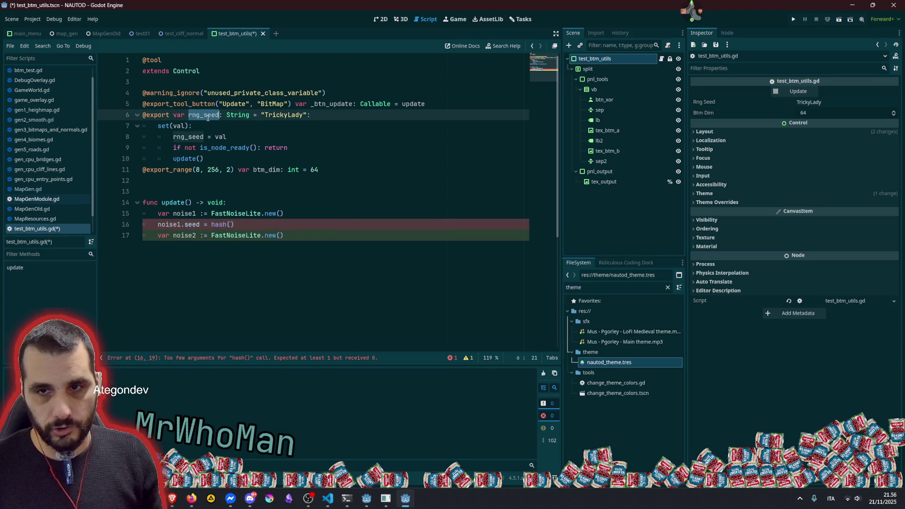
key(ctrl+c)
key(Down)
key(Down)
key(Down)
key(Right)
key(Right)
key(Right)
key(ctrl+v)
text())
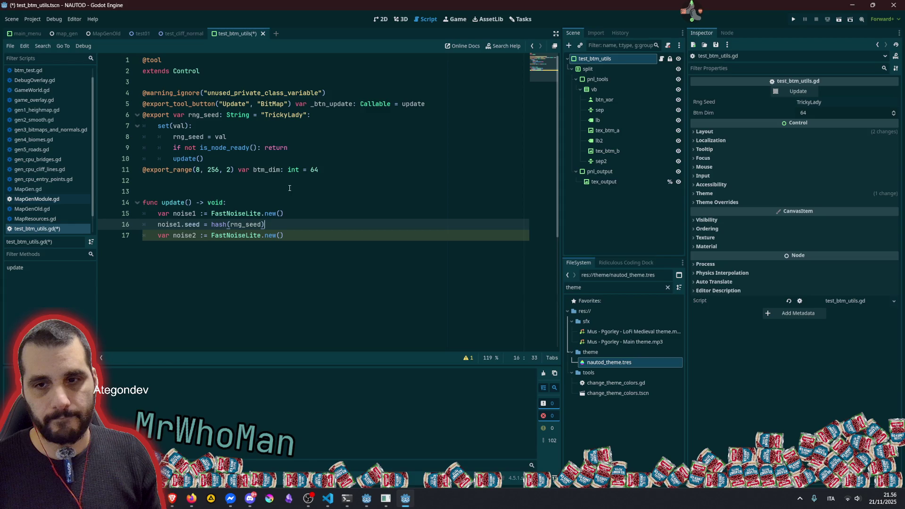
Add noise2.seed = hash(rng_seed) + 1 below noise2.
key(shift+Home)
key(ctrl+c)
key(Down)
key(End)
key(Return)
key(ctrl+v)
key(ctrl+Left)
key(ctrl+Left)
key(ctrl+Left)
key(Delete)
text(2)
key(End)
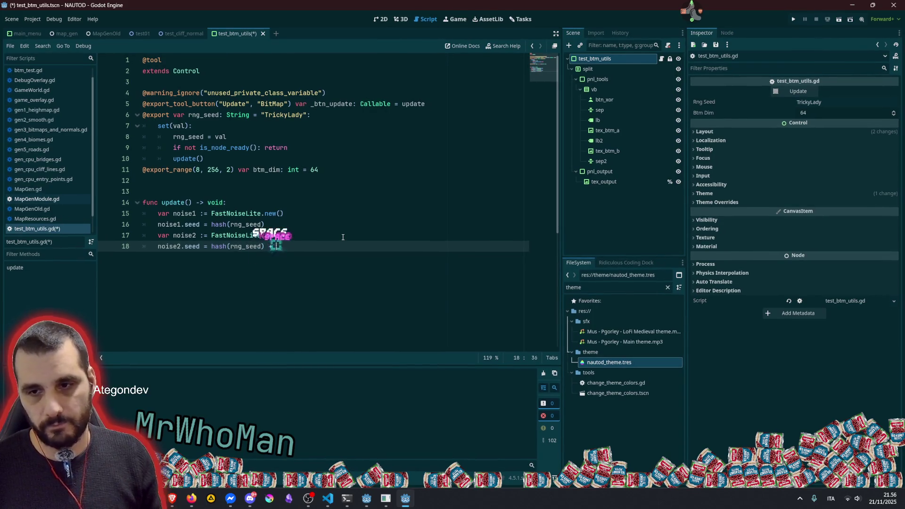
text(+ 1)
click(343, 237)
click(324, 244)
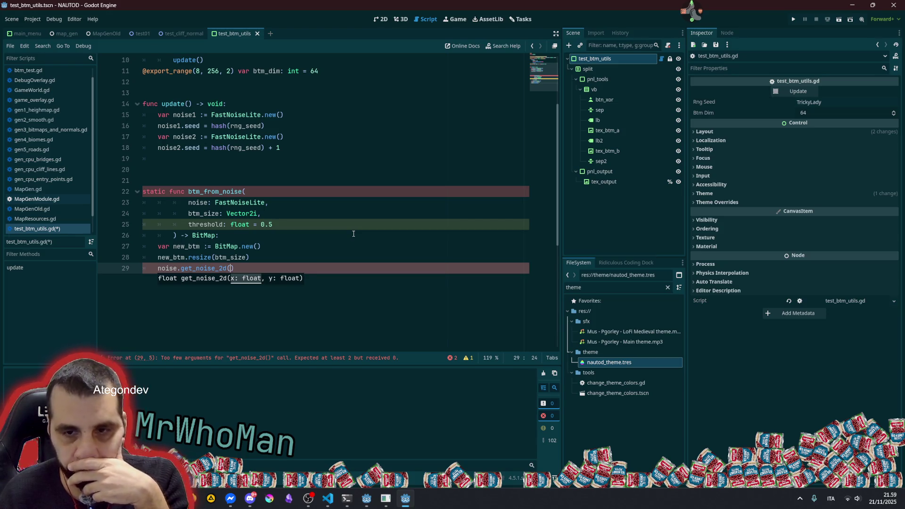
Add a for x in btm_size.x: loop above the noise sampling call.
key(Home)
key(Return)
key(Up)
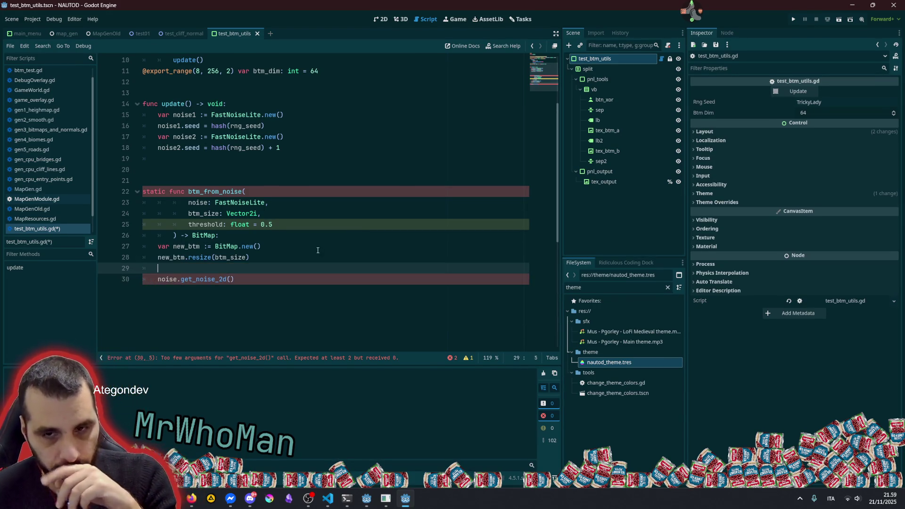
text(for x in)
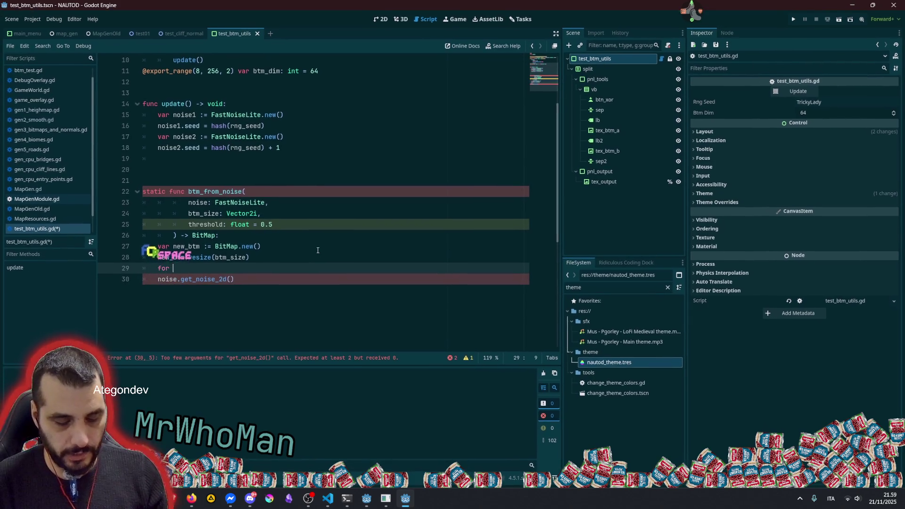
double_click(202, 214)
click(231, 273)
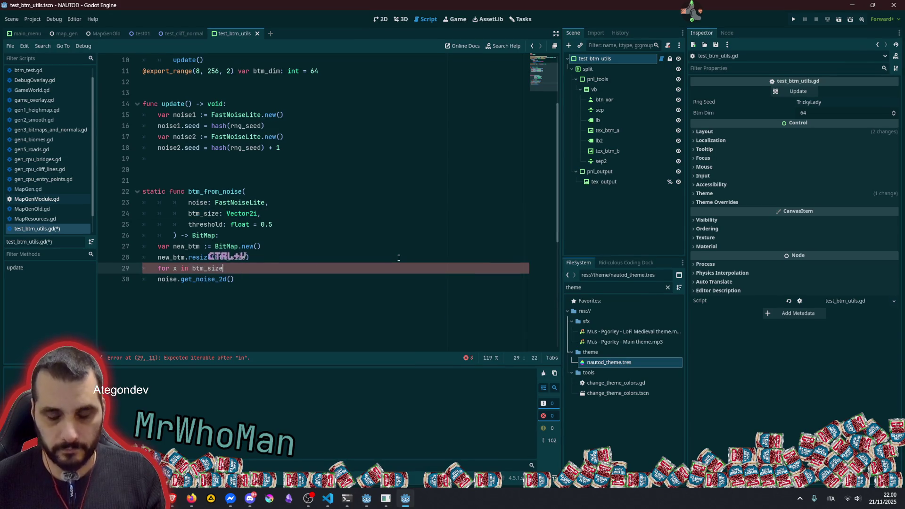
key(ctrl+v)
text(.x:)
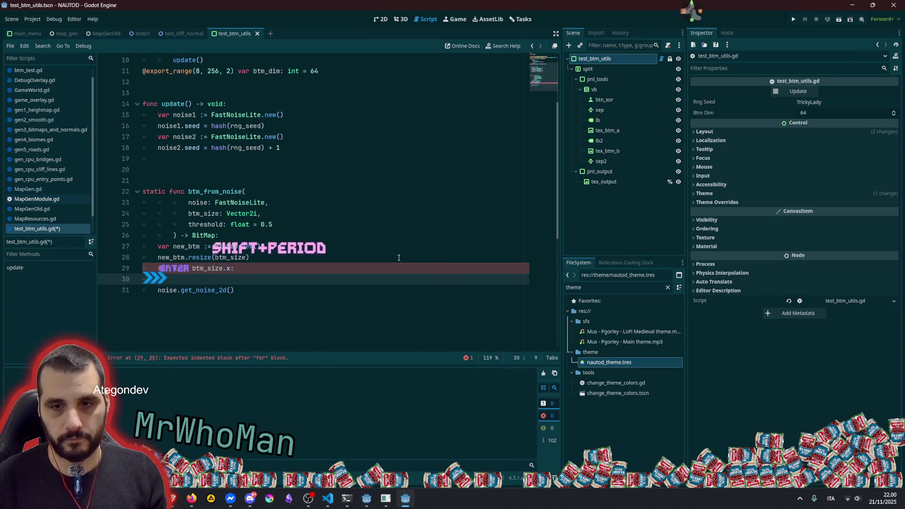
key(Return)
Nest a for y in btm_size.y: loop and indent the get_noise_2d call inside it.
text(for y in)
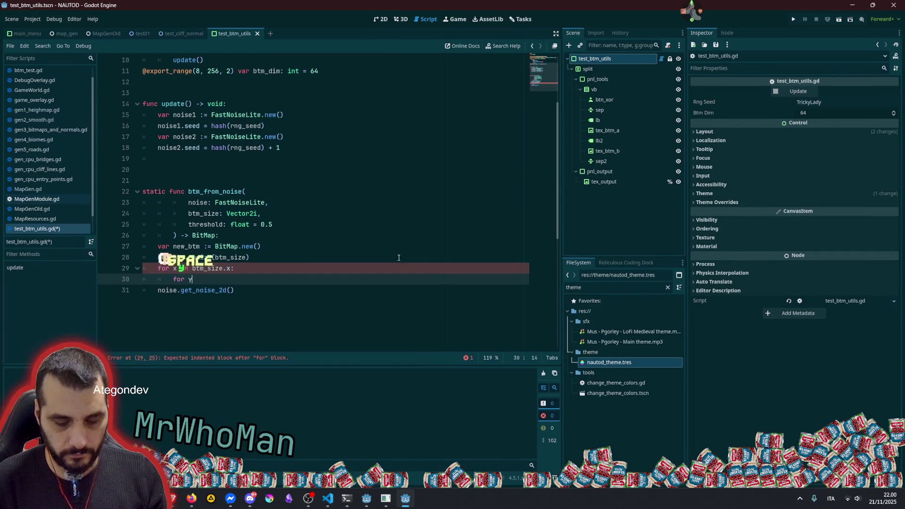
click(193, 268)
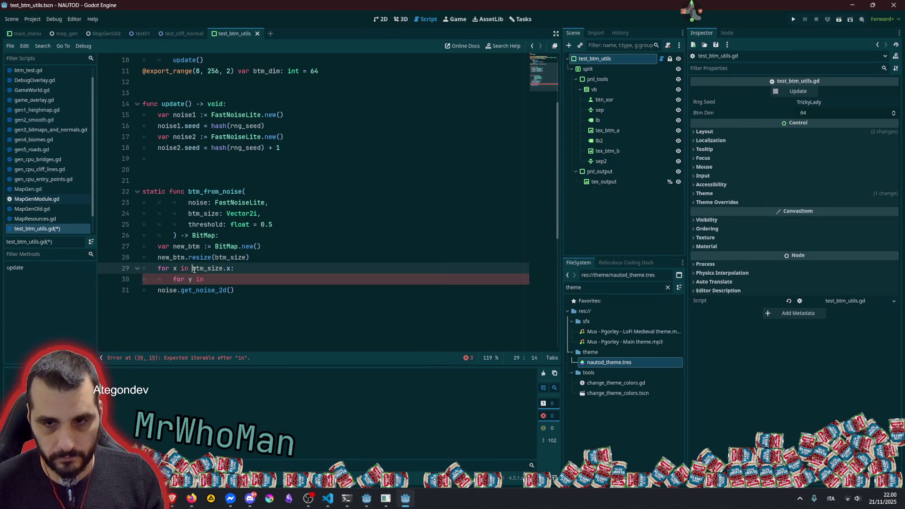
key(shift+End)
key(shift+Left)
key(ctrl+c)
key(Down)
key(ctrl+v)
key(BackSpace)
text(y:)
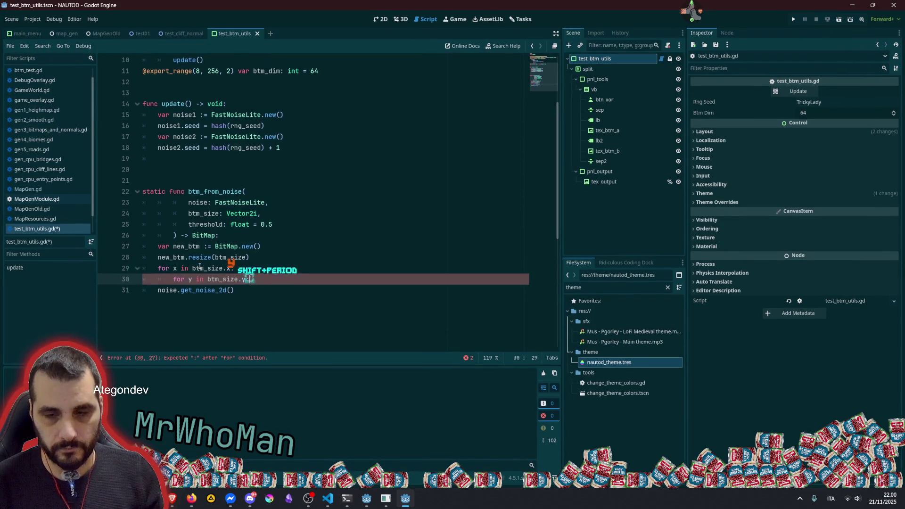
key(Down)
key(Home)
key(Tab)
key(Tab)
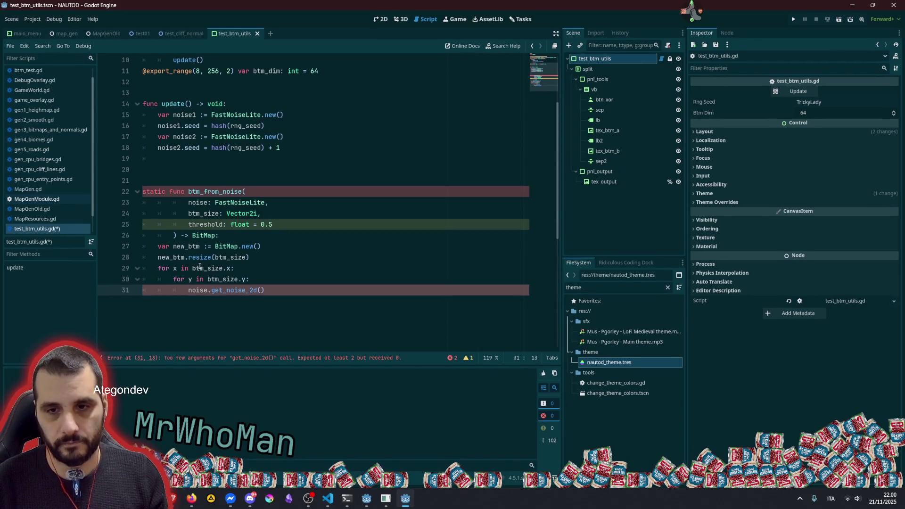
Turn the noise call into if noise.get_noise_2d(x, y) > threshold:.
key(Return)
key(Up)
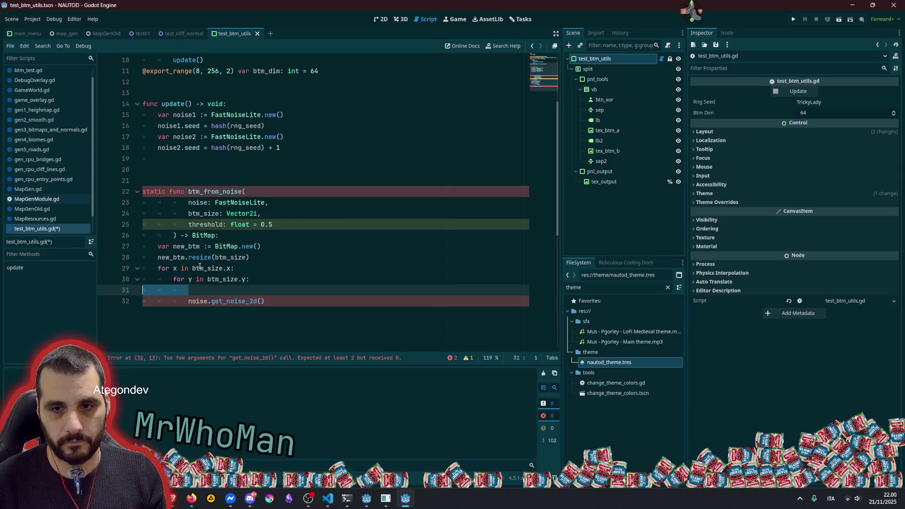
key(BackSpace)
key(BackSpace)
text(if)
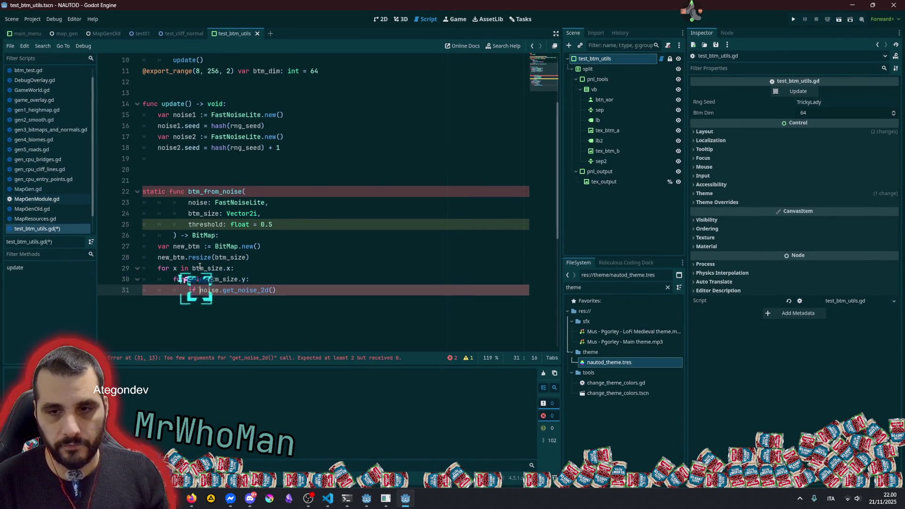
key(End)
text(x, y)
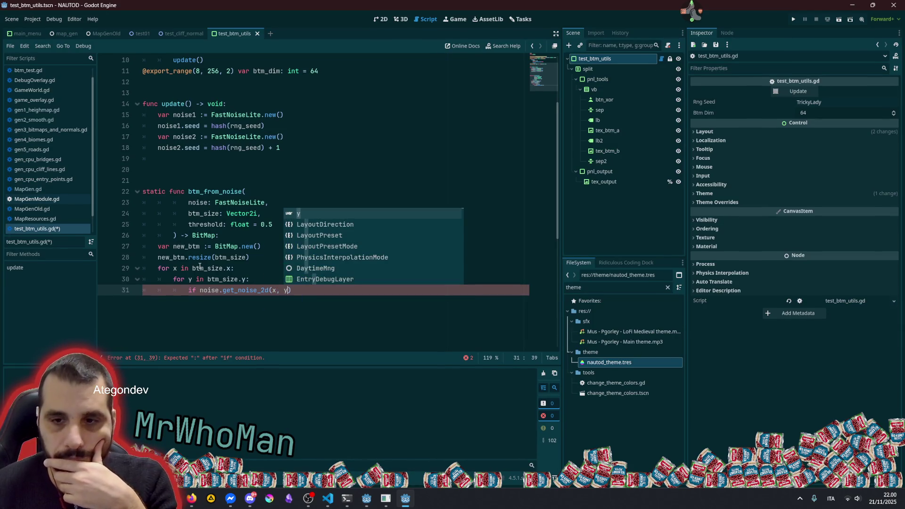
click(238, 289)
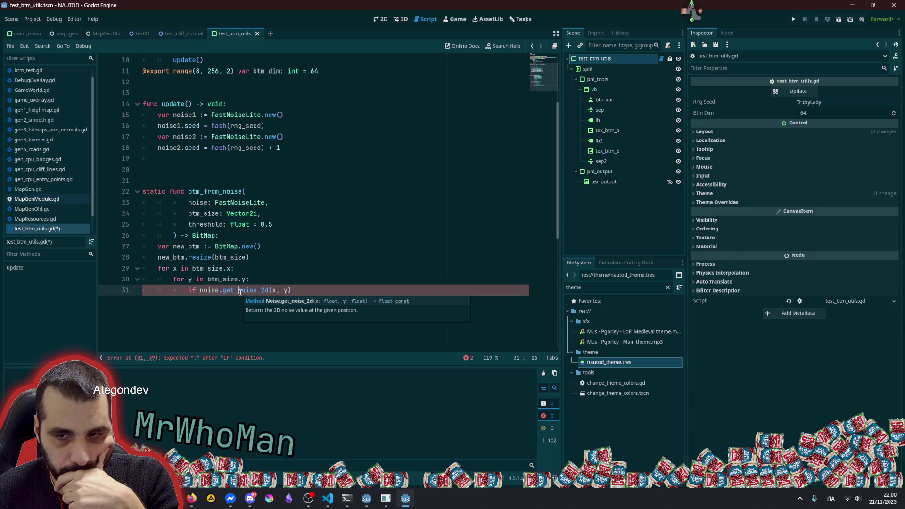
click(299, 290)
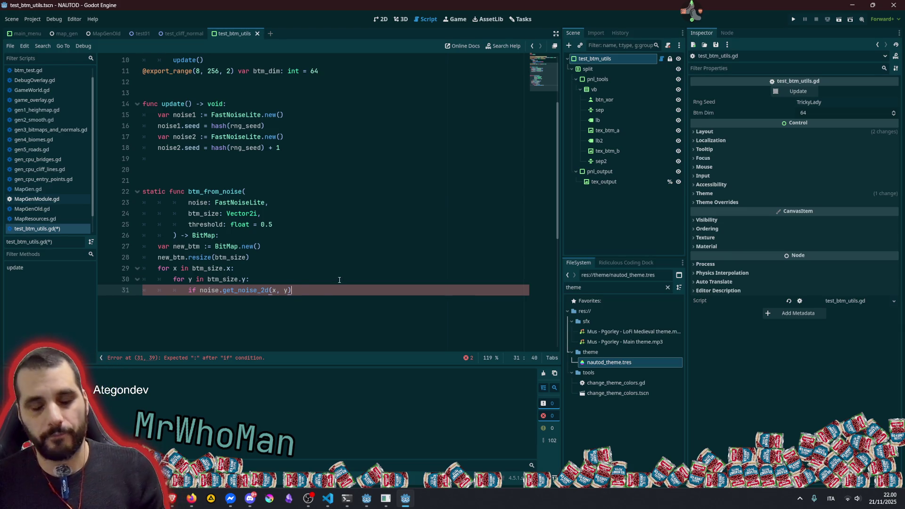
text(> t)
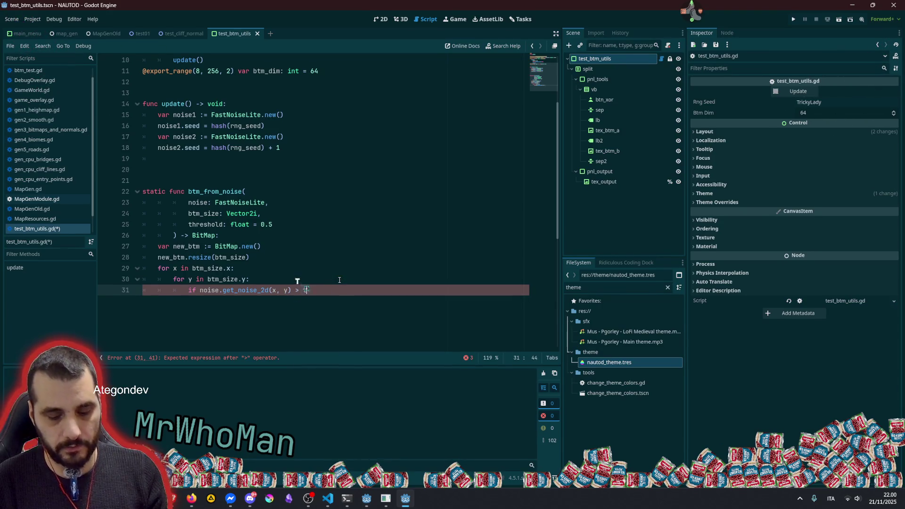
text(hre)
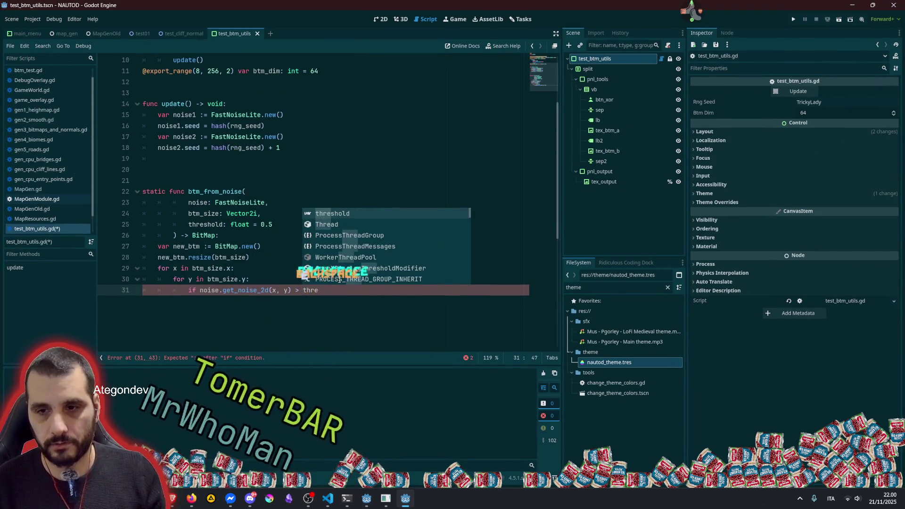
key(Return)
text(:)
key(Return)
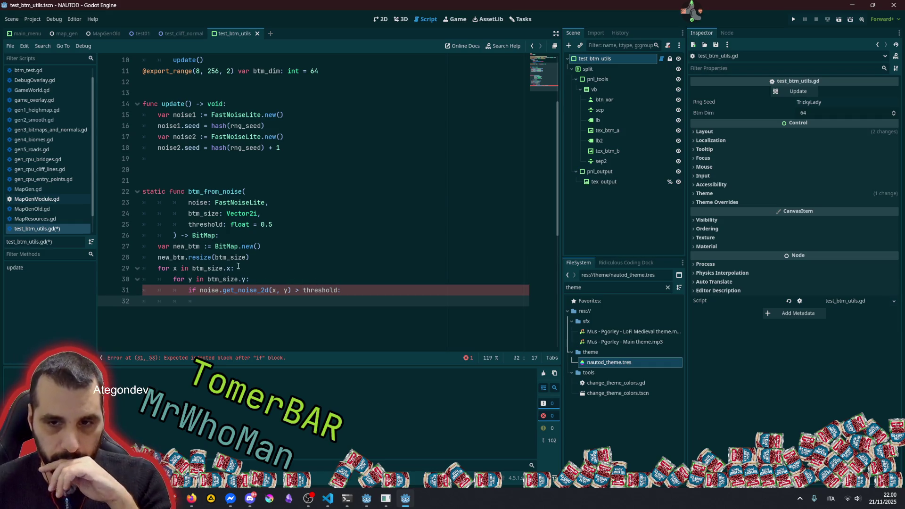
Call new_btm.set_bit(x, y, true) inside the if, then return new_btm.
double_click(186, 257)
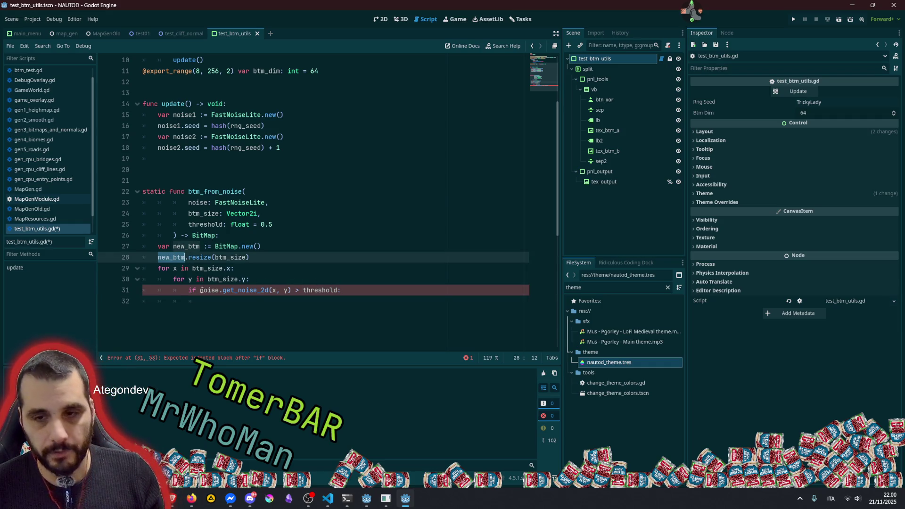
key(ctrl+c)
click(212, 301)
key(ctrl+v)
text(.se)
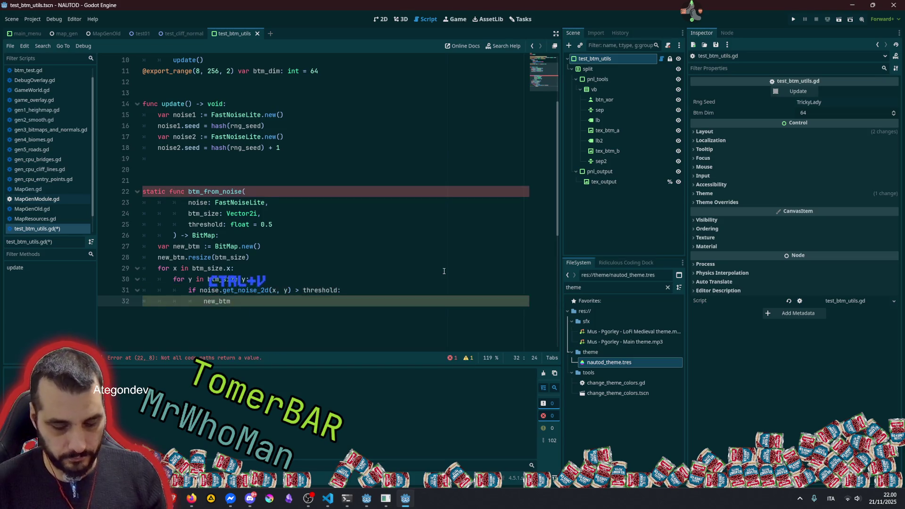
text(t_)
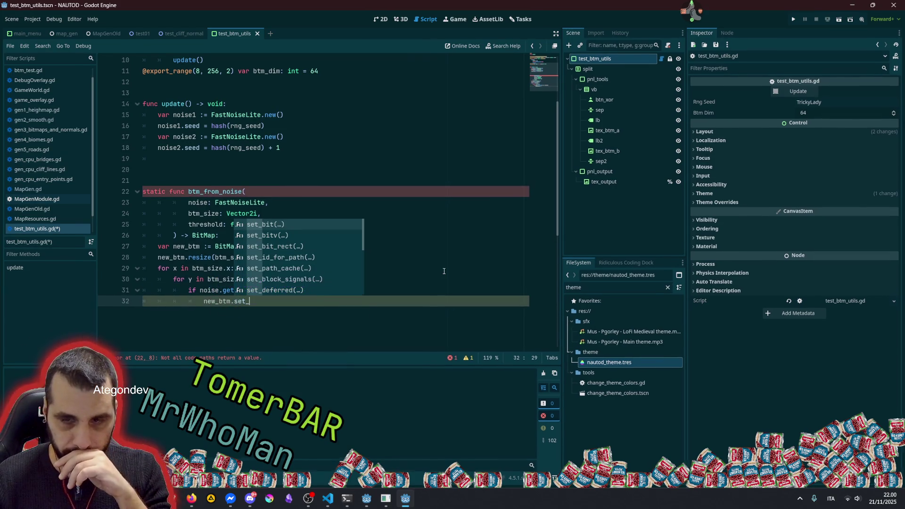
key(Return)
text(x, y, tr)
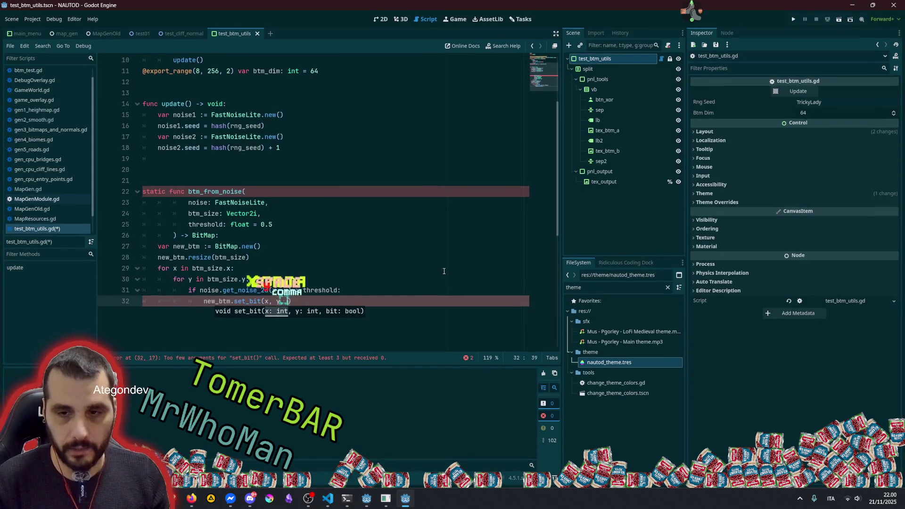
text(ue)
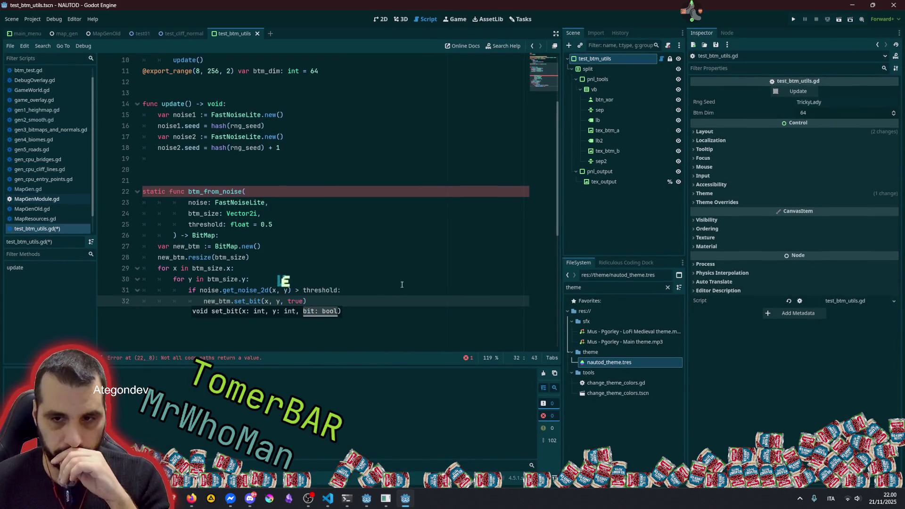
key(Return)
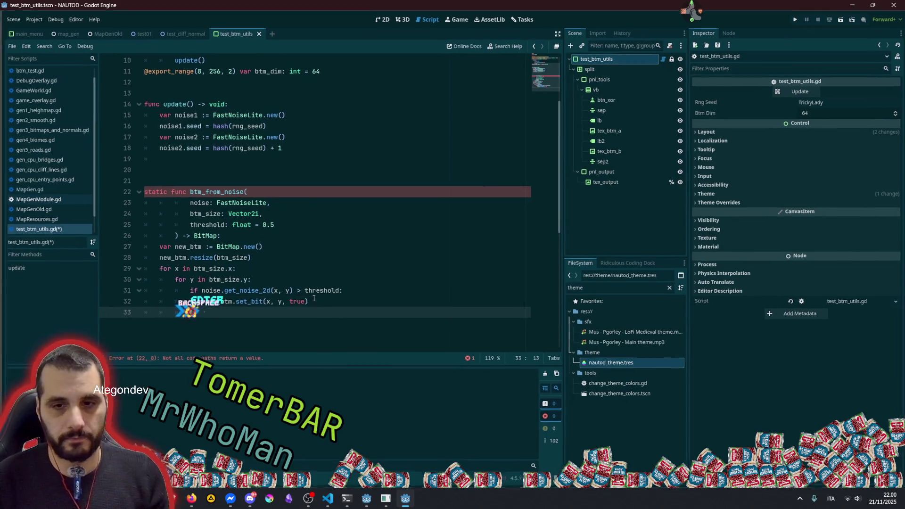
key(BackSpace)
key(BackSpace)
key(BackSpace)
text(return )
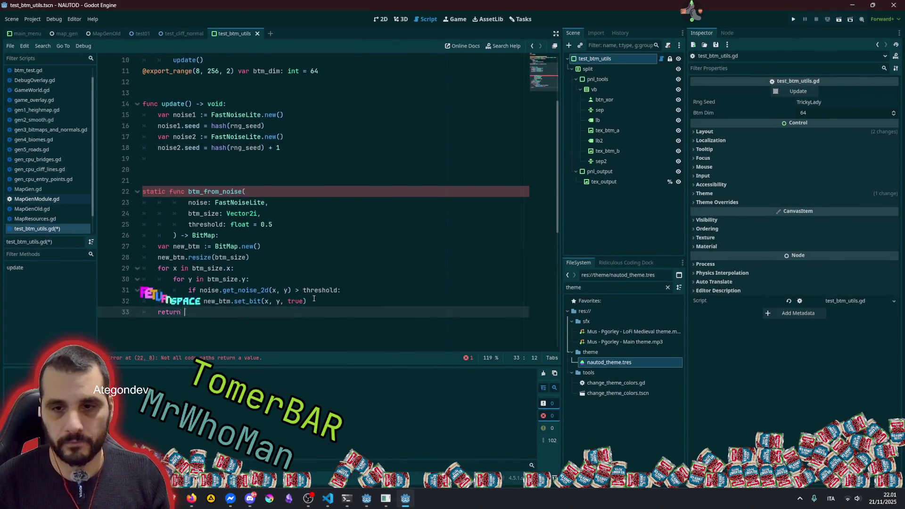
text(ne)
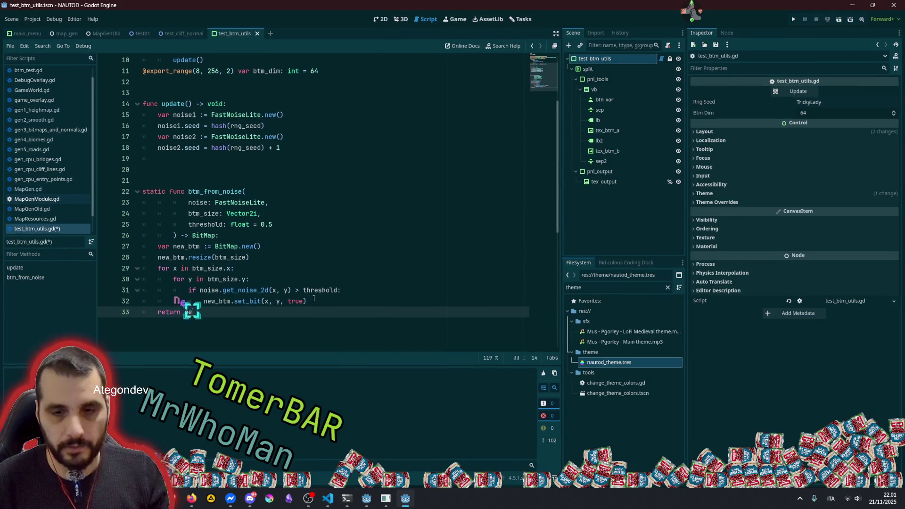
key(Return)
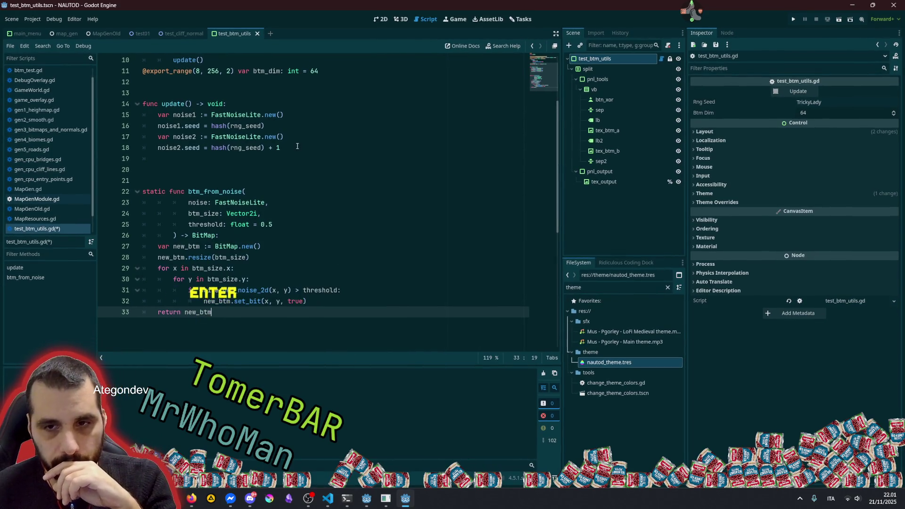
Type the declaration var _btm_a: BitMap at the end of update().
click(298, 148)
scroll(289, 215, up, 3)
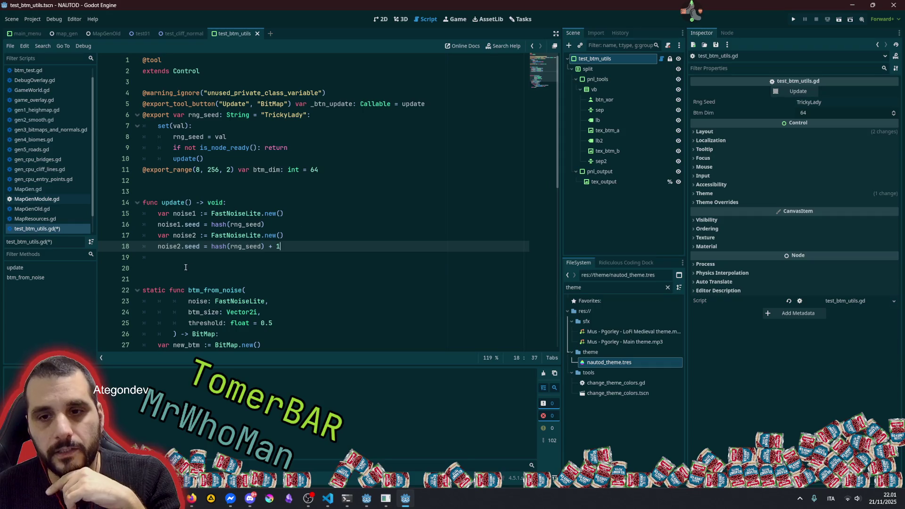
key(Return)
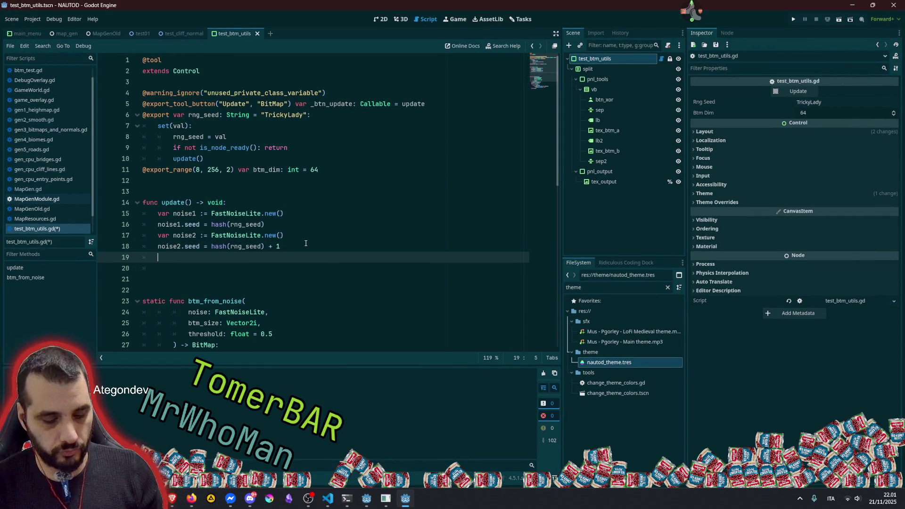
text(var btm_a)
key(shift+Home)
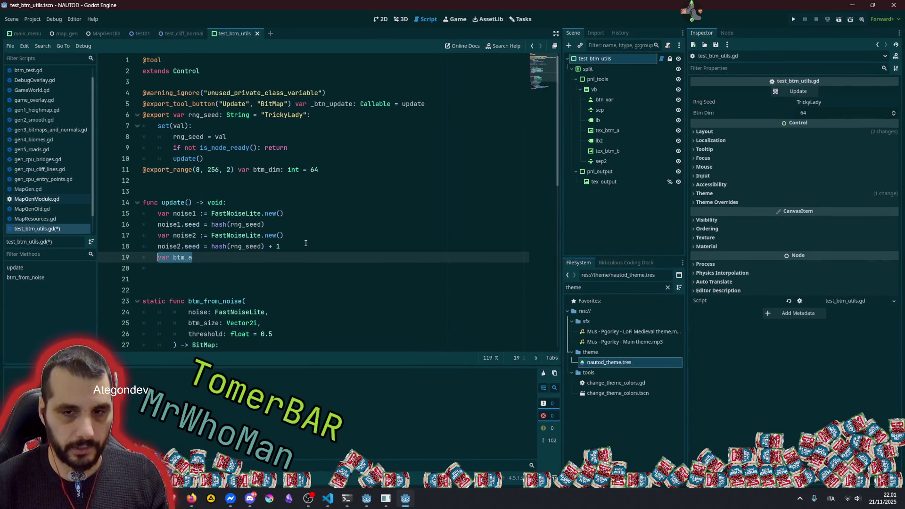
key(End)
text(_)
key(End)
text(: Bit)
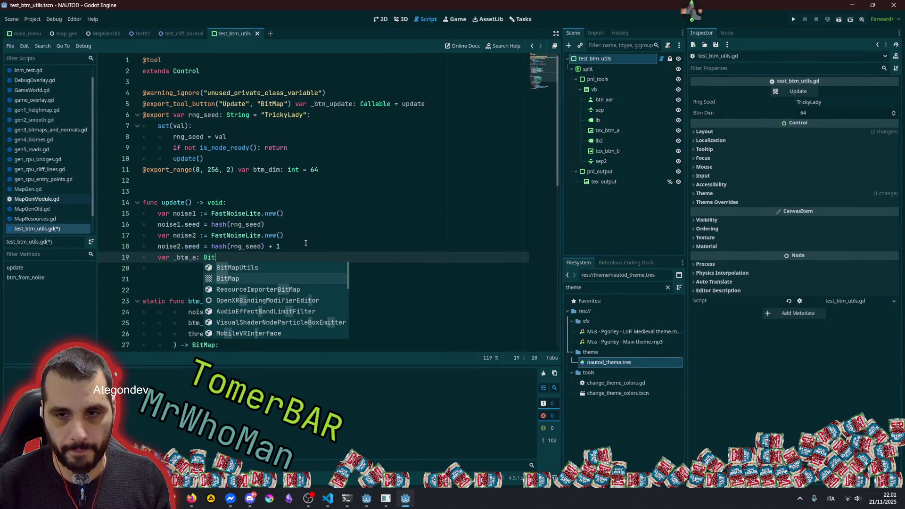
key(Return)
Move the _btm_a declaration above func update(), unindented with blank lines around it.
key(alt+Up)
key(alt+Up)
key(alt+Up)
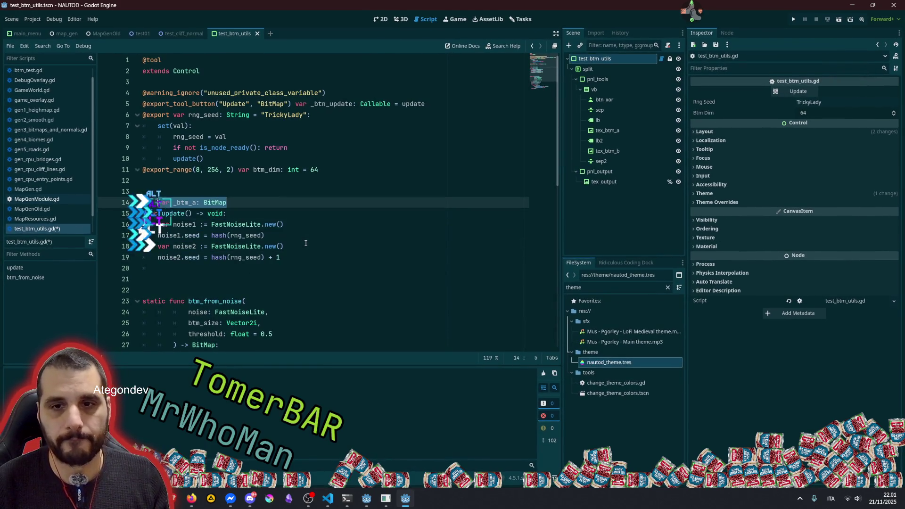
key(shift+Tab)
key(alt+Up)
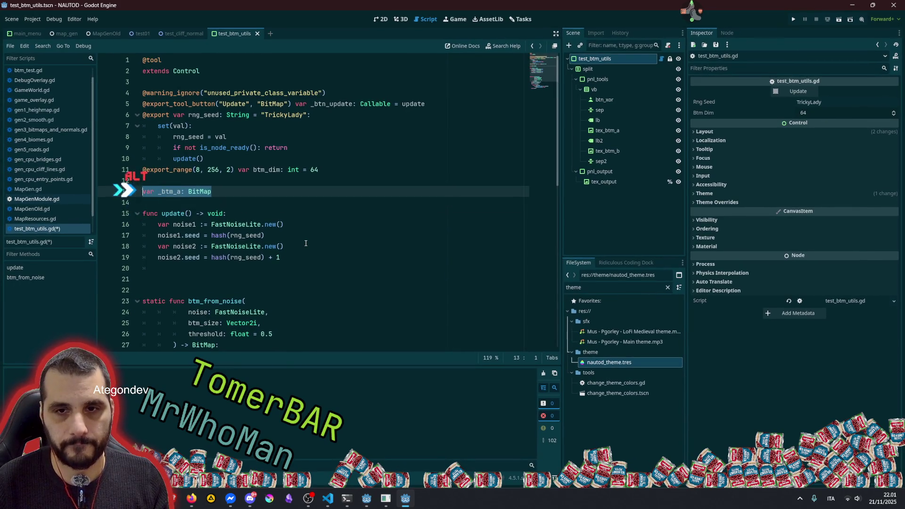
key(Return)
key(End)
key(Return)
key(Up)
key(End)
key(ctrl+Left)
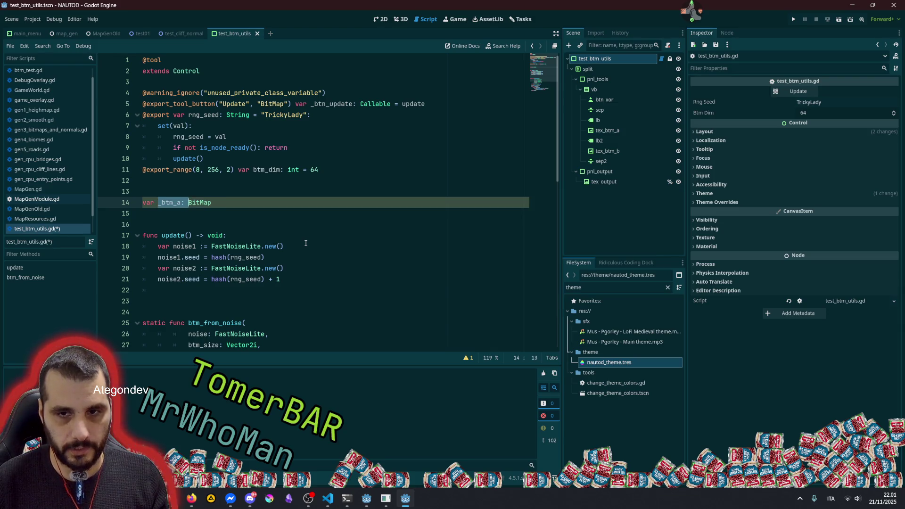
Duplicate the declaration twice, naming the copies _btm_b and _btm_res.
key(ctrl+alt+Down)
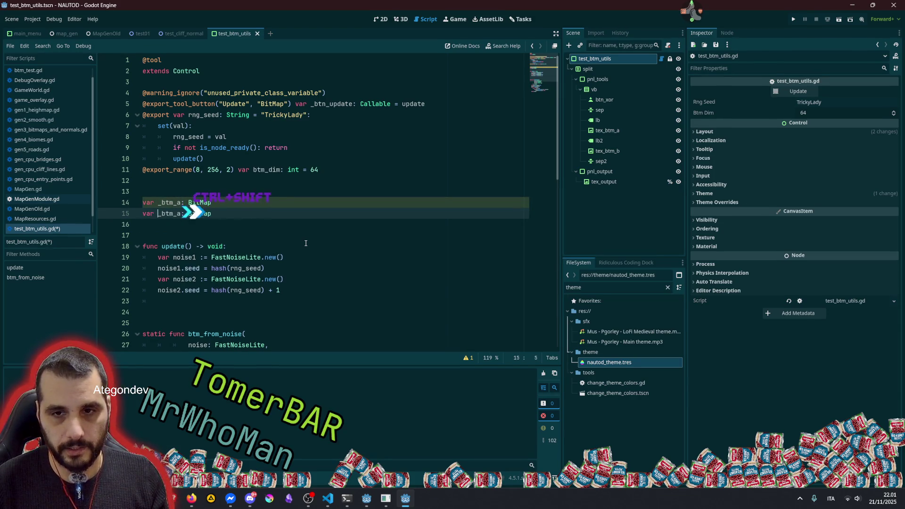
key(Left)
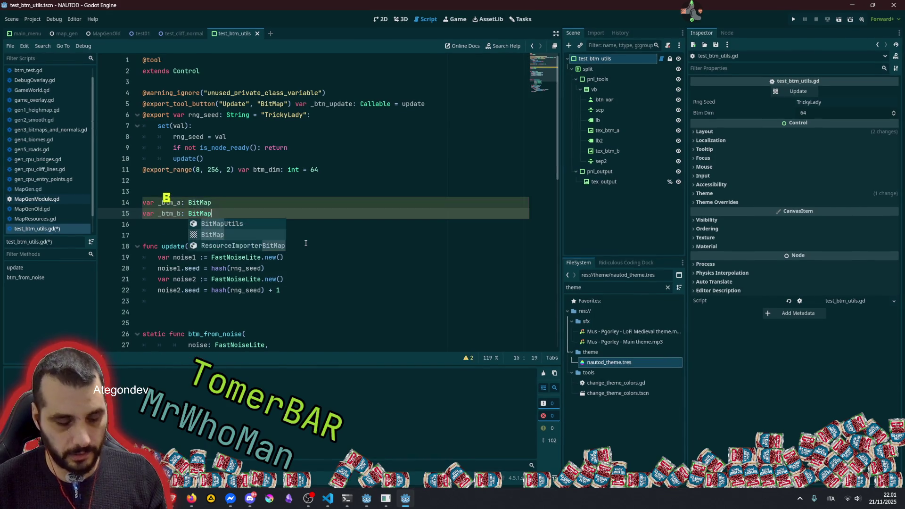
key(ctrl+alt+Down)
key(BackSpace)
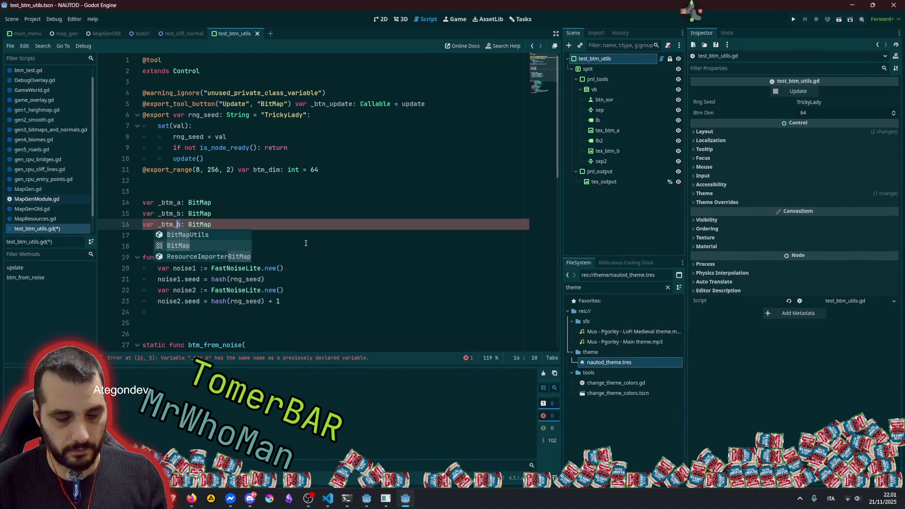
text(res)
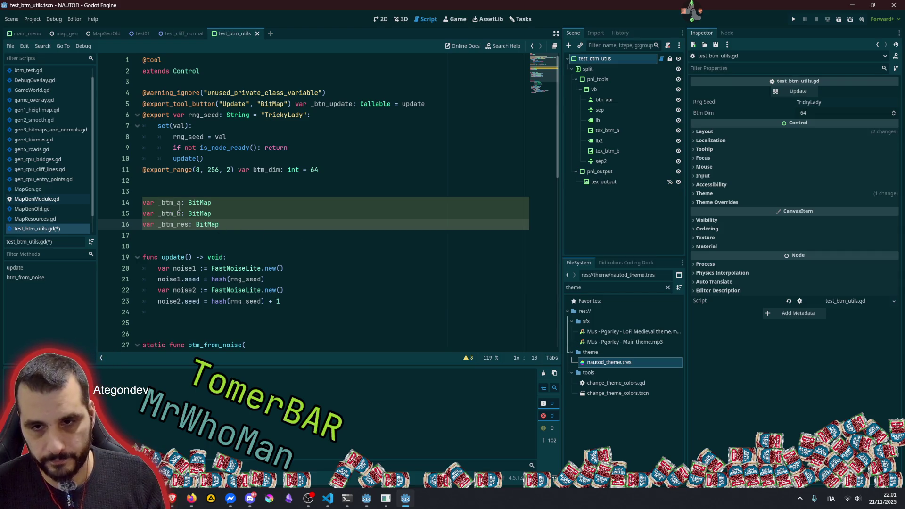
scroll(177, 228, down, 3)
Start a new statement '_btm_a = btm_from_noise(noise1, ' at the end of update().
click(225, 215)
text(_btm_a )
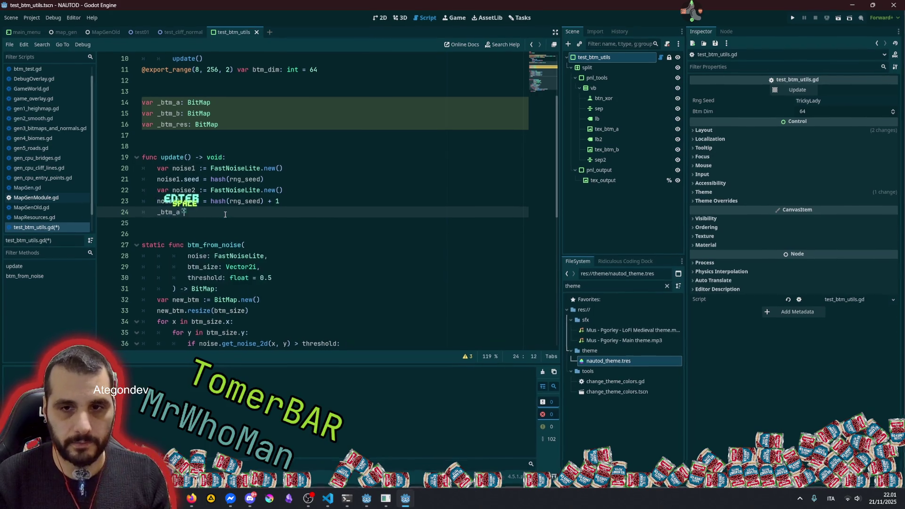
text(=)
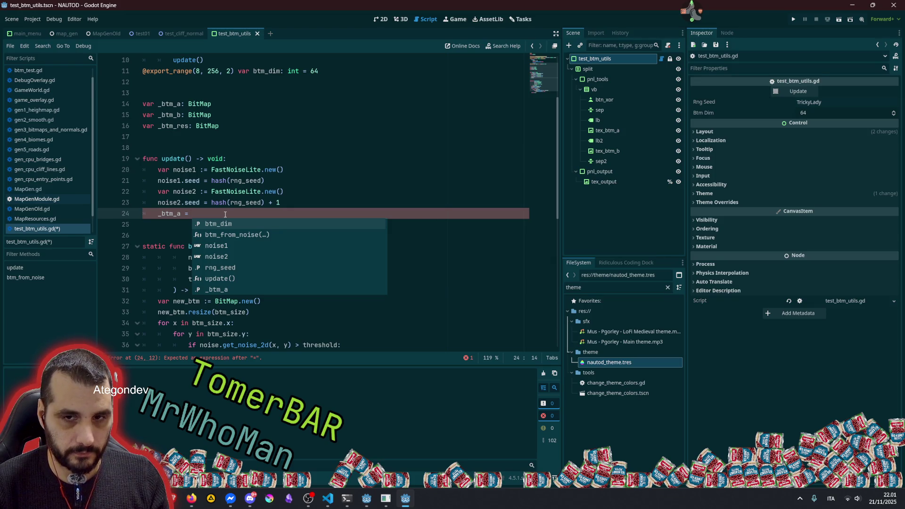
text(cre)
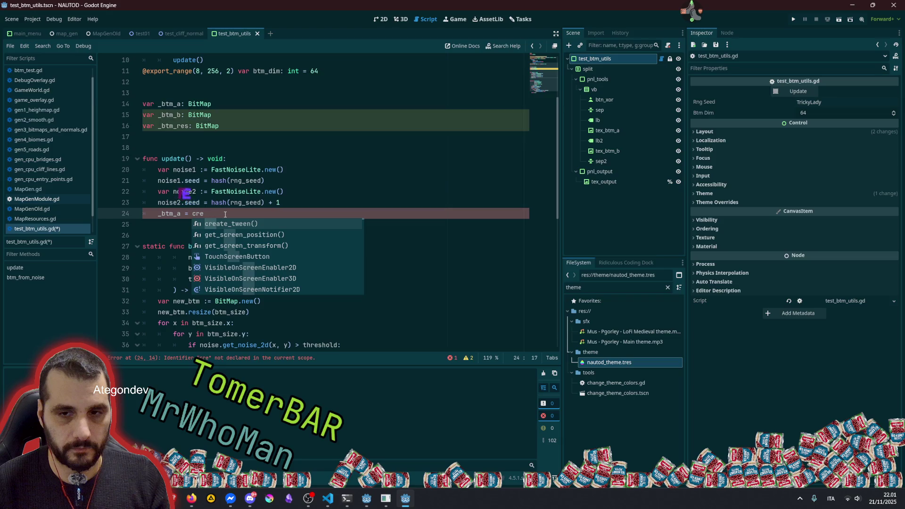
key(BackSpace)
key(BackSpace)
key(BackSpace)
text(bt)
text(m_f)
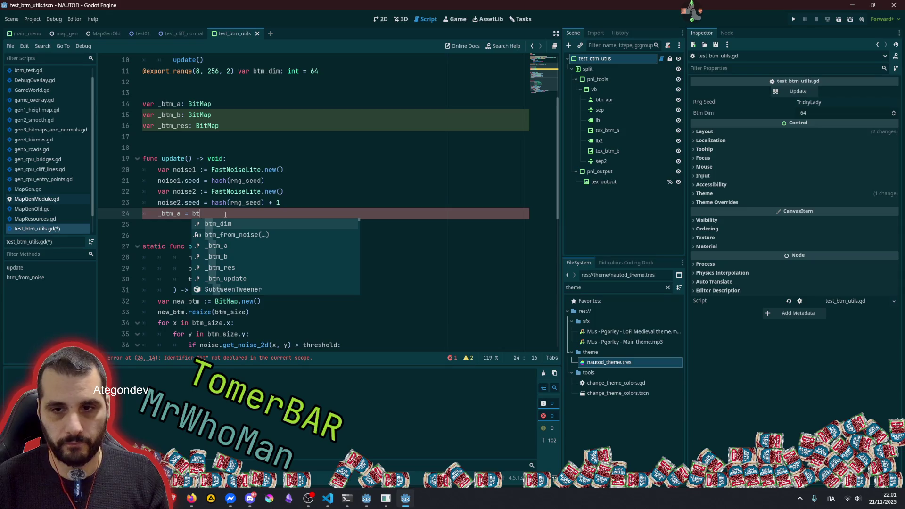
key(Return)
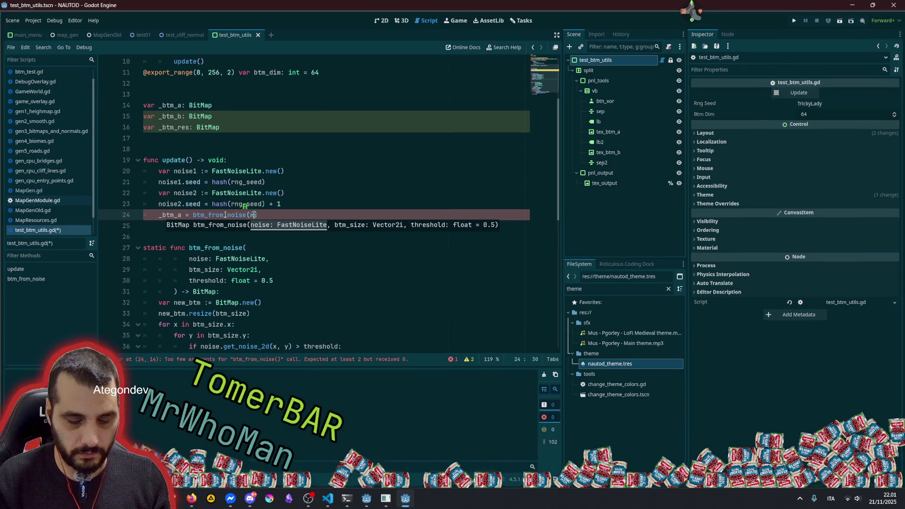
text(noi)
key(Return)
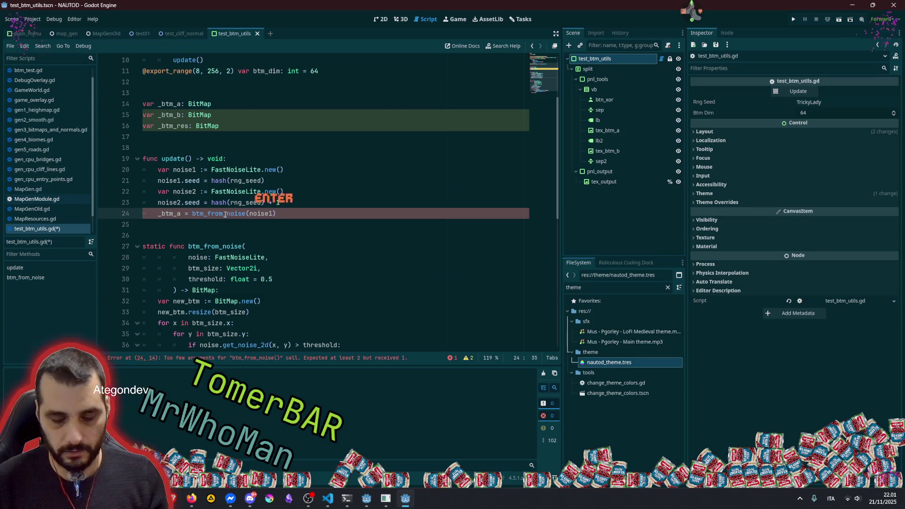
text(,)
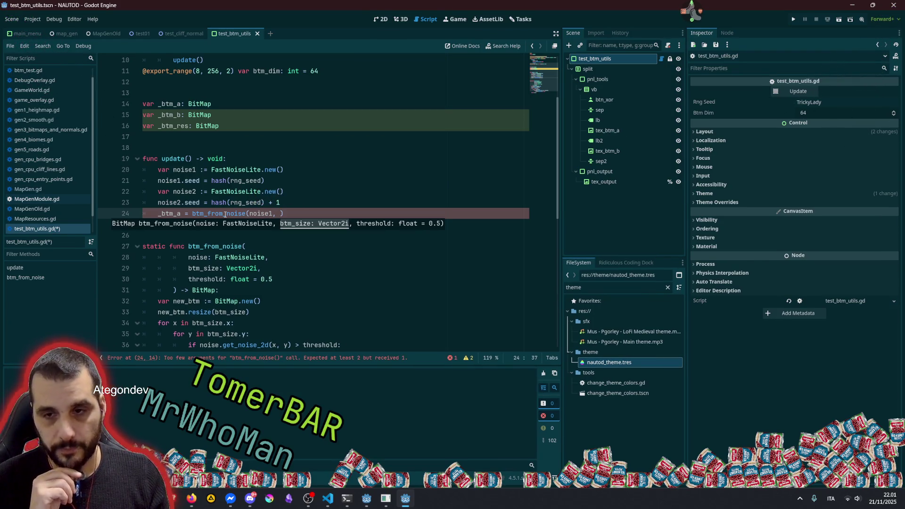
Insert 'var btm_size: Vector2i = Vector2i.ONE *' at the top of update().
key(Up)
key(Up)
key(Up)
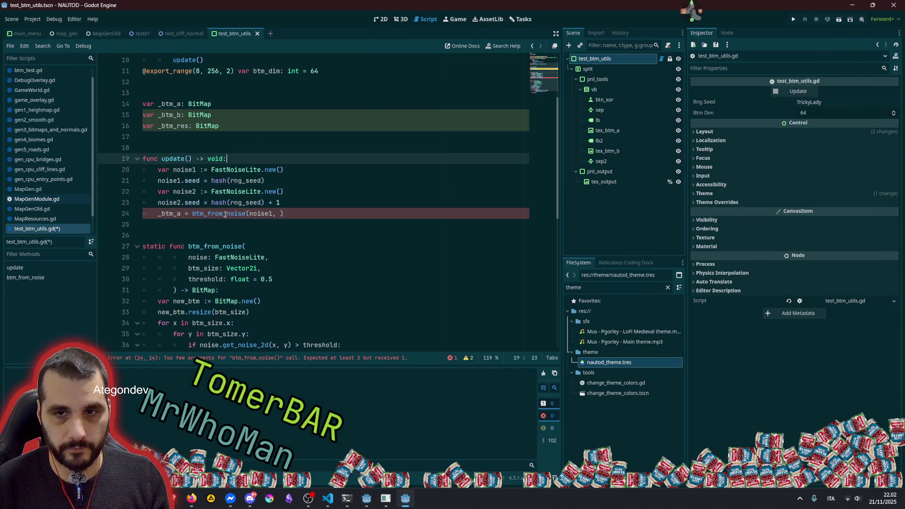
key(Return)
text(var btm_si)
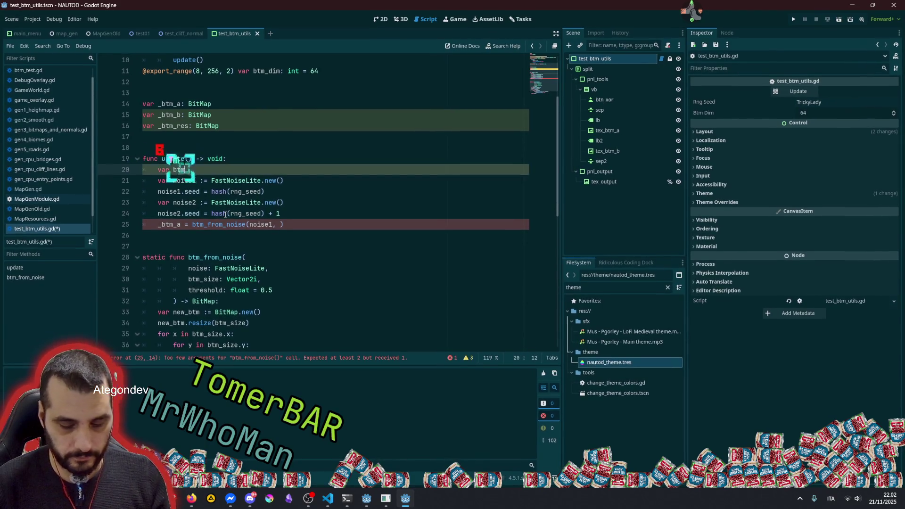
text(ze: Vector)
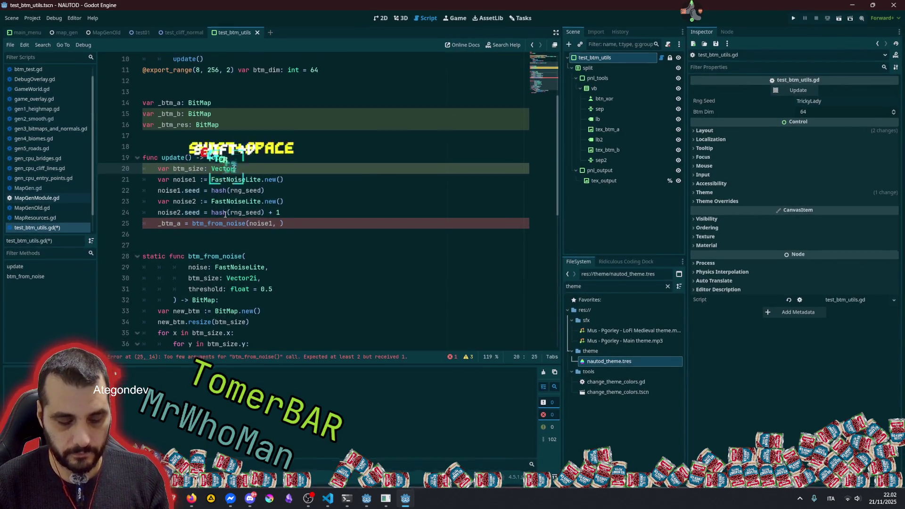
text(2i =)
key(ctrl+space)
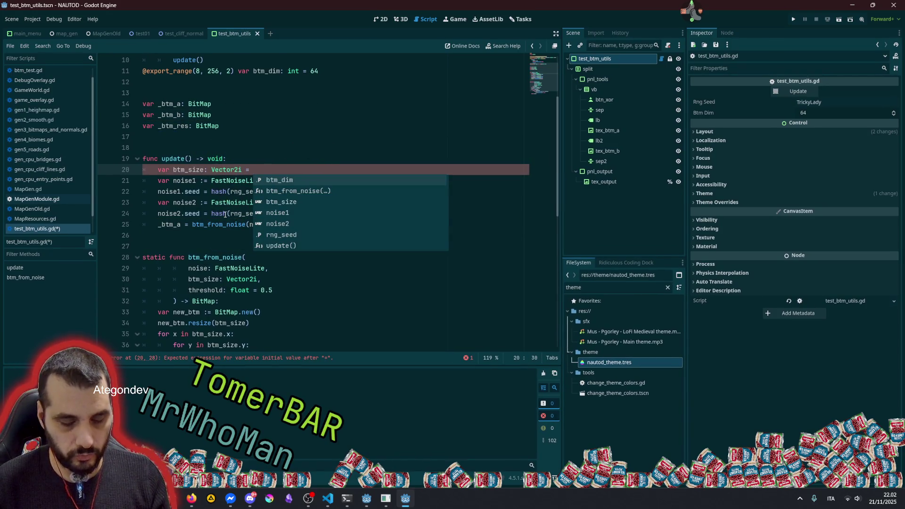
scroll(225, 213, up, 1)
double_click(227, 202)
key(ctrl+c)
click(286, 207)
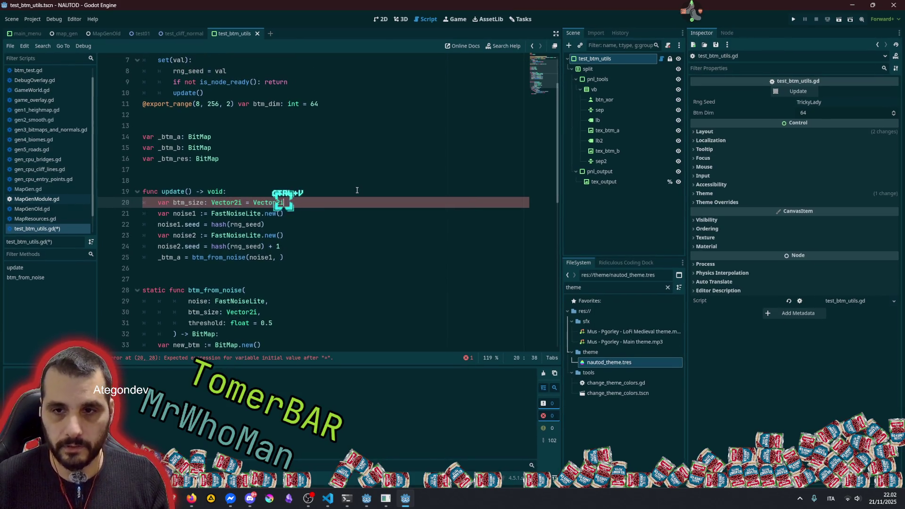
key(ctrl+v)
text(.ONE *)
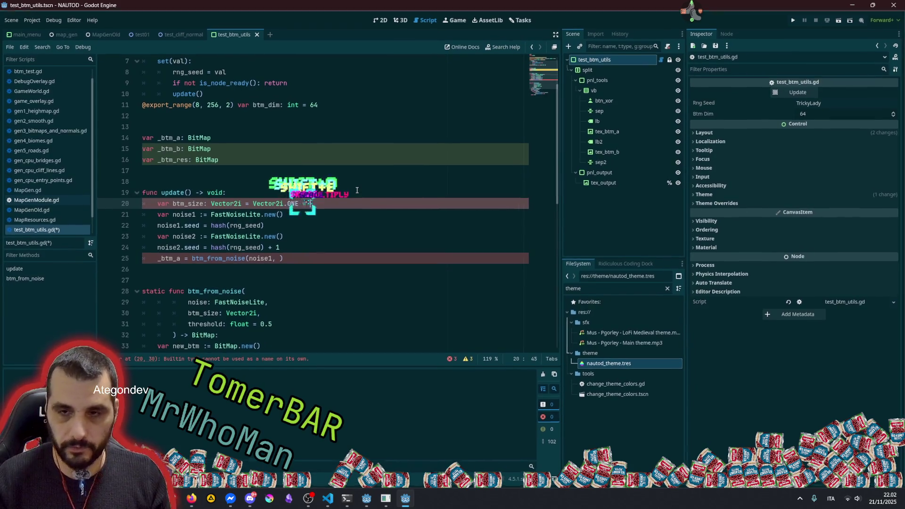
Finish the btm_size line by pasting btm_dim copied from its declaration.
click(301, 138)
scroll(308, 172, up, 2)
double_click(265, 171)
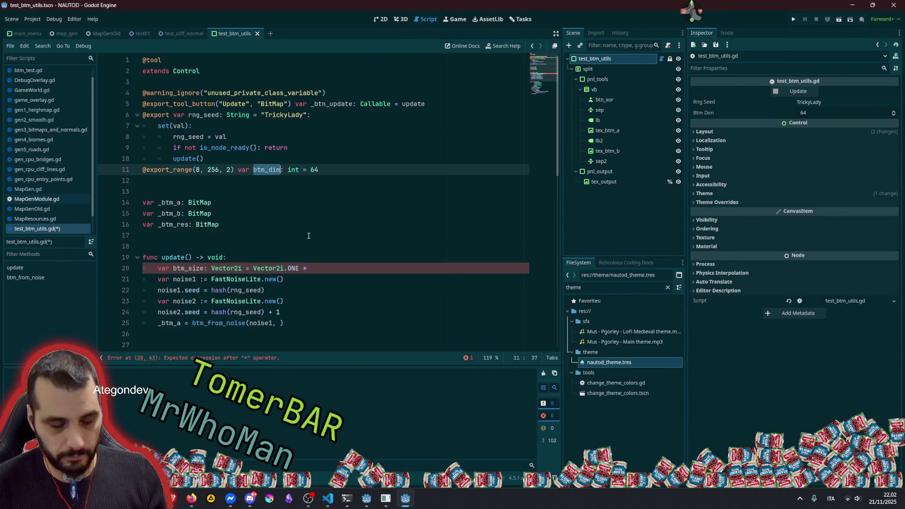
key(ctrl+c)
click(326, 268)
key(ctrl+v)
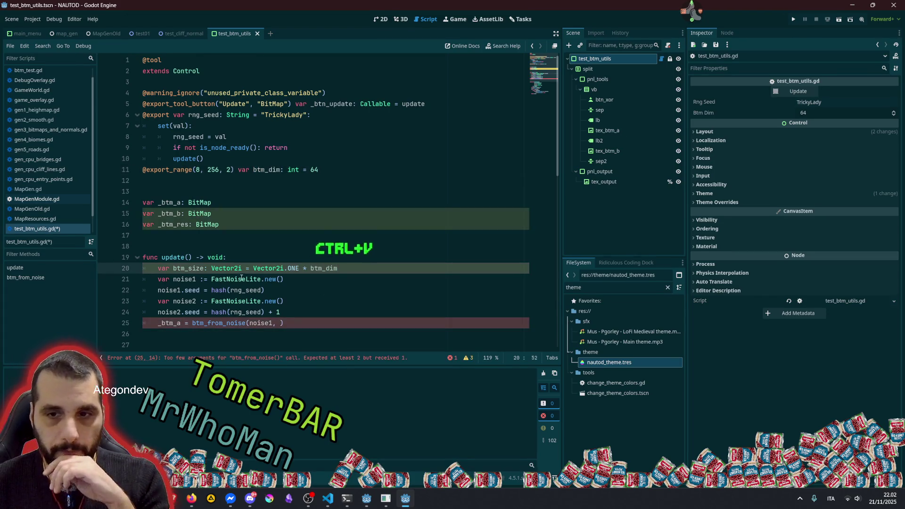
scroll(245, 276, down, 1)
scroll(245, 276, down, 1)
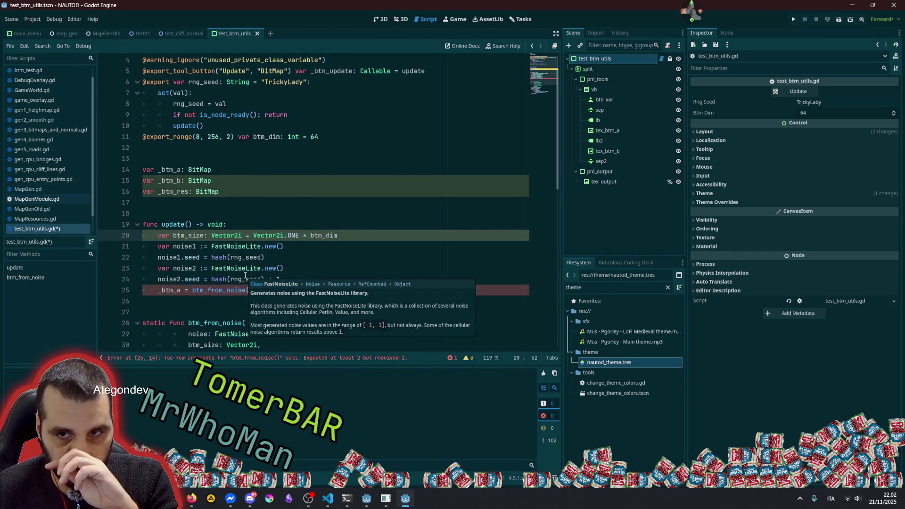
scroll(234, 276, down, 1)
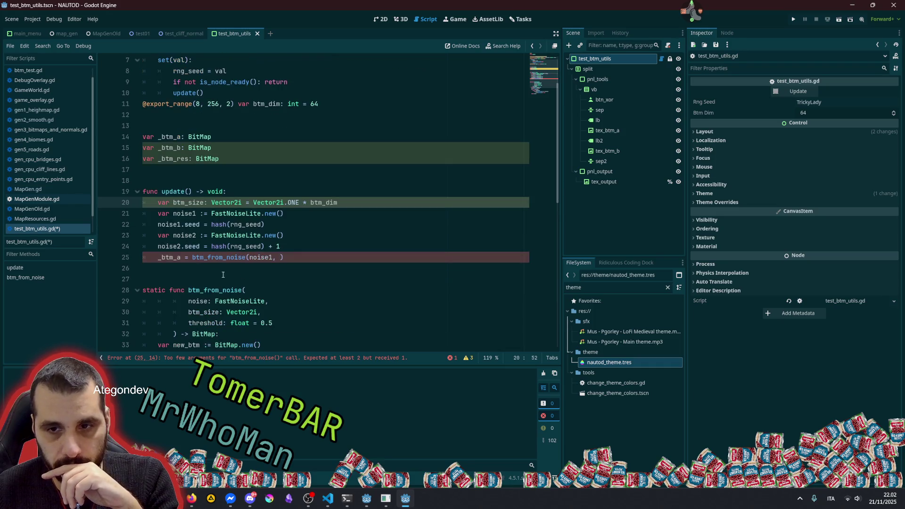
scroll(210, 266, up, 1)
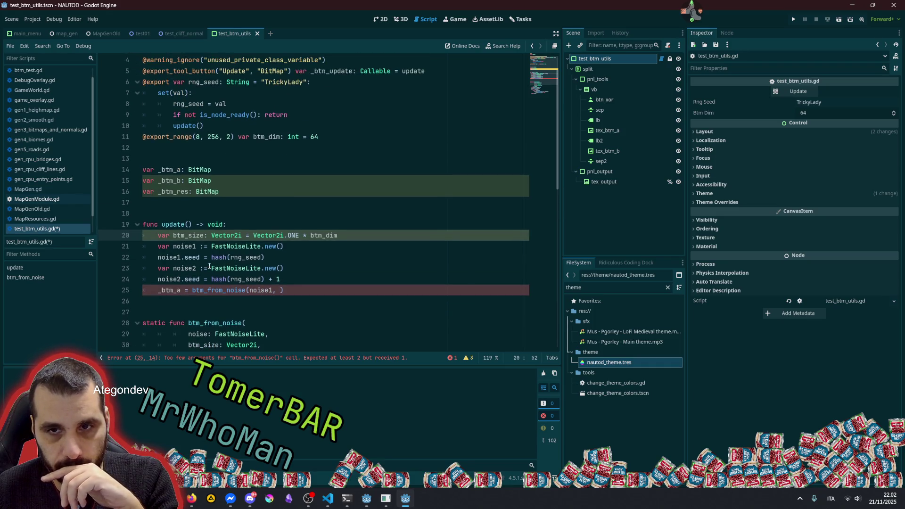
double_click(266, 140)
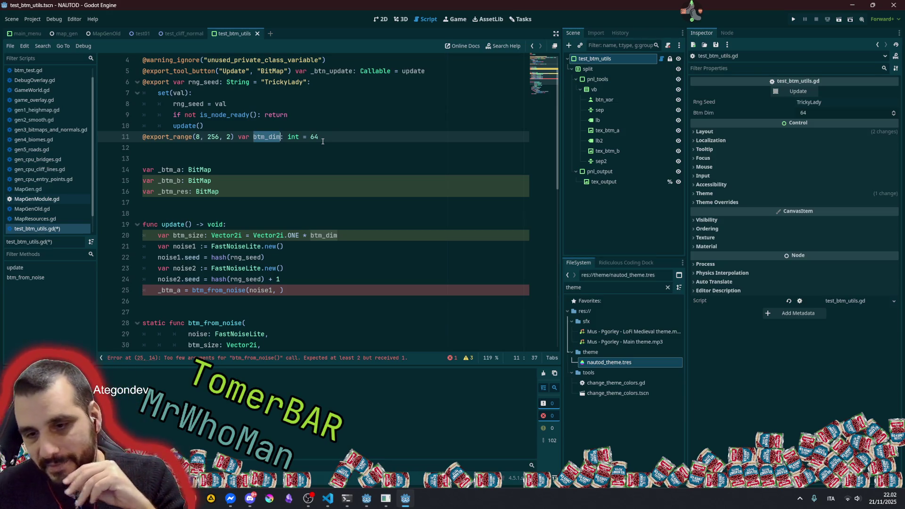
click(690, 13)
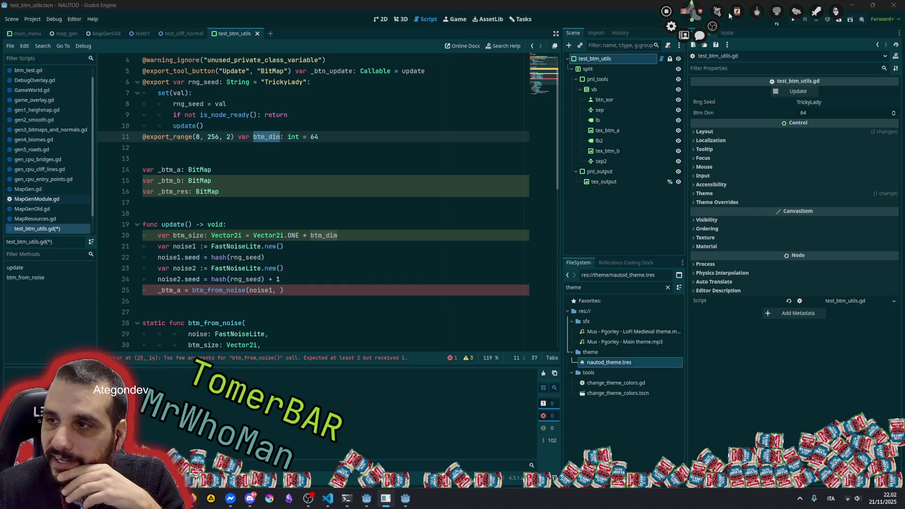
click(295, 235)
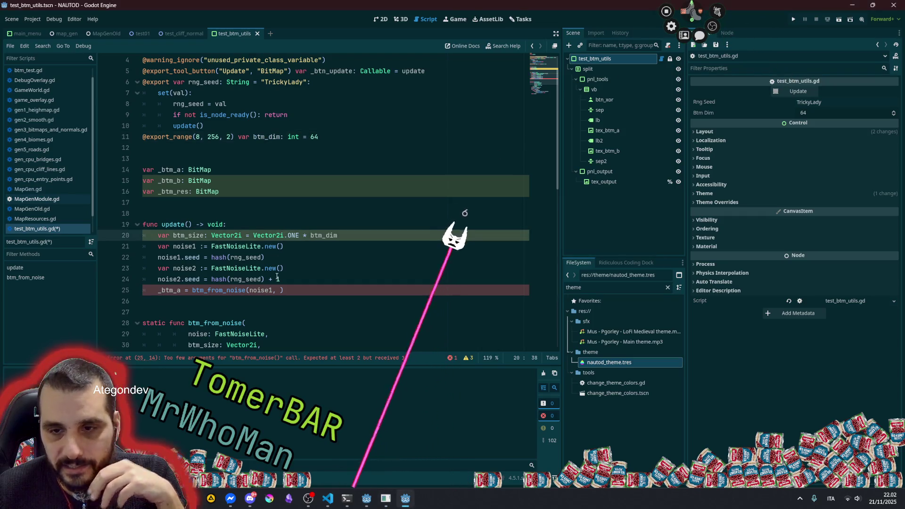
click(281, 290)
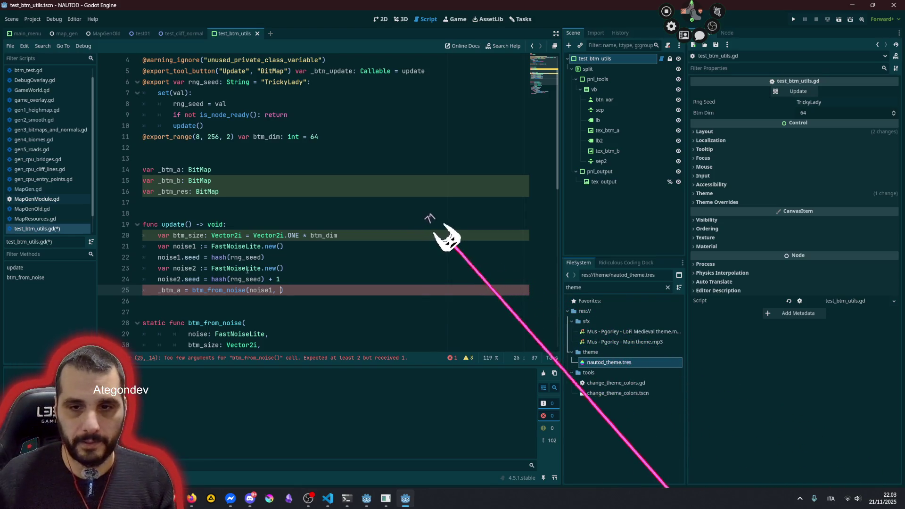
double_click(189, 235)
Pass btm_size as the second argument of the _btm_a btm_from_noise call.
key(Down)
key(Down)
key(Down)
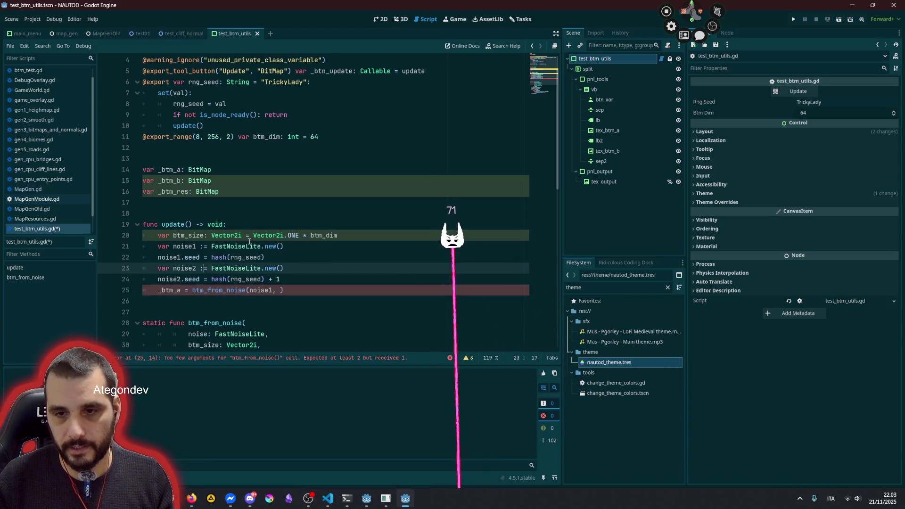
key(End)
key(ctrl+v)
text(,)
key(BackSpace)
key(BackSpace)
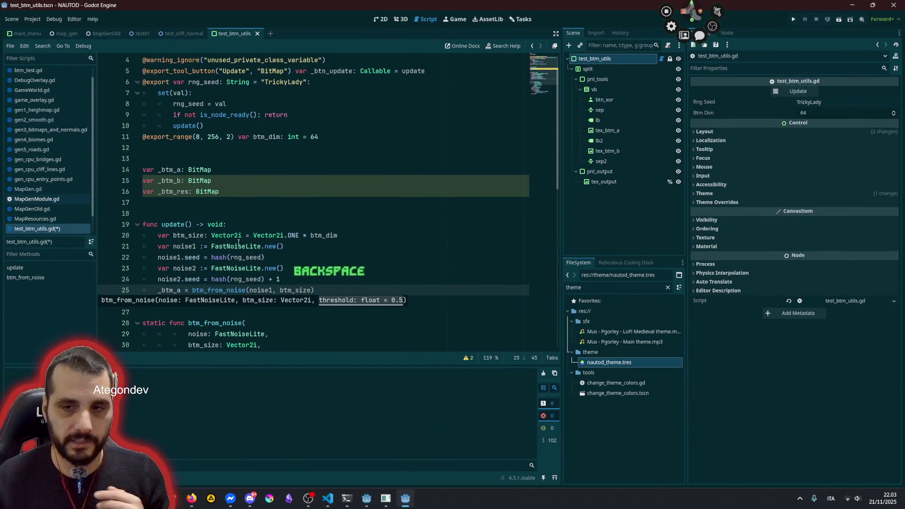
click(224, 104)
scroll(266, 194, up, 1)
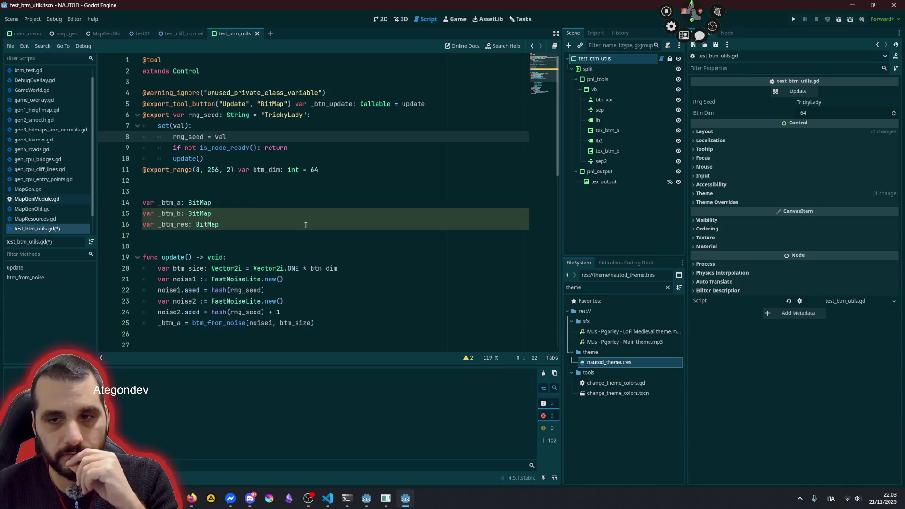
scroll(305, 225, down, 2)
click(349, 253)
Duplicate the line as '_btm_b = btm_from_noise(noise2, btm_size)'.
key(ctrl+shift+d)
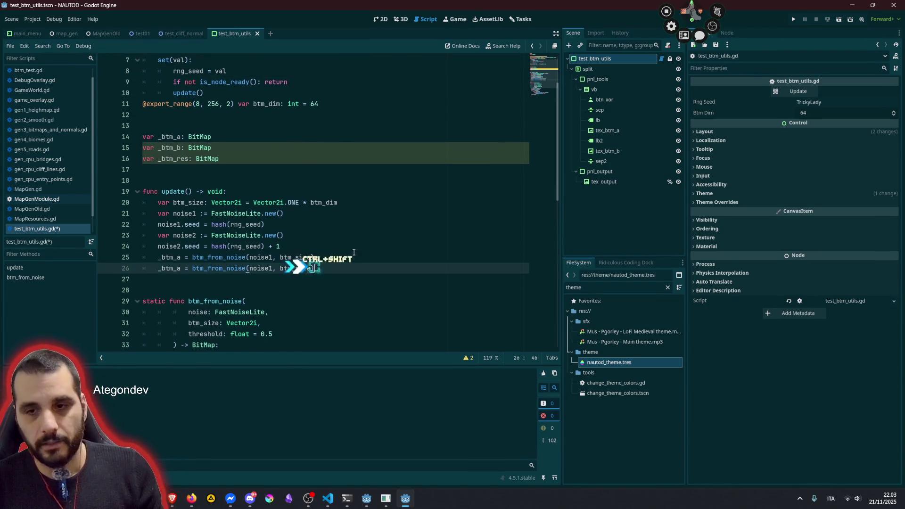
key(BackSpace)
text(b)
key(ctrl+Right)
key(ctrl+Right)
key(ctrl+Right)
key(BackSpace)
text(2)
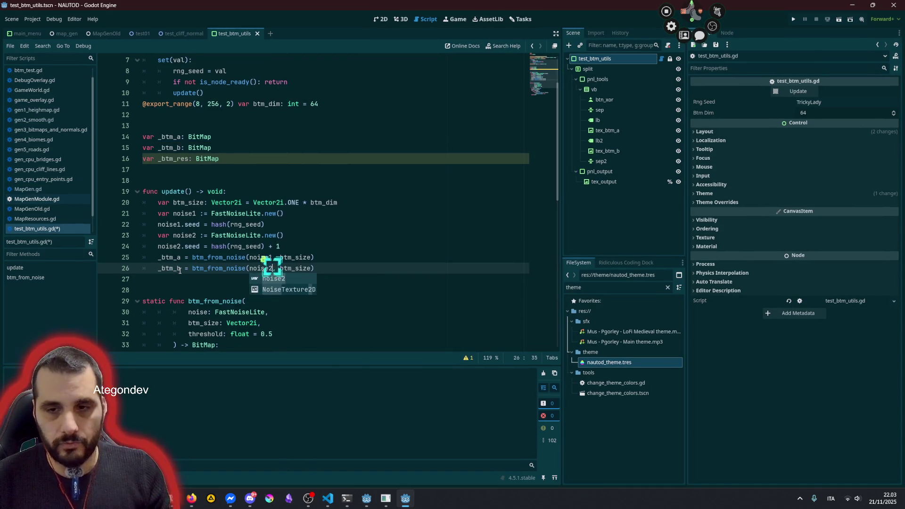
click(177, 258)
scroll(177, 258, down, 1)
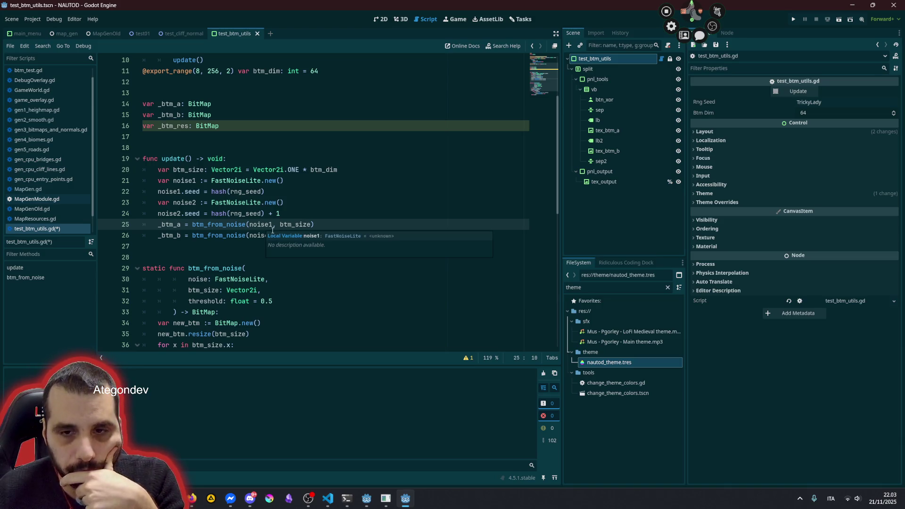
click(227, 235)
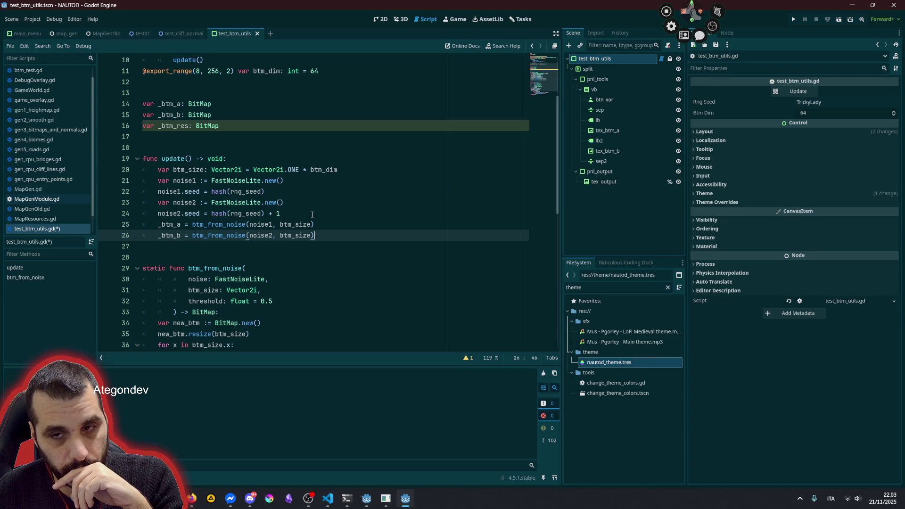
Add a line starting '_btm_res = BitMapUtils.xor(' below the _btm_b assignment.
key(Return)
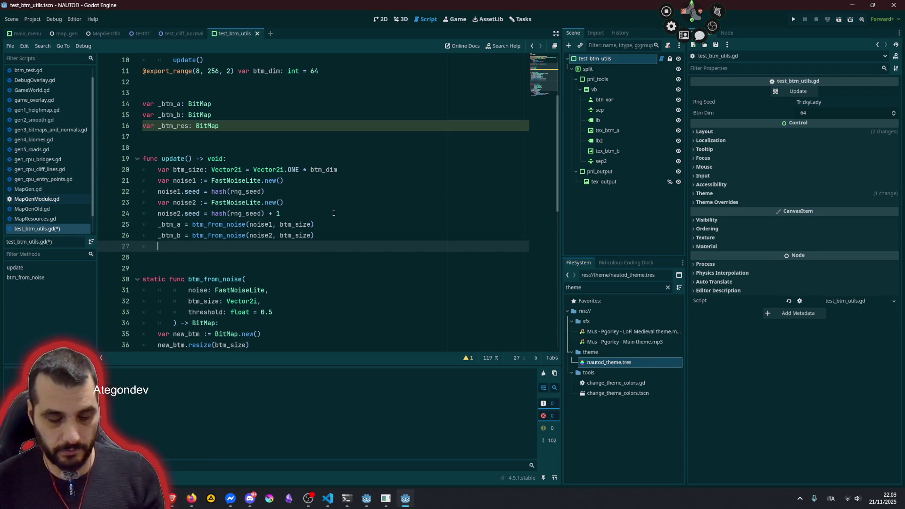
text(_bt)
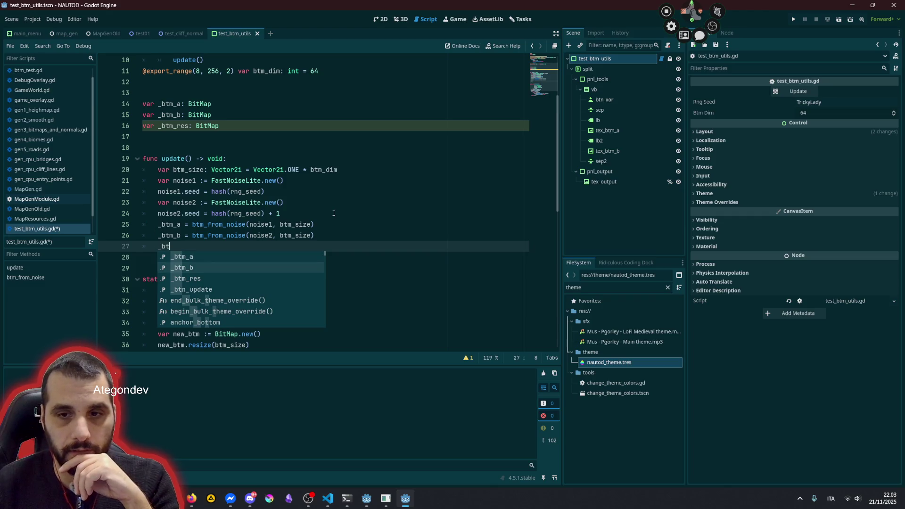
key(Return)
text(=)
key(shift+space)
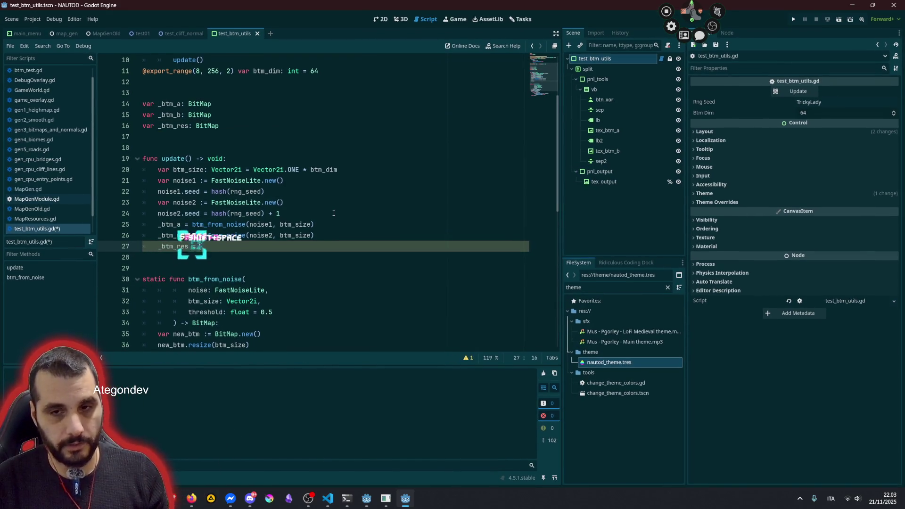
text(Bit)
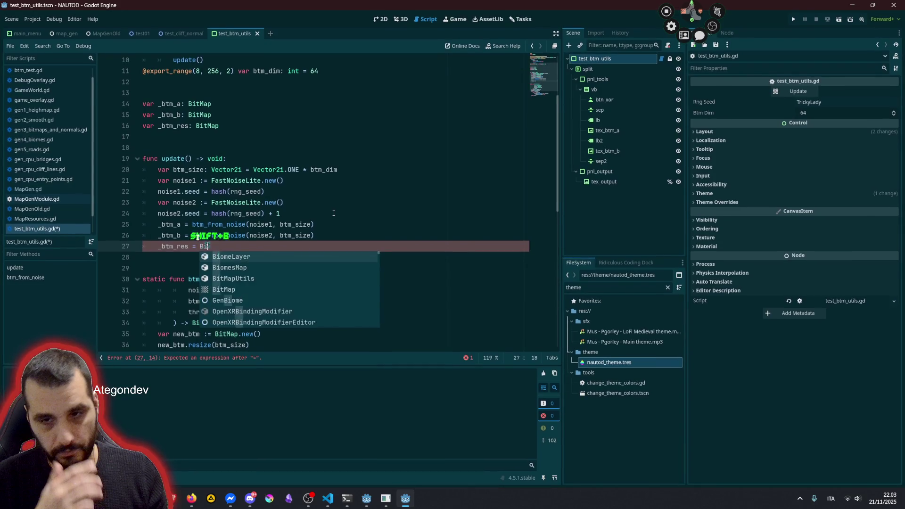
key(Return)
text(.x)
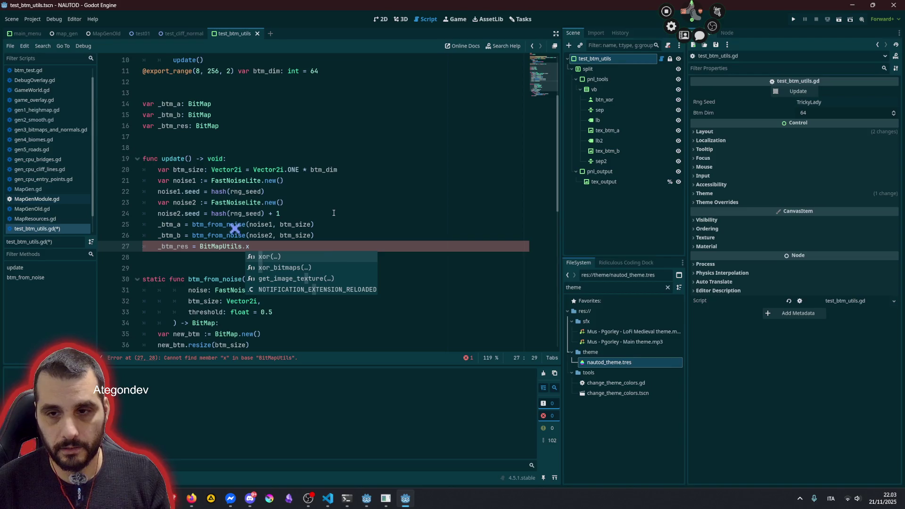
key(Return)
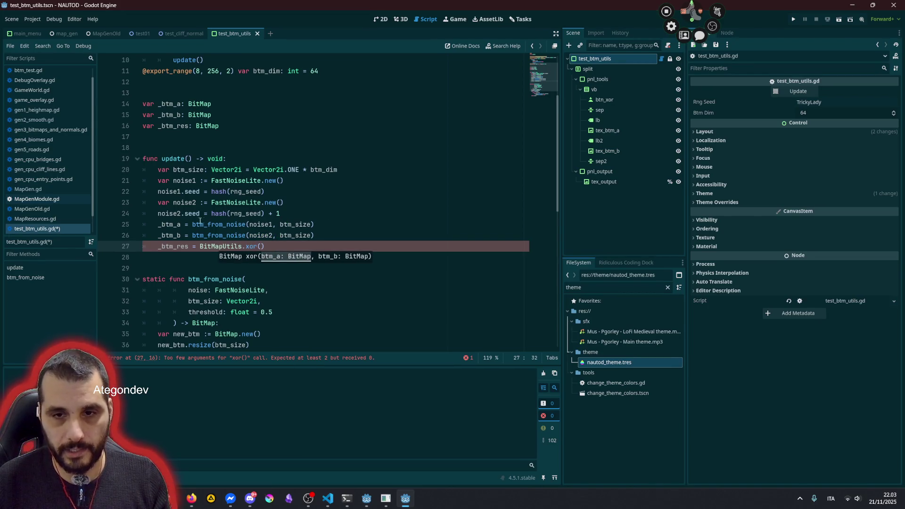
Fill the xor call with the arguments _btm_a and _btm_b.
double_click(161, 225)
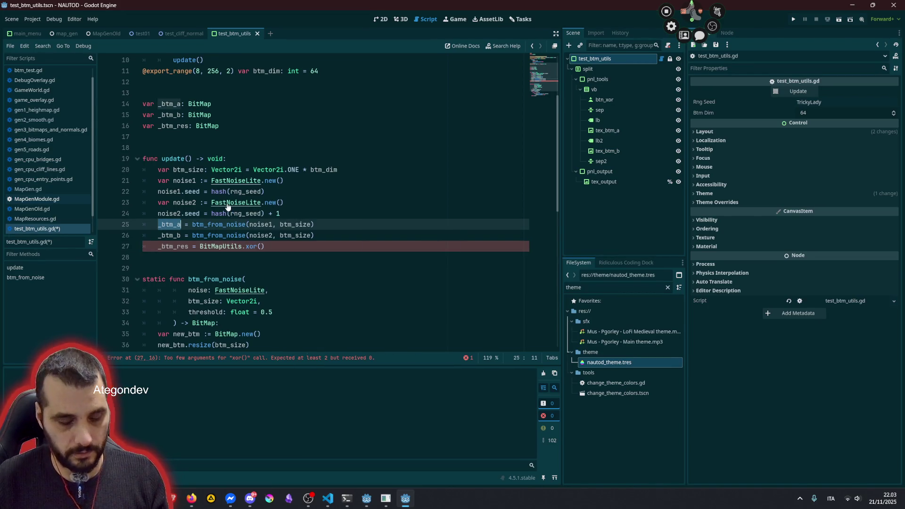
key(ctrl+c)
click(265, 248)
key(ctrl+v)
text(,)
key(ctrl+v)
key(BackSpace)
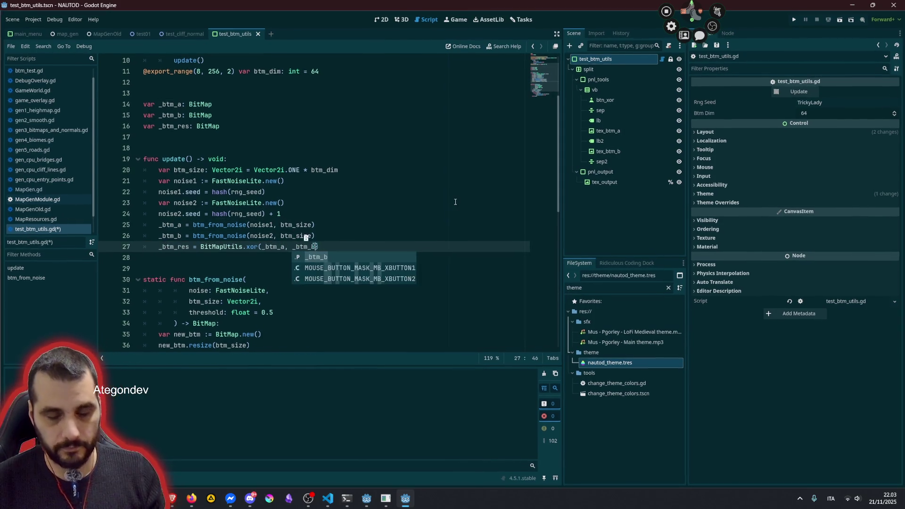
text(b)
Start a new line 28 after the XOR assignment.
click(334, 234)
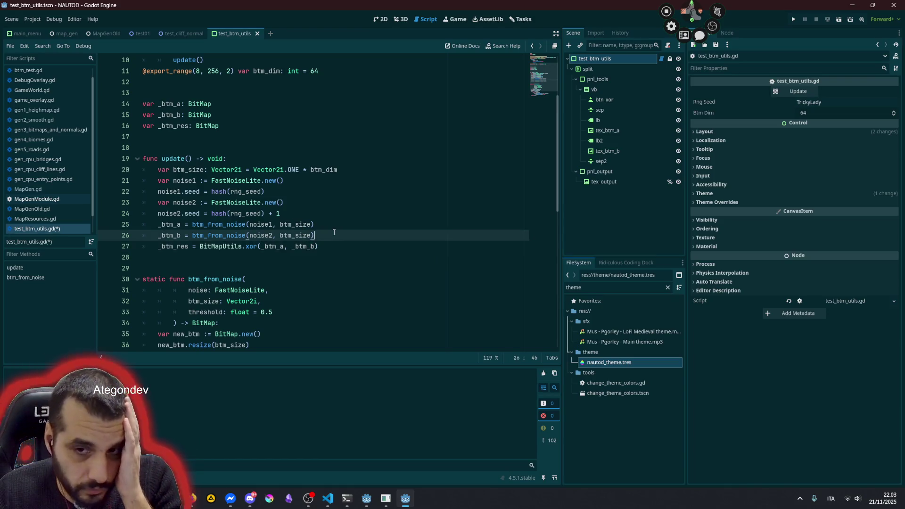
double_click(185, 246)
mouse_move(214, 215)
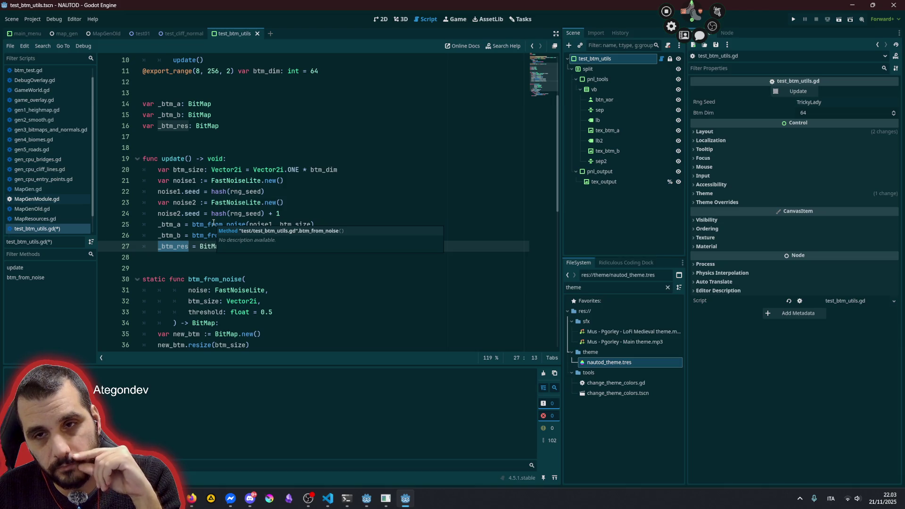
mouse_move(211, 241)
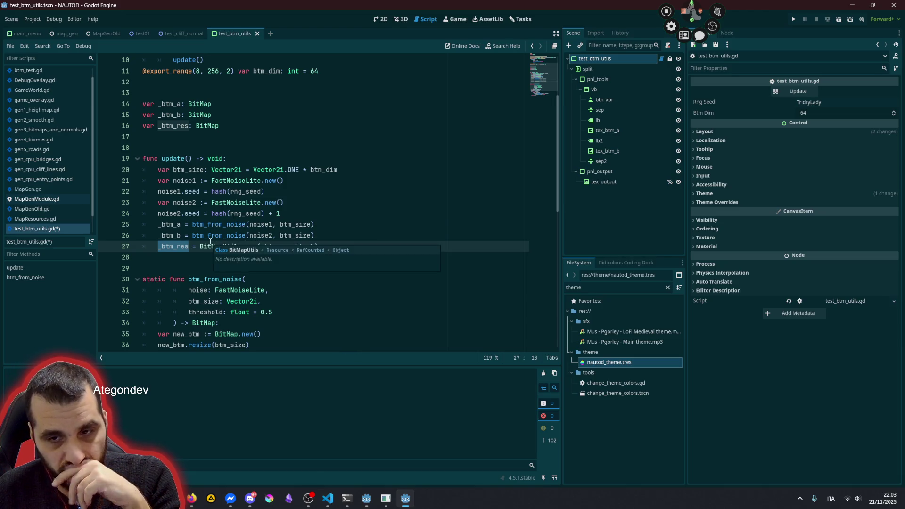
key(Right)
key(Right)
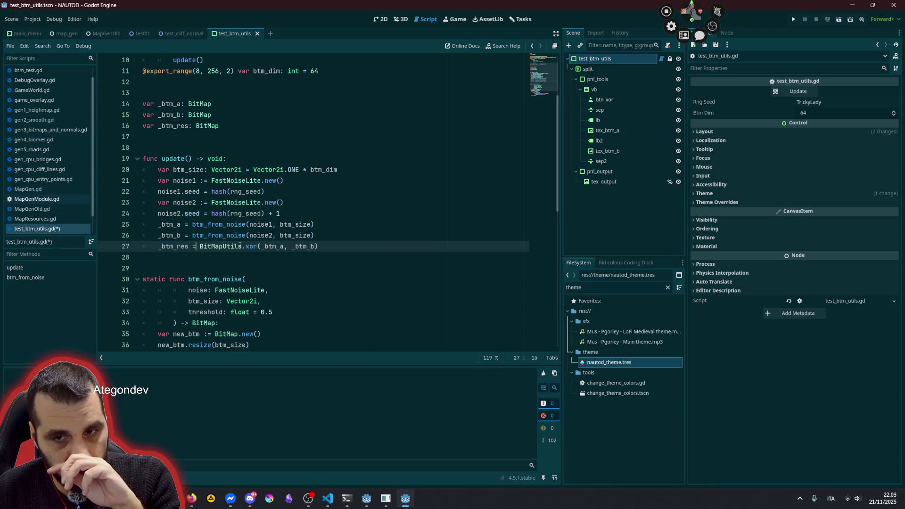
key(Return)
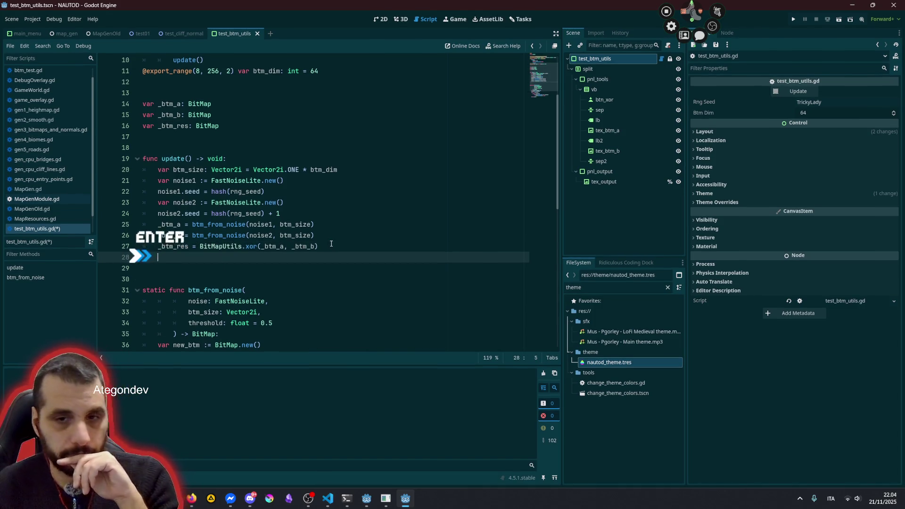
Give the tex_btm_a and tex_btm_b nodes unique scene names.
click(627, 131)
ctrl+click(618, 151)
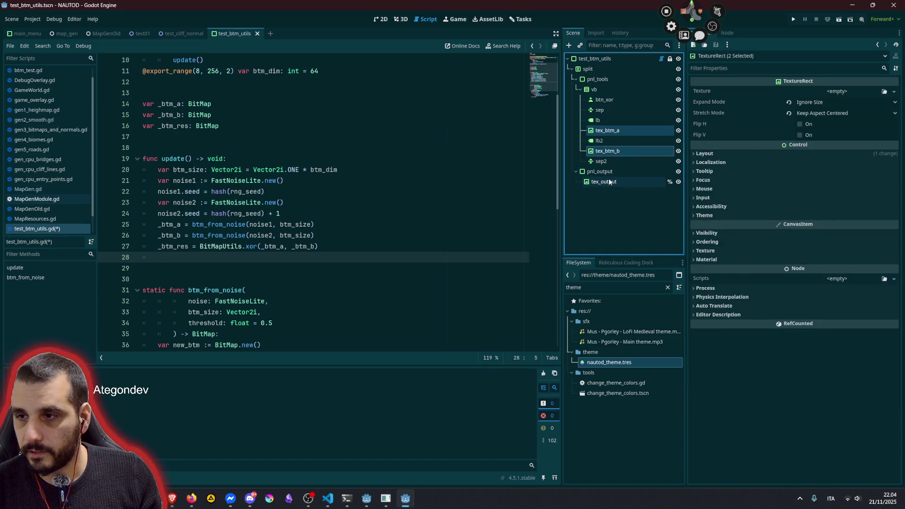
right_click(621, 151)
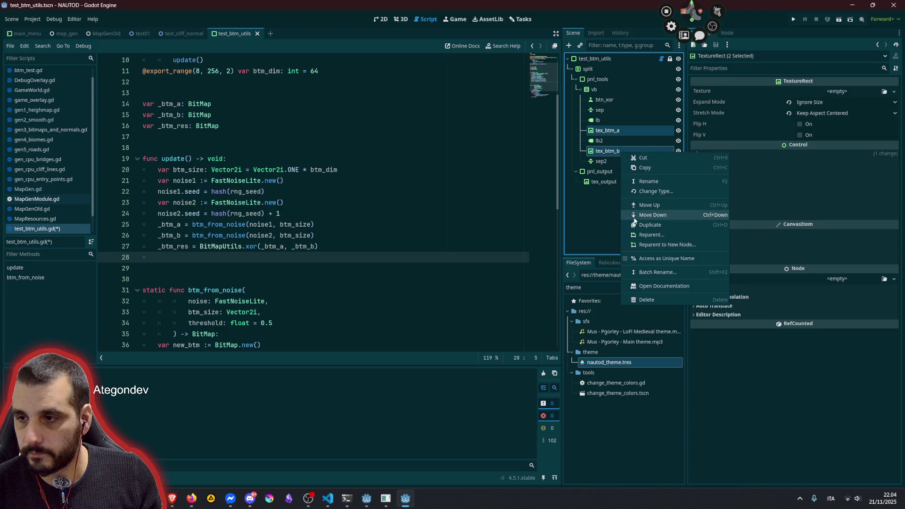
click(647, 246)
Insert the three texture nodes, each getting ImageTexture.create_from_image(_btm_a.convert_to_image()).
ctrl+click(608, 182)
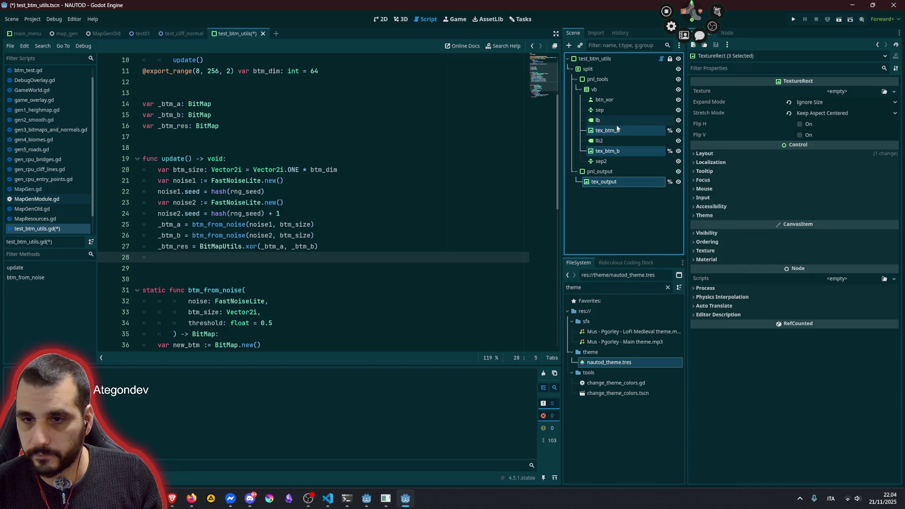
mouse_move(618, 131)
mouse_down()
mouse_move(163, 293)
mouse_move(170, 258)
mouse_up()
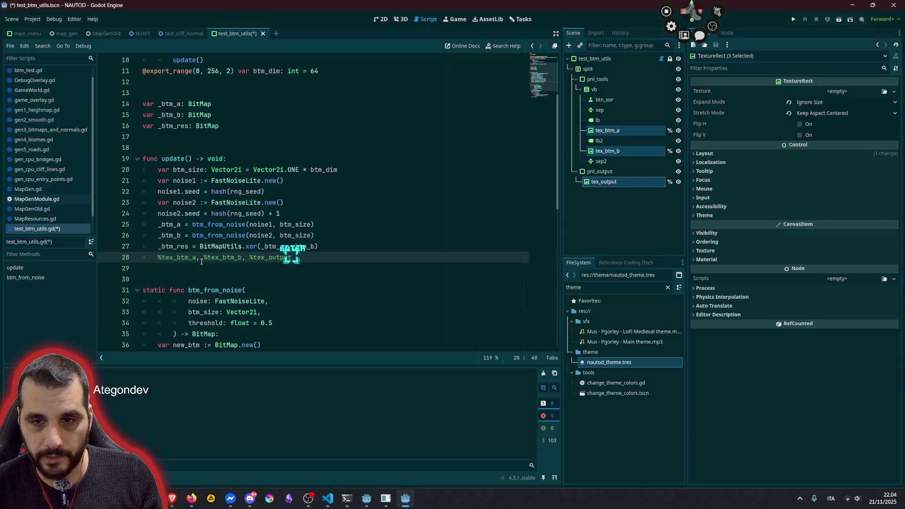
key(Right)
key(Right)
key(Return)
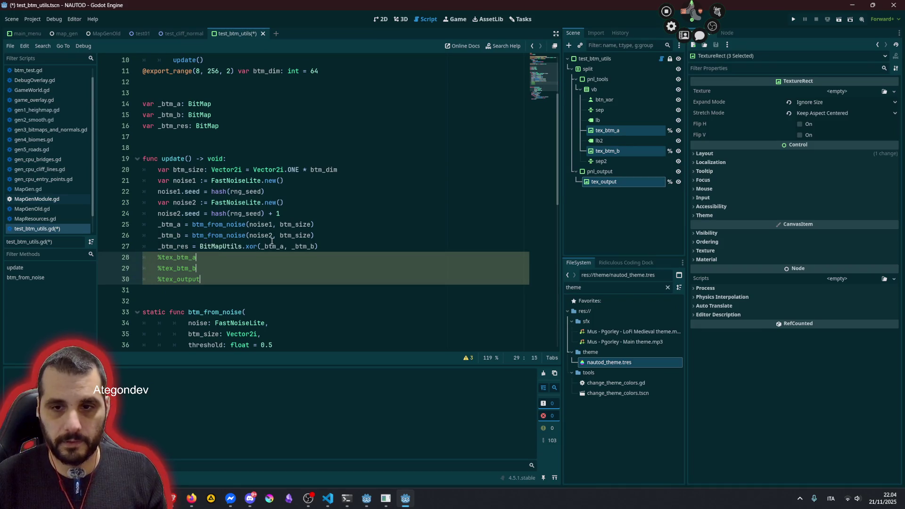
text(.texture)
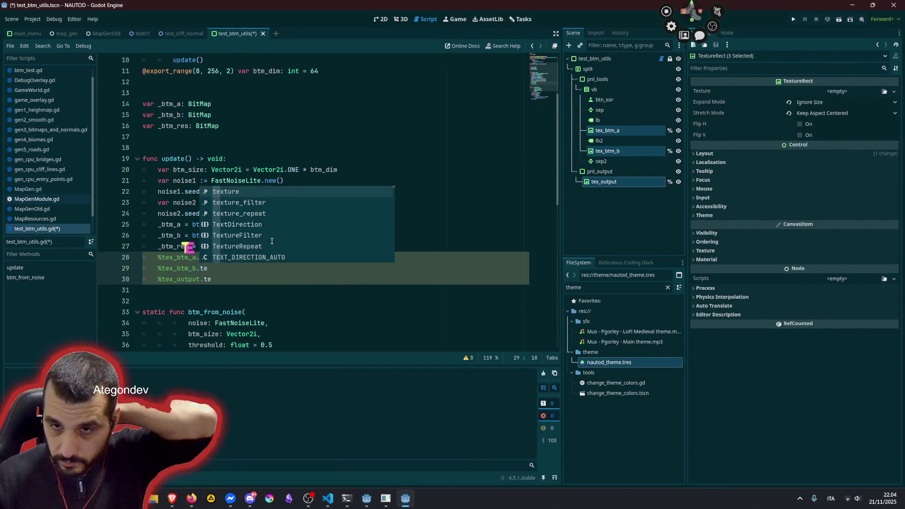
text( = Image)
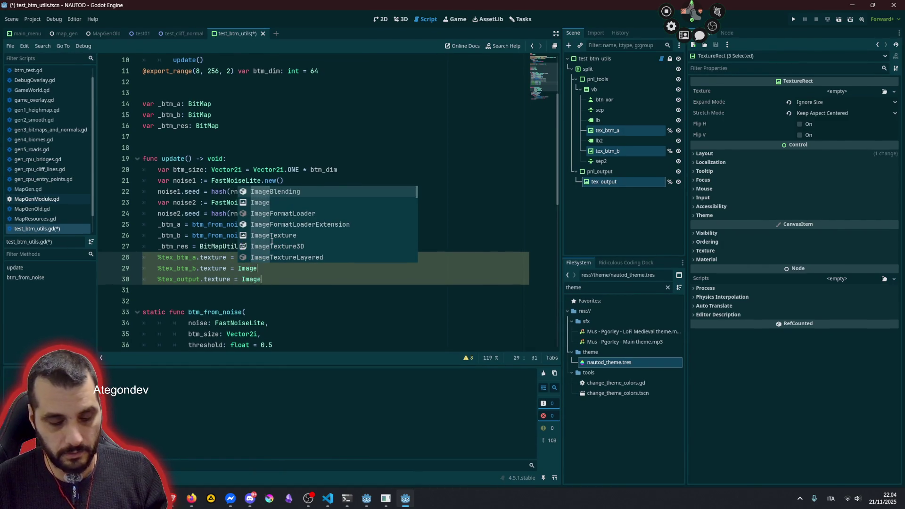
text(Texture.cre)
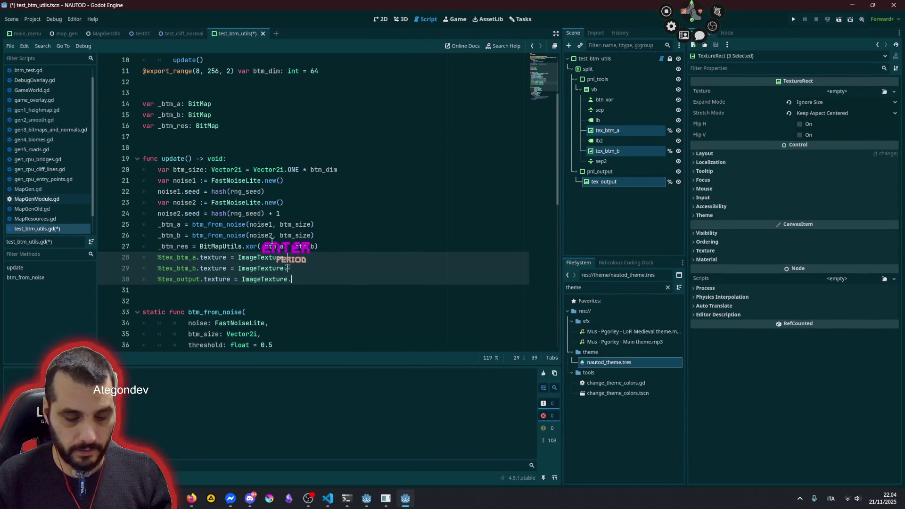
key(Return)
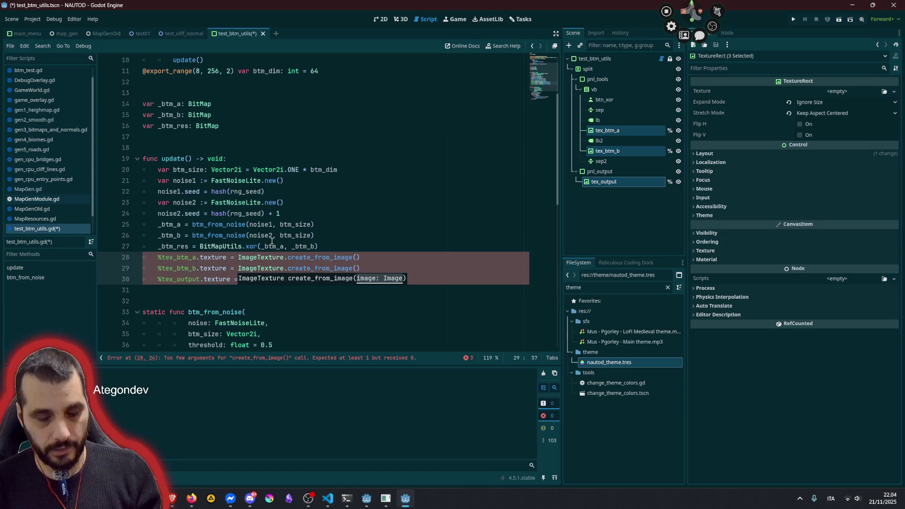
text(_bt)
key(Return)
text(.)
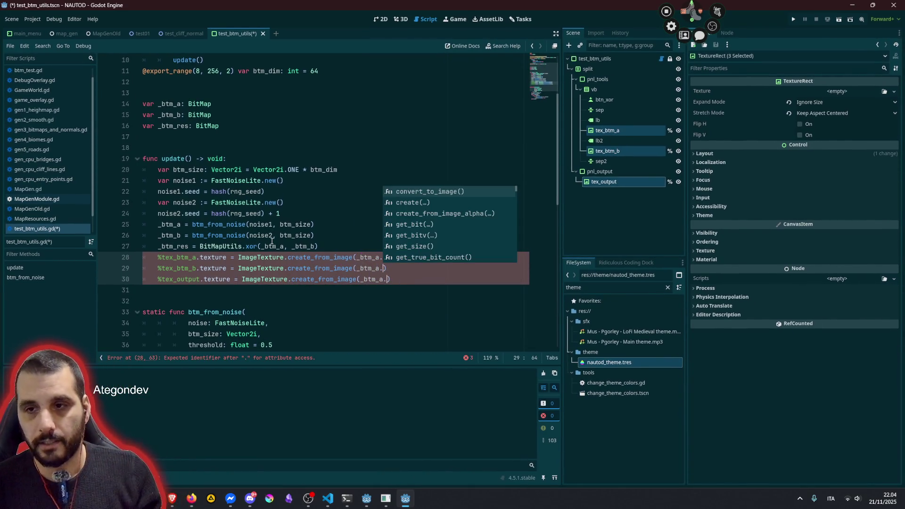
key(Return)
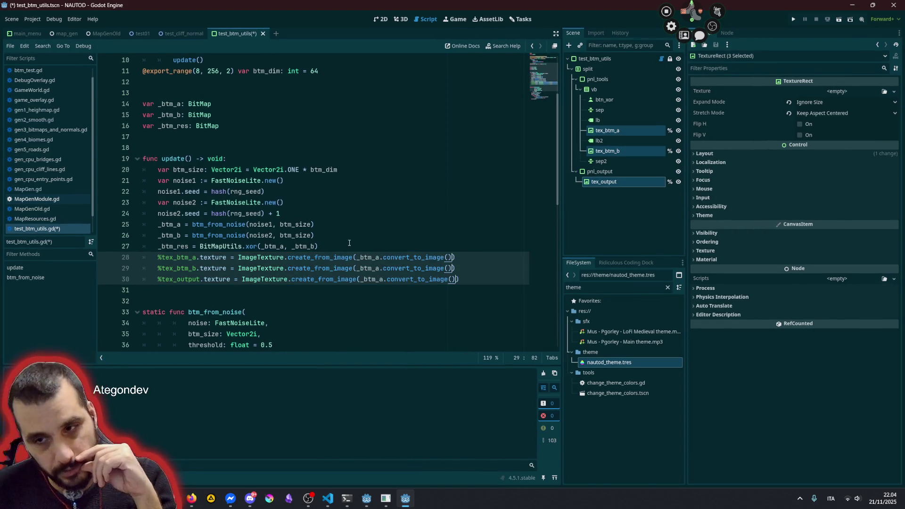
Change lines 29 and 30 to use _btm_b and _btm_res.
click(377, 267)
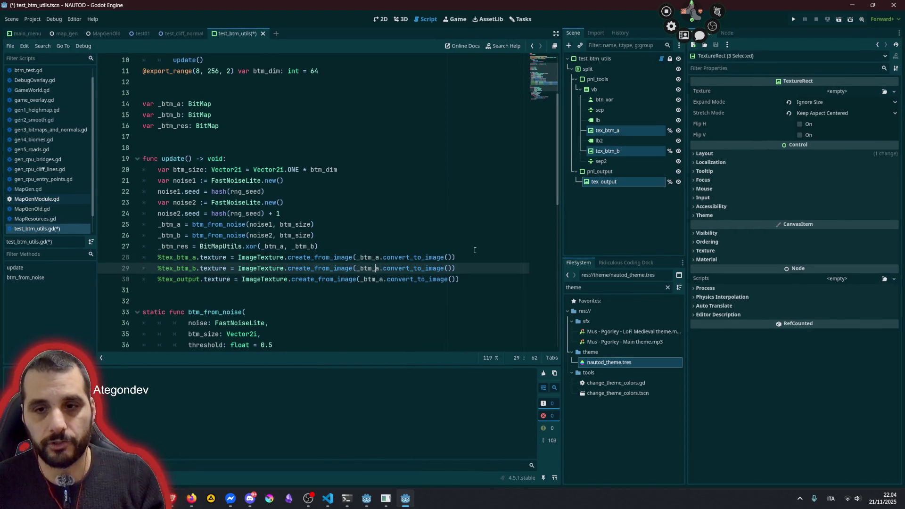
key(BackSpace)
text(b)
key(Down)
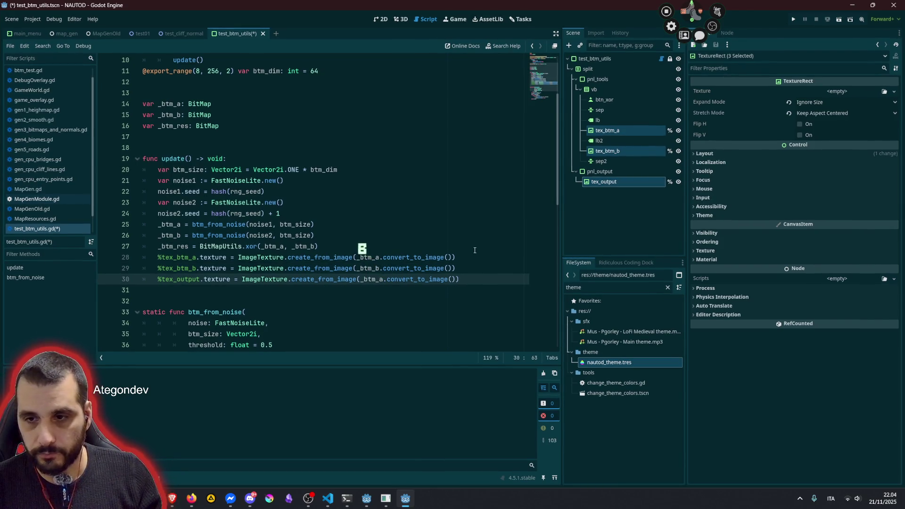
key(Delete)
text(re)
key(Return)
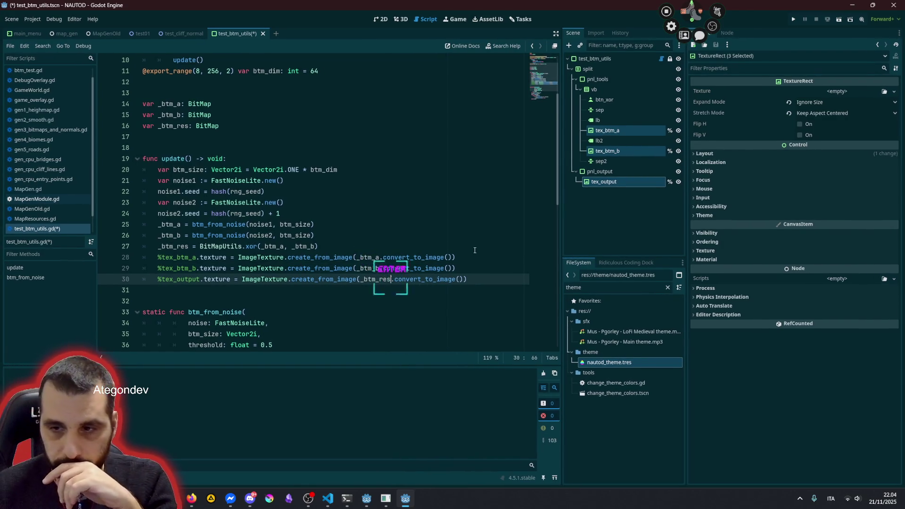
Save the script, close the test_btm_utils scene and reopen it.
click(434, 243)
key(ctrl+s)
click(292, 137)
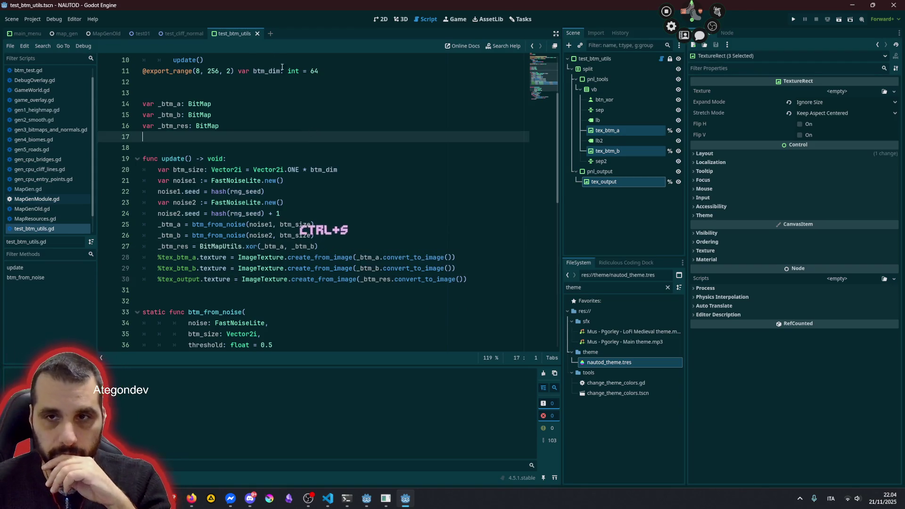
middle_click(232, 35)
click(312, 225)
key(alt+shift+o)
text(test_bt)
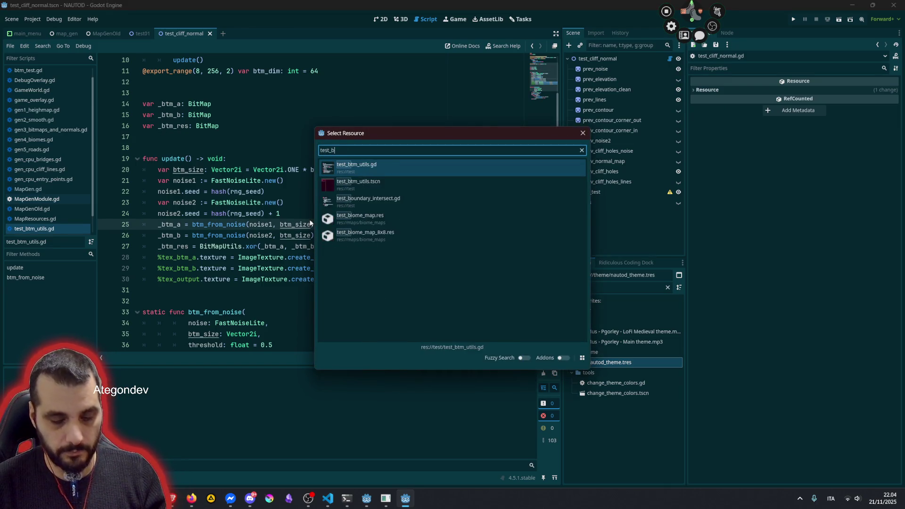
key(Down)
key(Return)
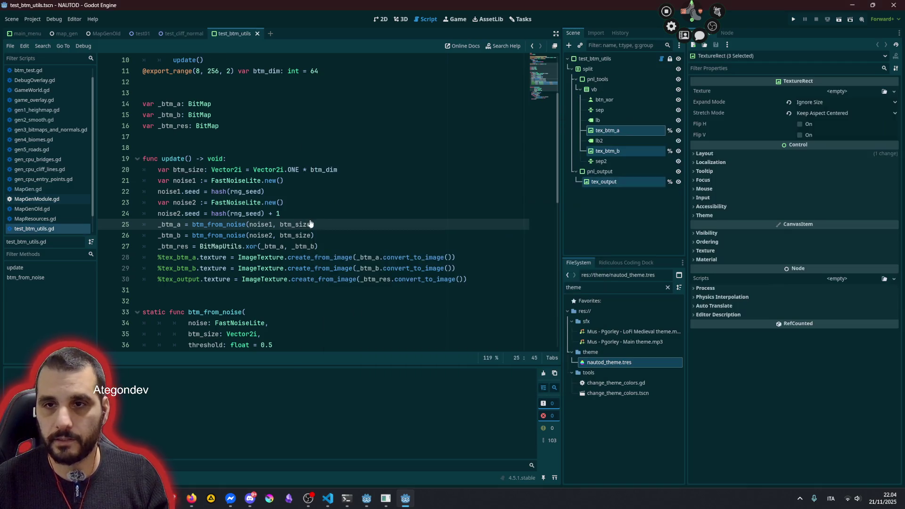
In the 2D view, retype the last letter of the root's Rng Seed 'TrickyLady'.
click(382, 20)
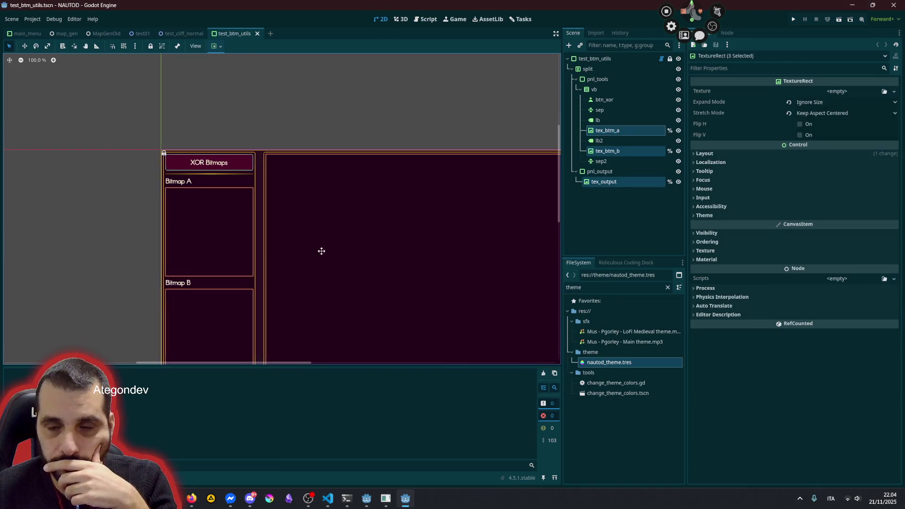
click(337, 125)
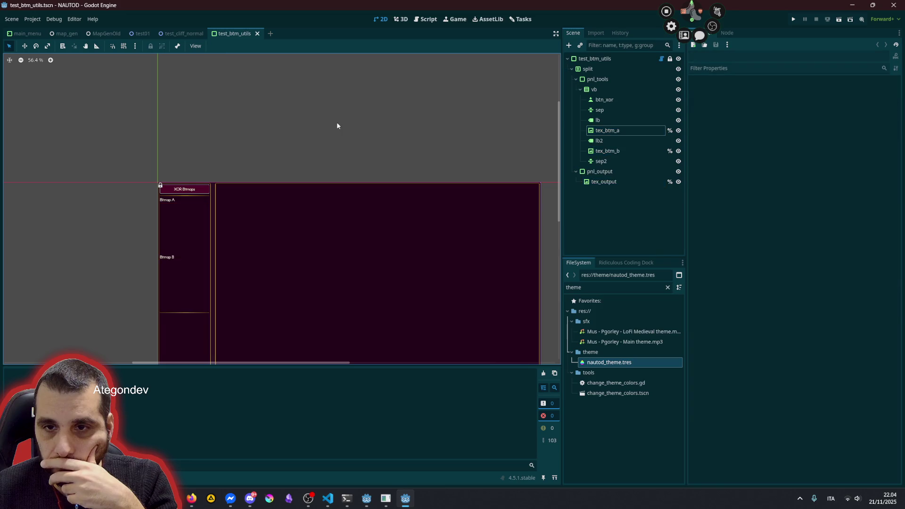
double_click(595, 58)
click(820, 105)
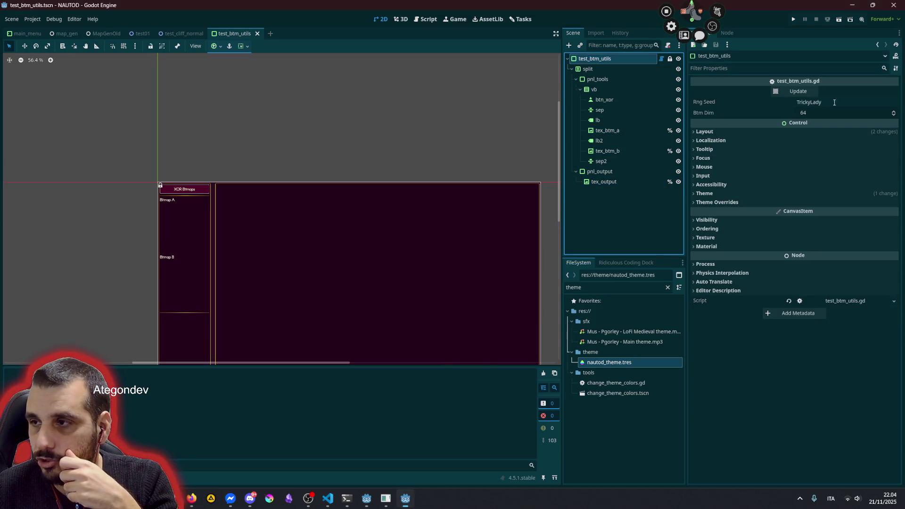
key(BackSpace)
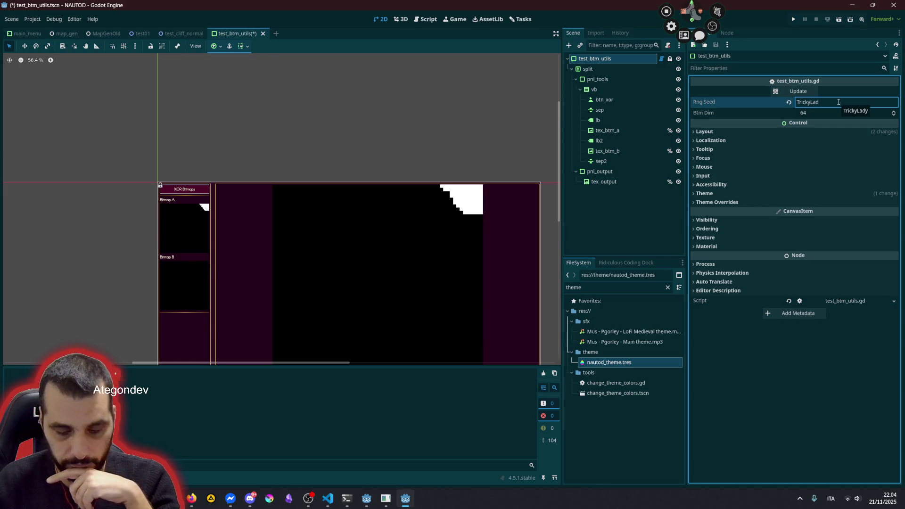
text(y)
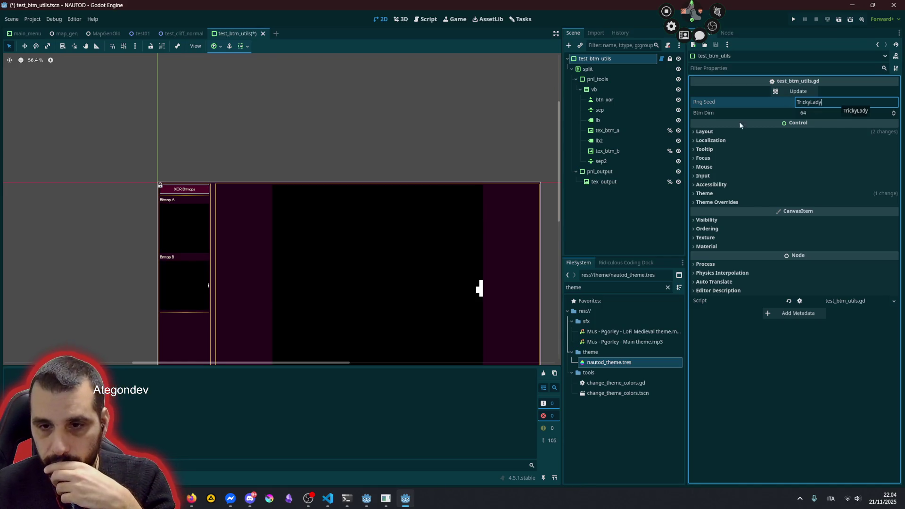
scroll(366, 257, down, 3)
scroll(325, 206, down, 1)
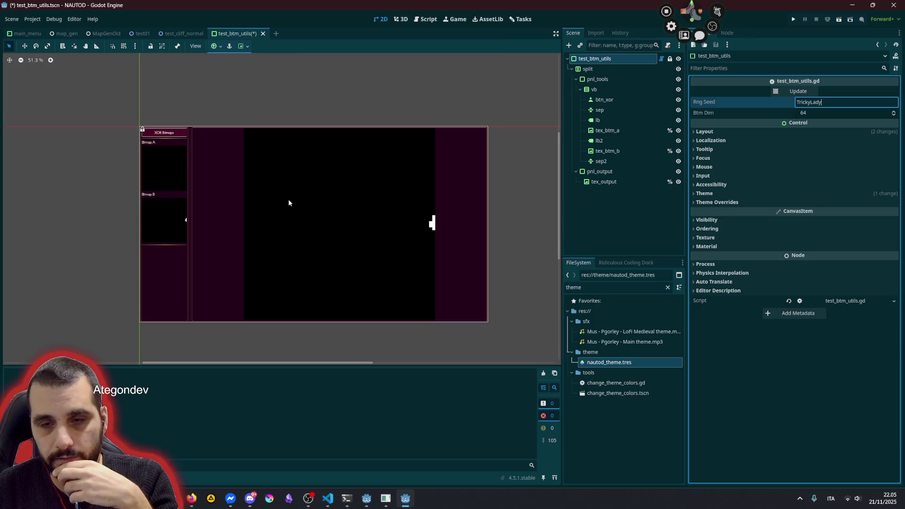
scroll(289, 204, up, 2)
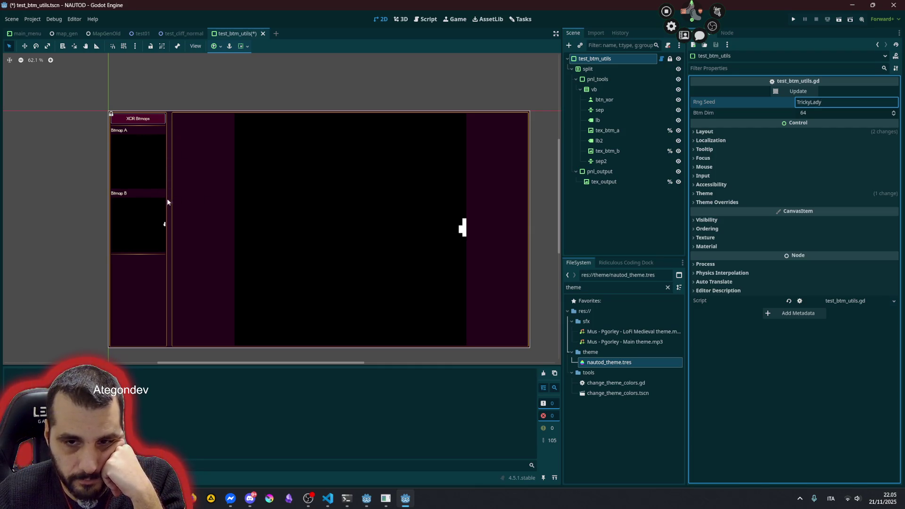
click(663, 60)
Cut lines 33–44, the static btm_from_noise function, out of test_btm_utils.gd.
scroll(248, 246, down, 2)
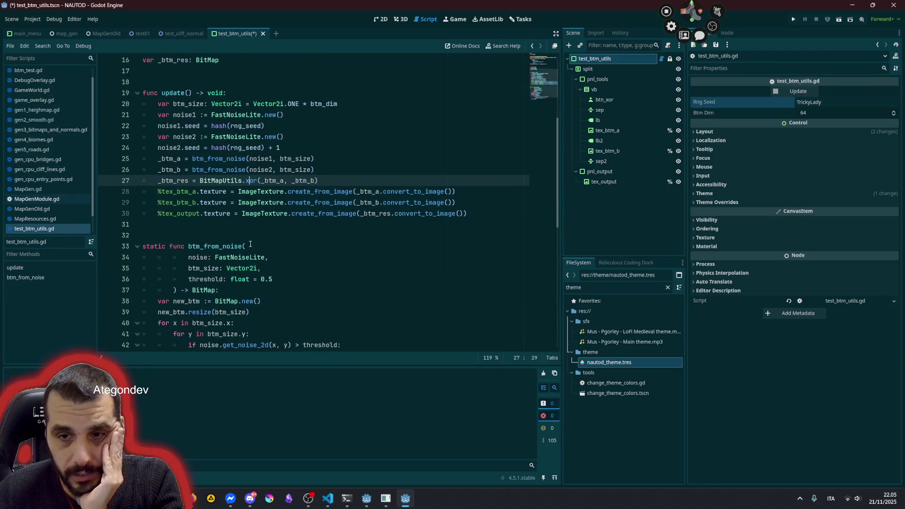
click(281, 159)
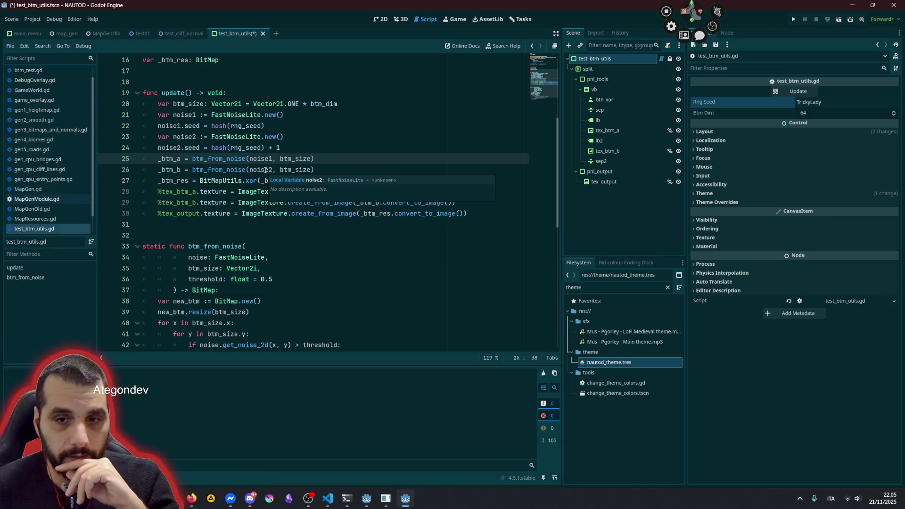
scroll(265, 170, down, 5)
click(416, 203)
key(shift+Up)
key(shift+Up)
key(shift+Up)
key(shift+Home)
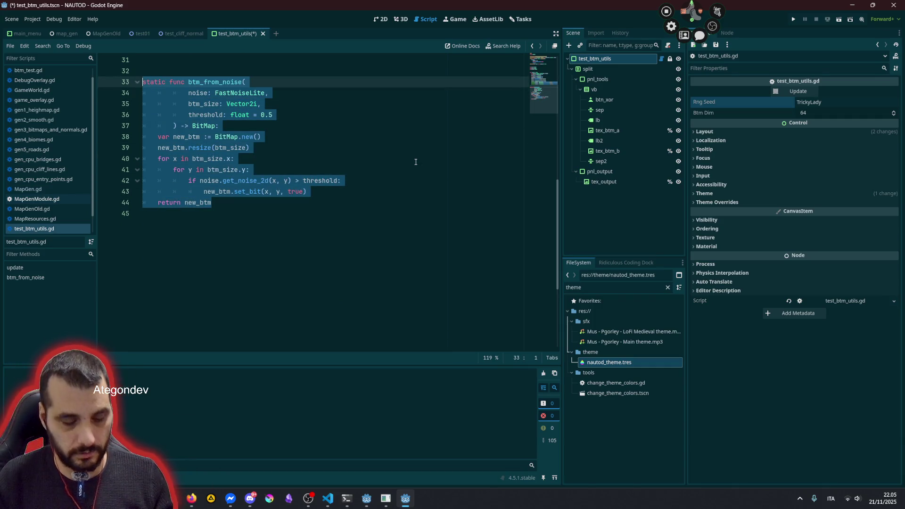
key(ctrl+x)
key(BackSpace)
key(BackSpace)
scroll(357, 197, up, 9)
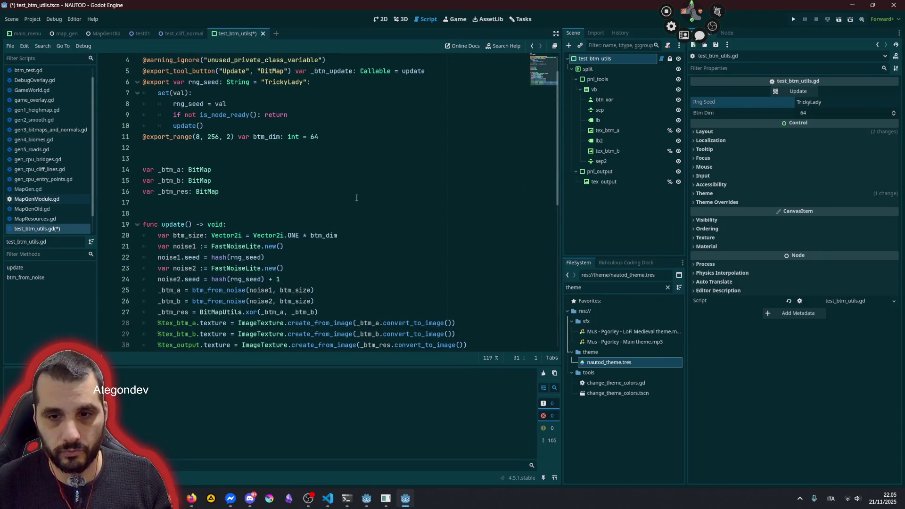
click(239, 201)
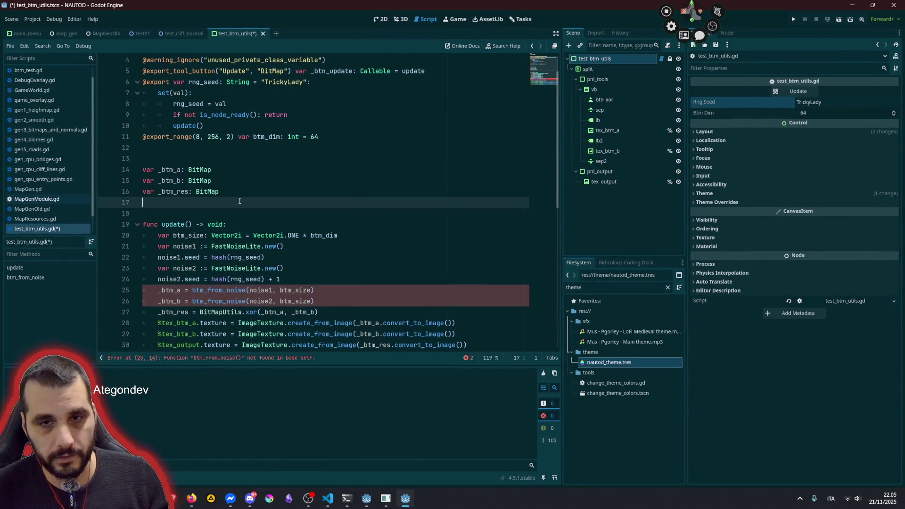
Paste the noise function into BitMapUtils.gd after get_btm_raw_data and rename it create_btm_from_noise.
scroll(47, 183, down, 1)
scroll(47, 184, up, 2)
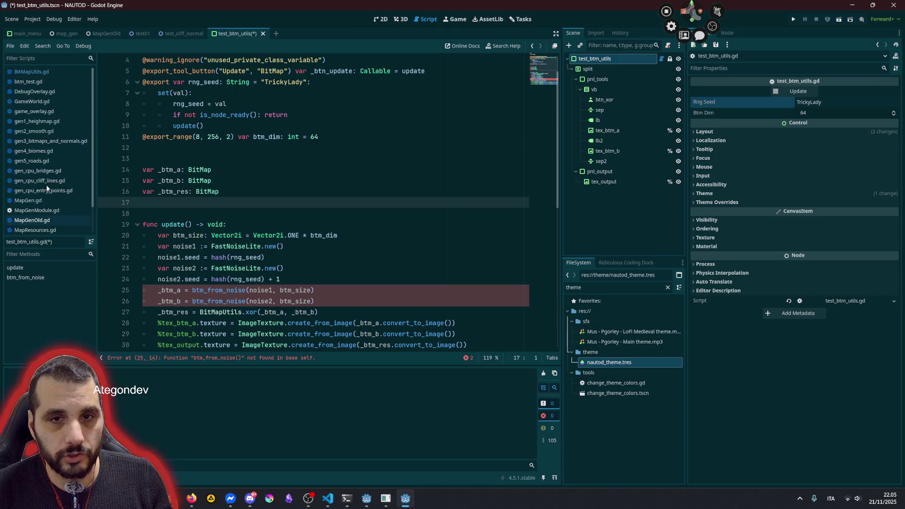
click(38, 71)
scroll(252, 140, down, 4)
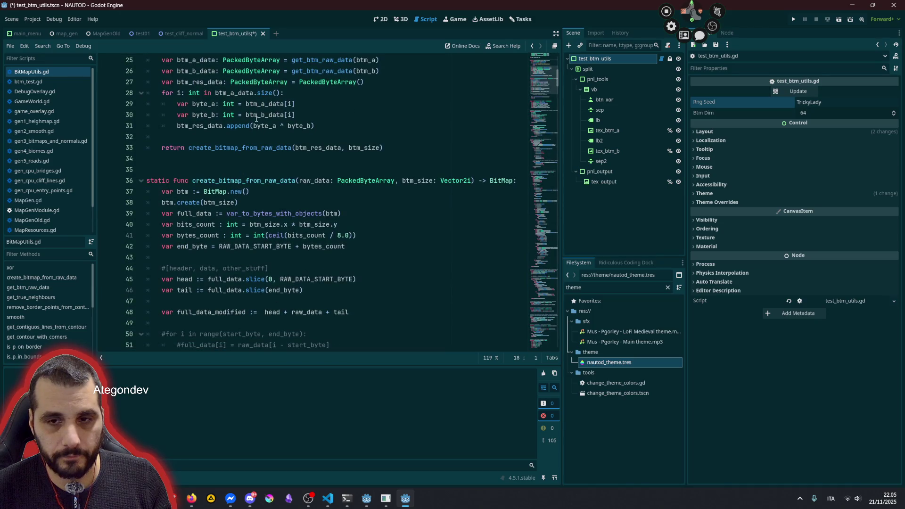
scroll(250, 170, down, 7)
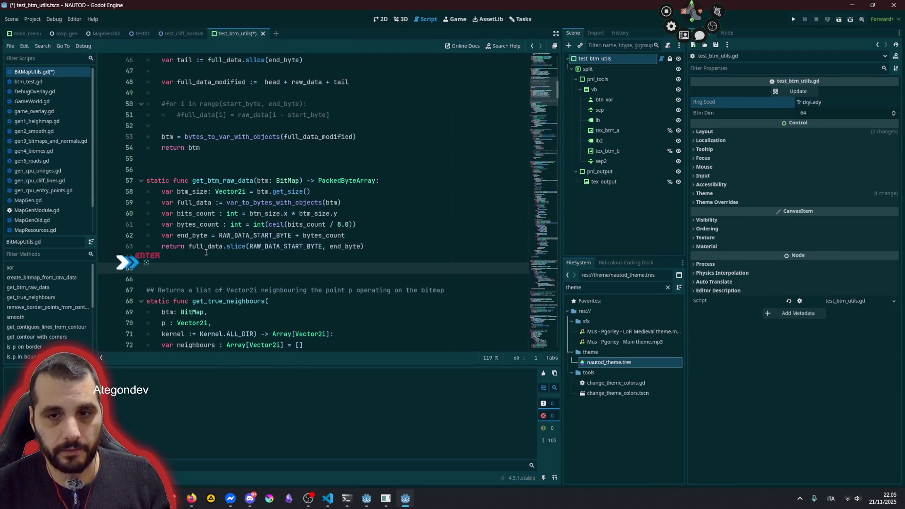
key(Return)
key(Return)
key(ctrl+v)
scroll(206, 252, down, 2)
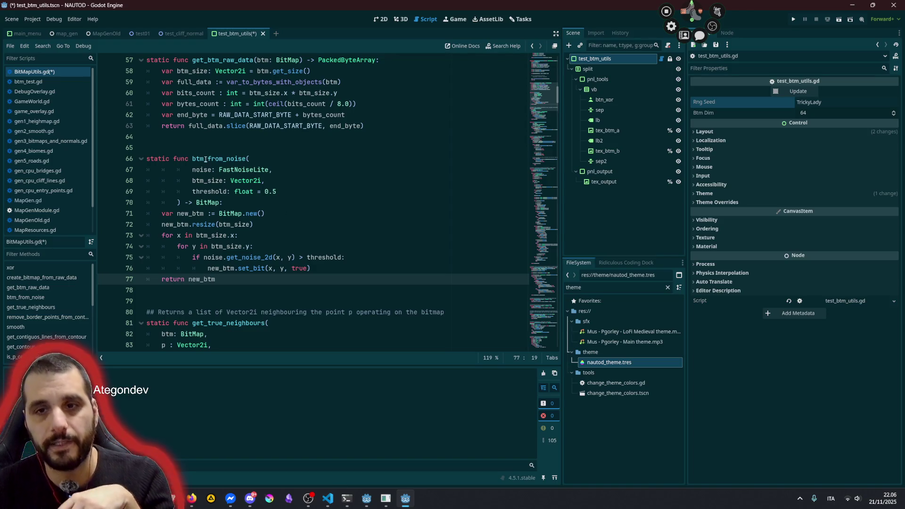
drag(206, 160, 192, 160)
text(create_btm)
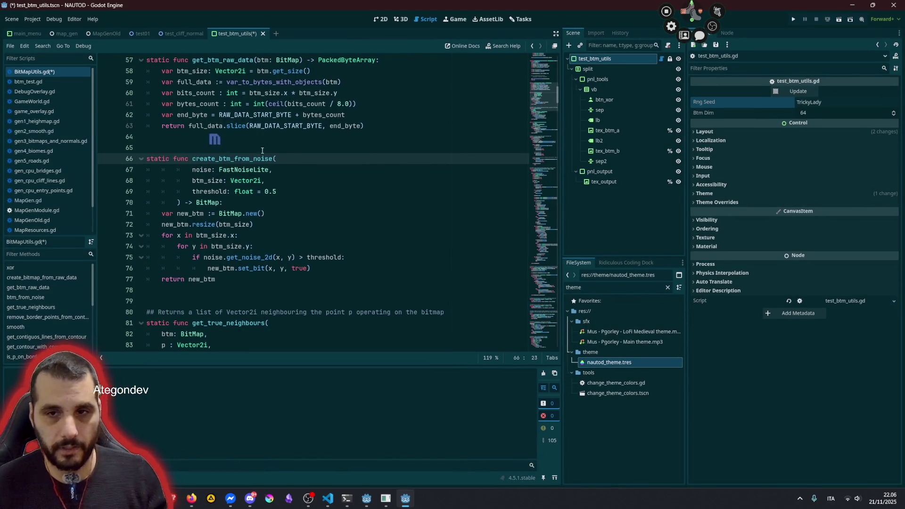
Add a scale: float = 10.0 parameter after the threshold parameter.
click(292, 173)
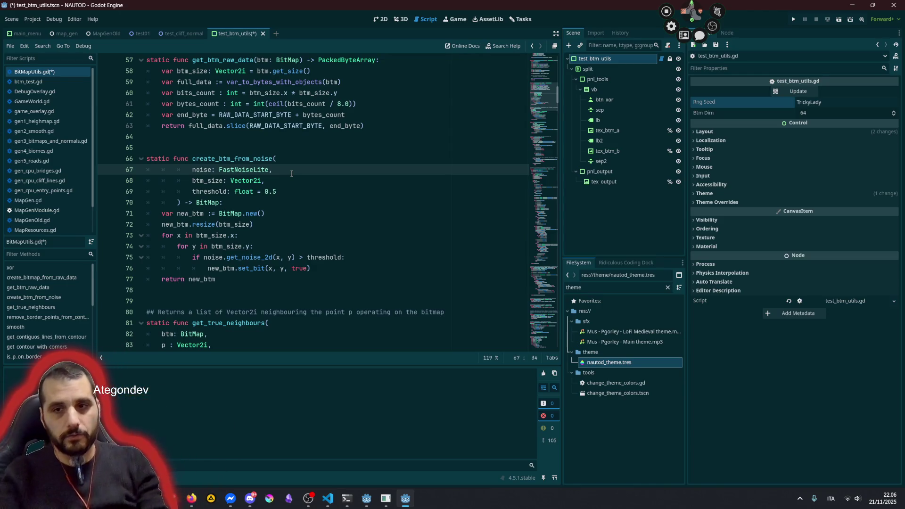
key(Down)
key(Down)
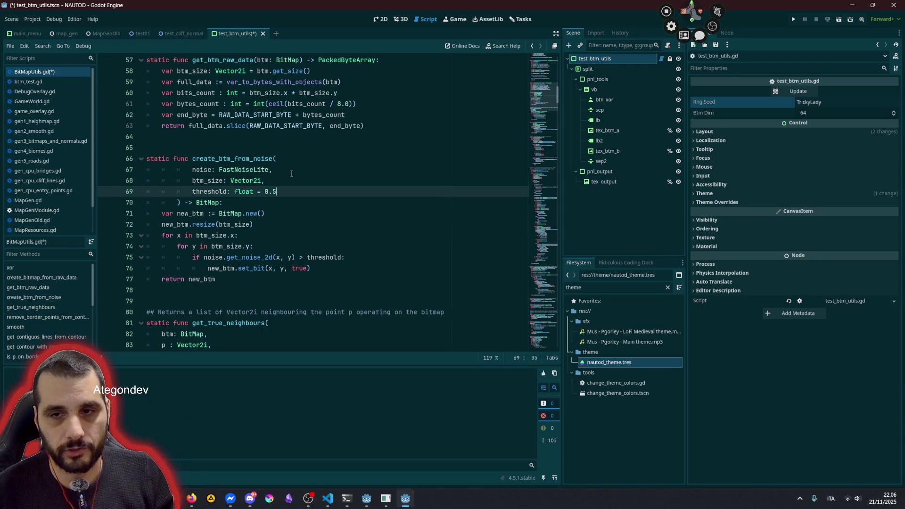
key(Return)
key(Up)
text(,)
key(Down)
text(scale)
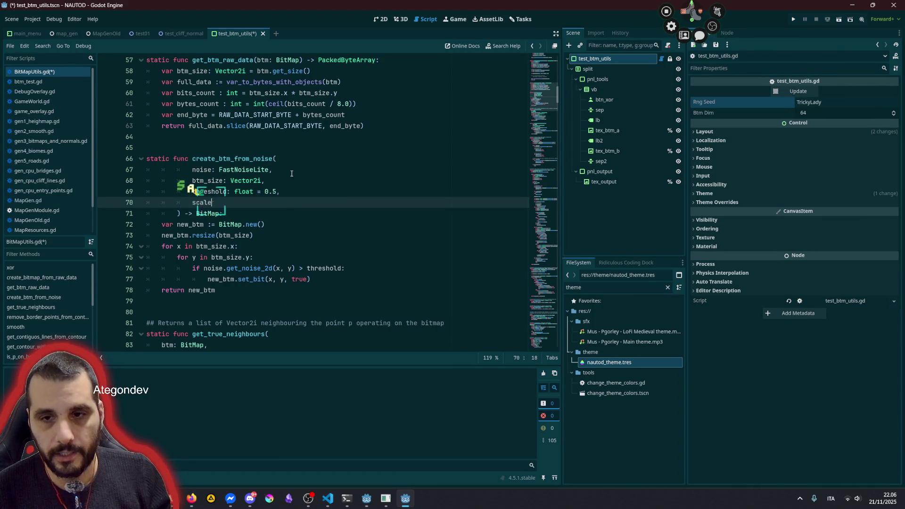
text(: float)
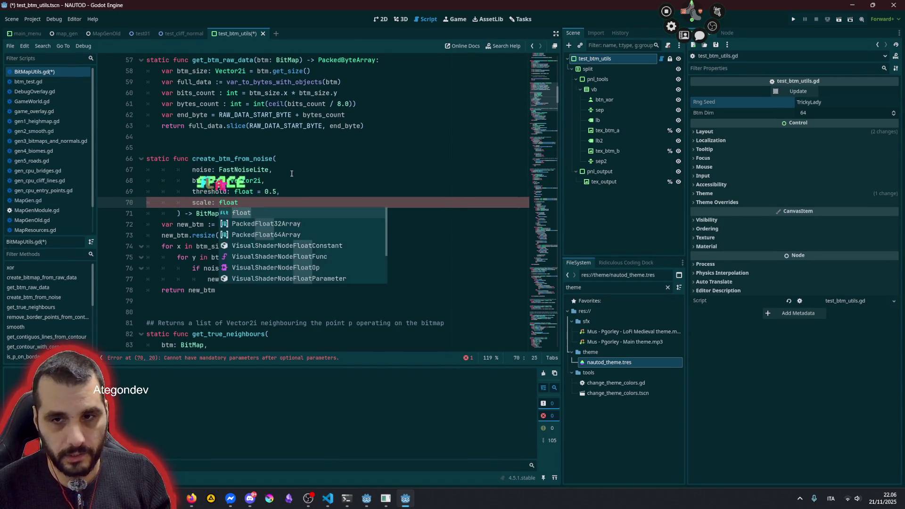
text( = )
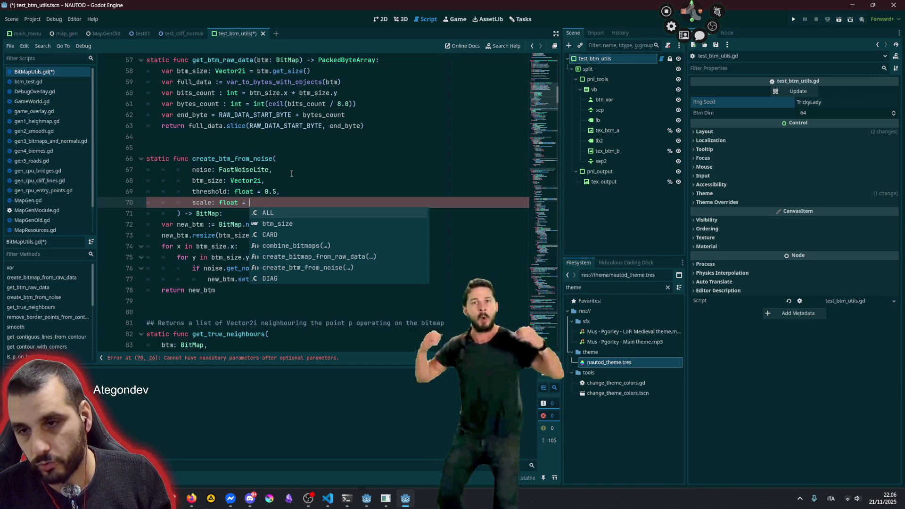
text(0)
key(BackSpace)
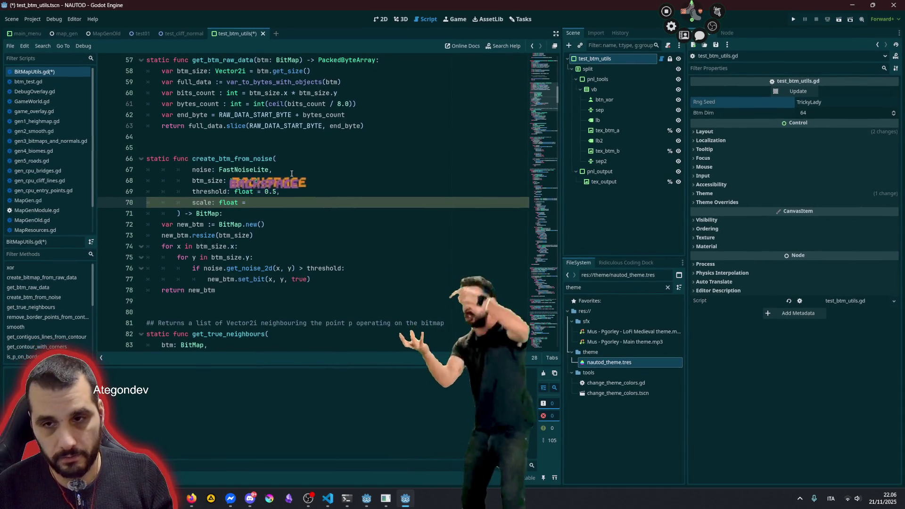
text(10.0)
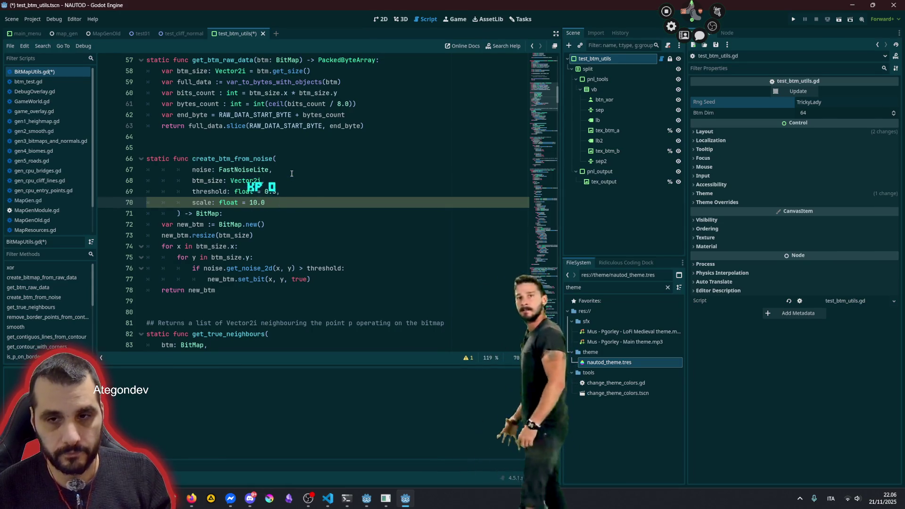
key(Home)
key(ctrl+shift+Right)
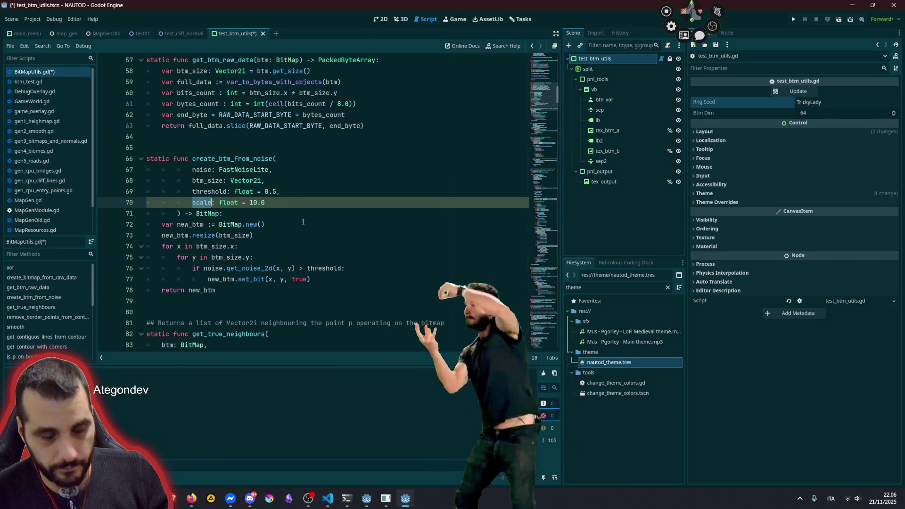
Multiply both noise coordinates by scale (x * scale, y * scale) and save BitMapUtils.gd.
double_click(272, 268)
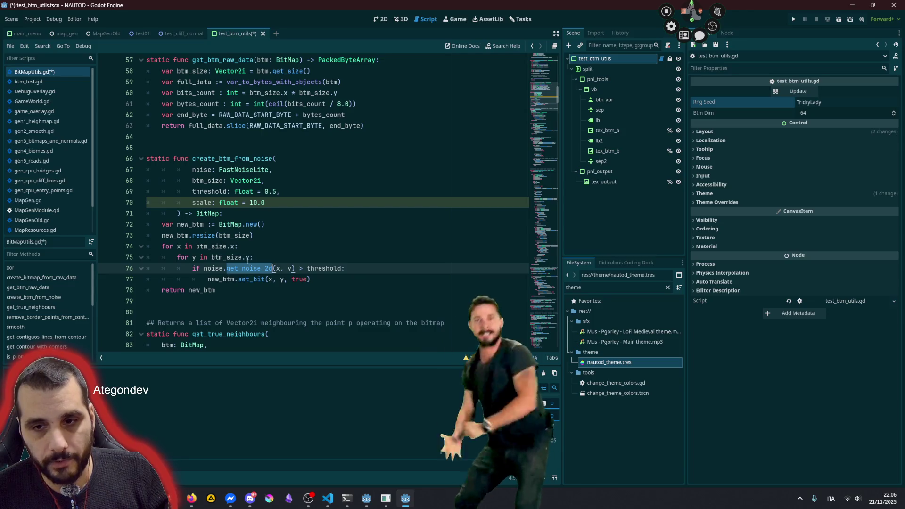
click(280, 268)
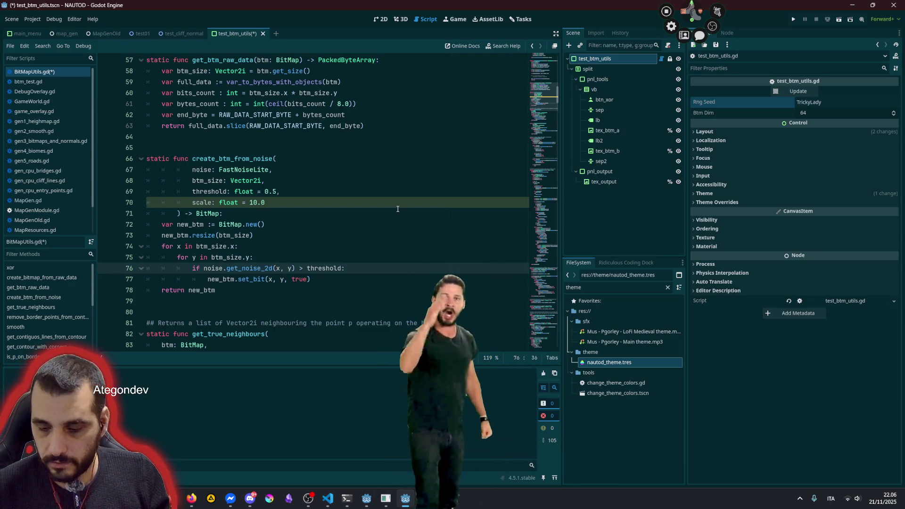
text(* scale)
key(ctrl+Right)
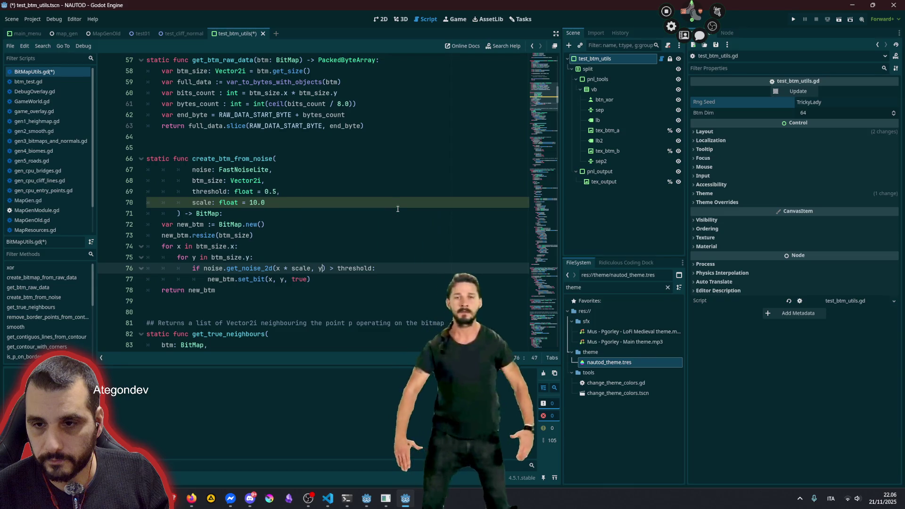
key(ctrl+v)
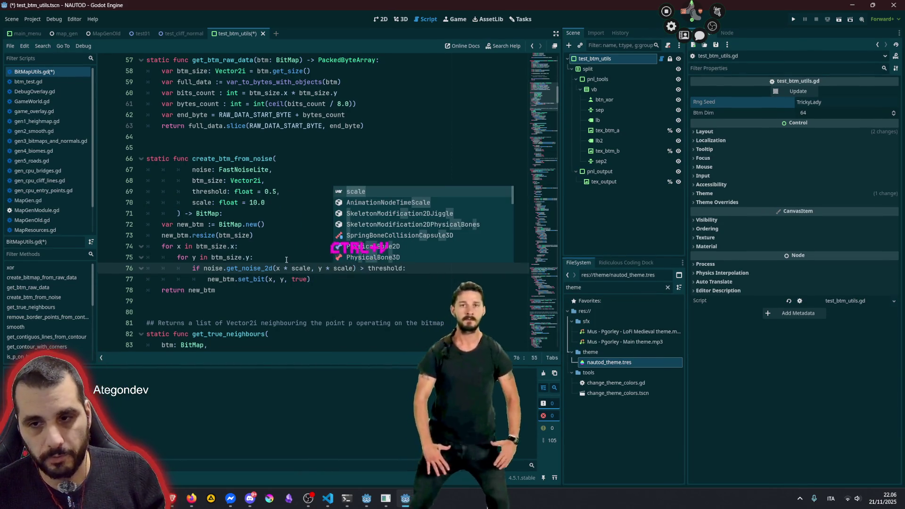
click(282, 259)
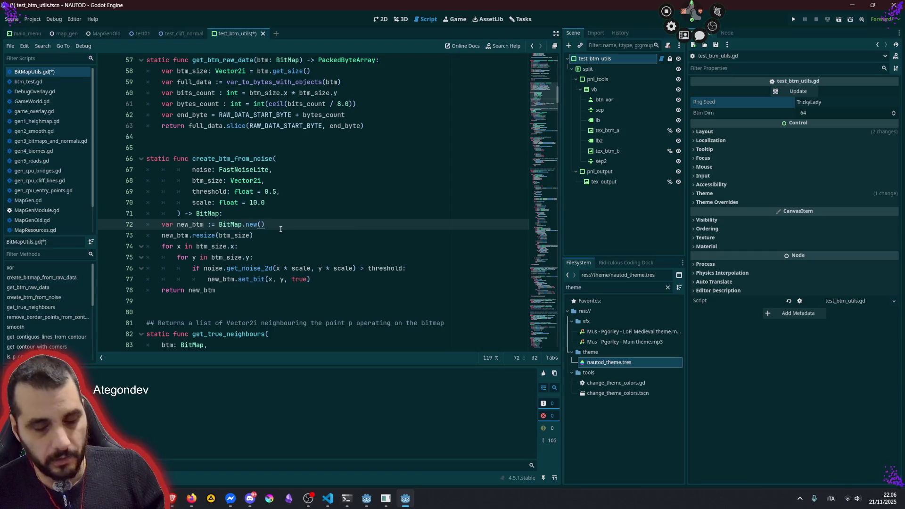
key(ctrl+s)
click(281, 192)
In test_btm_utils.gd, prefix both noise calls on lines 25–26 with BitMapUtils.
double_click(272, 159)
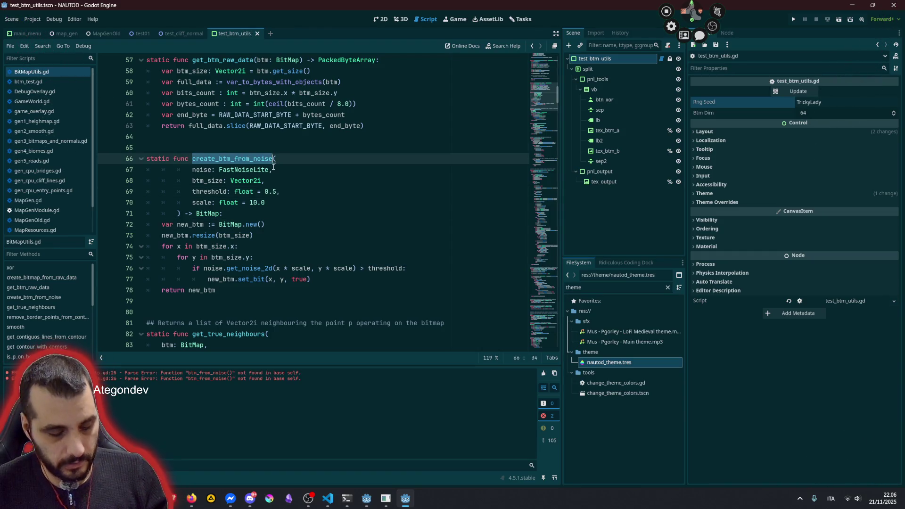
click(302, 171)
click(662, 58)
click(189, 291)
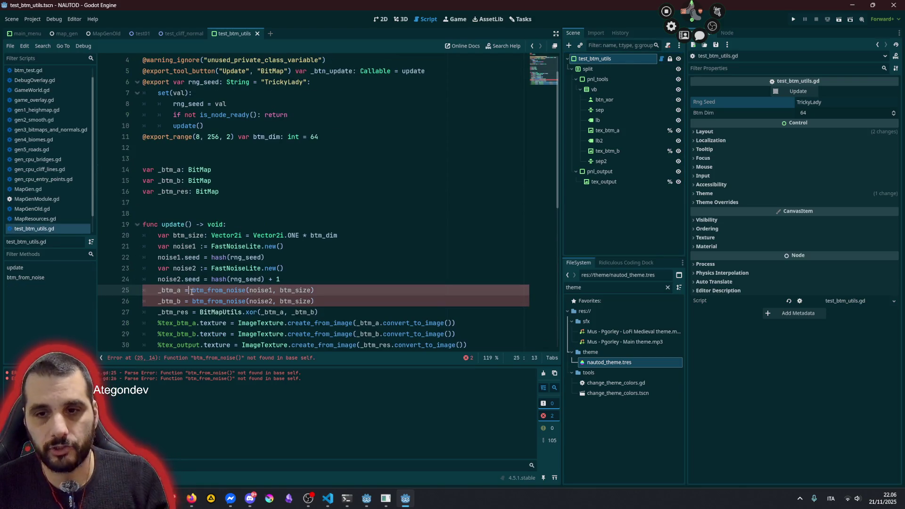
key(shift+alt+Down)
text(.)
key(Left)
text(Bit)
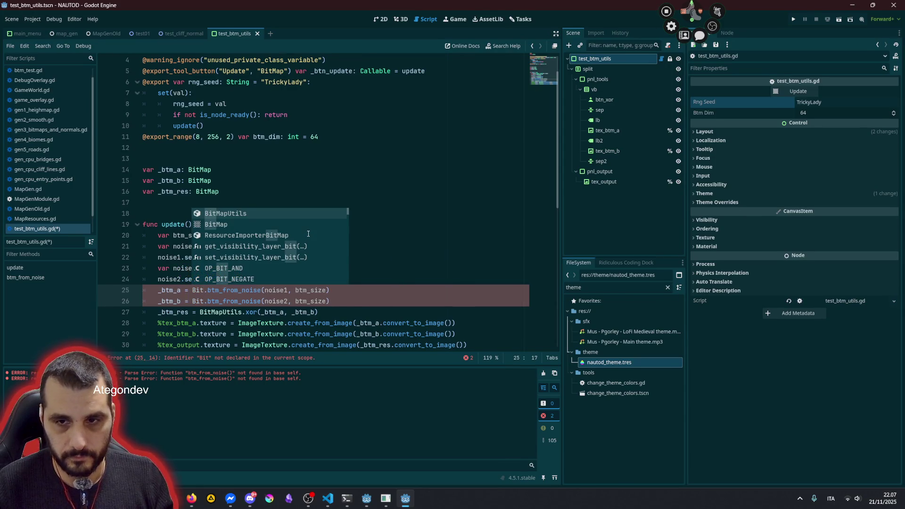
key(Return)
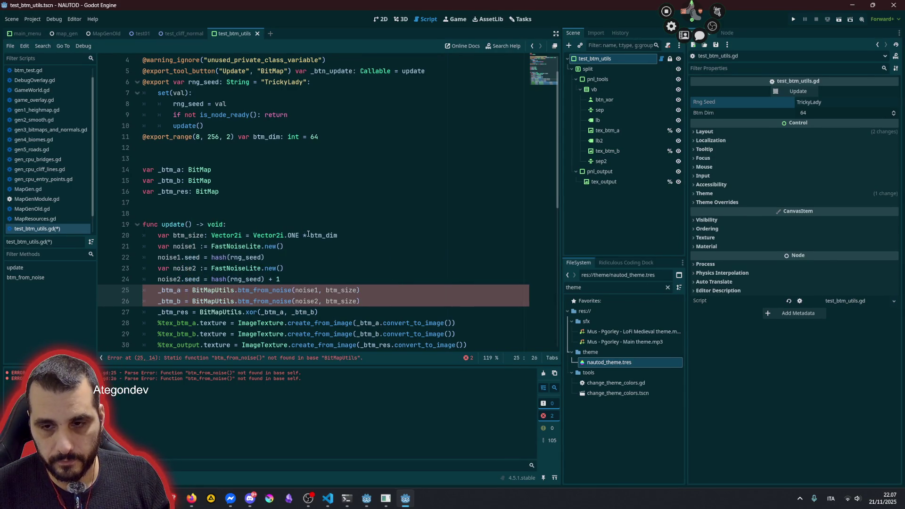
Complete both calls as BitMapUtils.create_btm_from_noise and save the script.
text(cre)
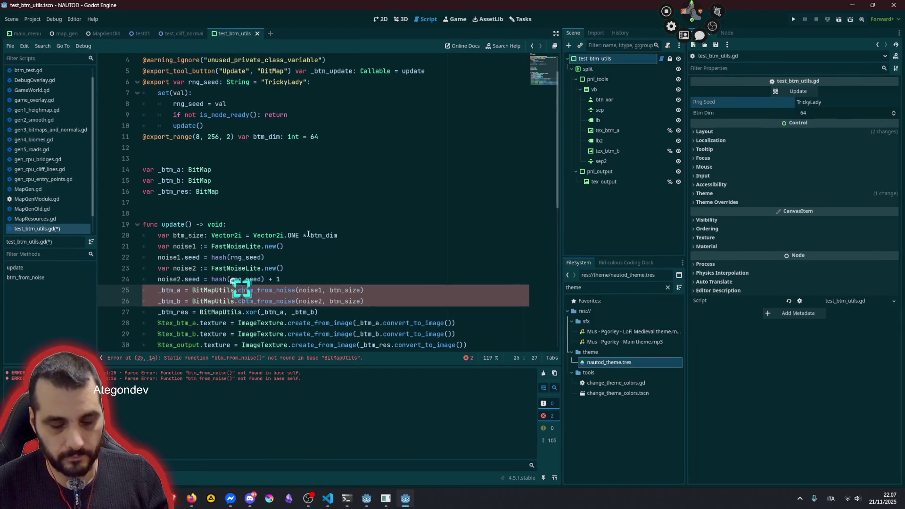
key(Down)
key(Return)
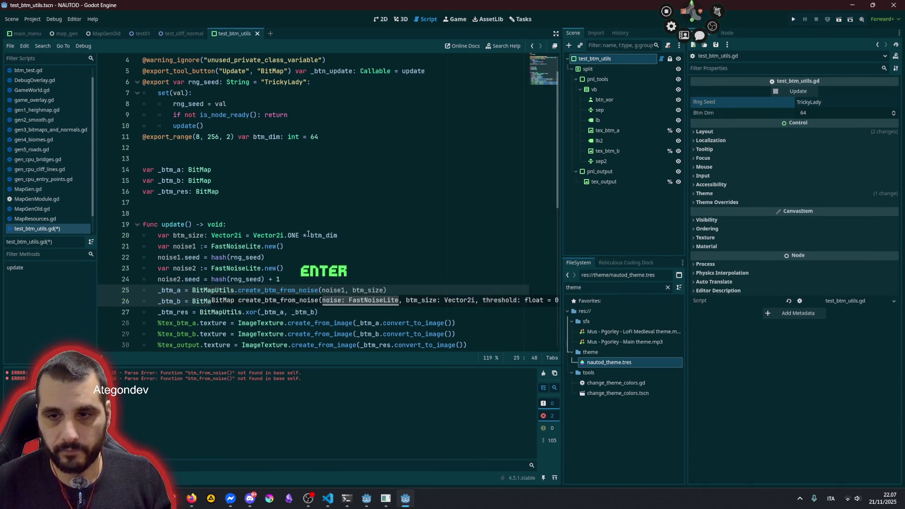
click(370, 216)
scroll(340, 291, down, 2)
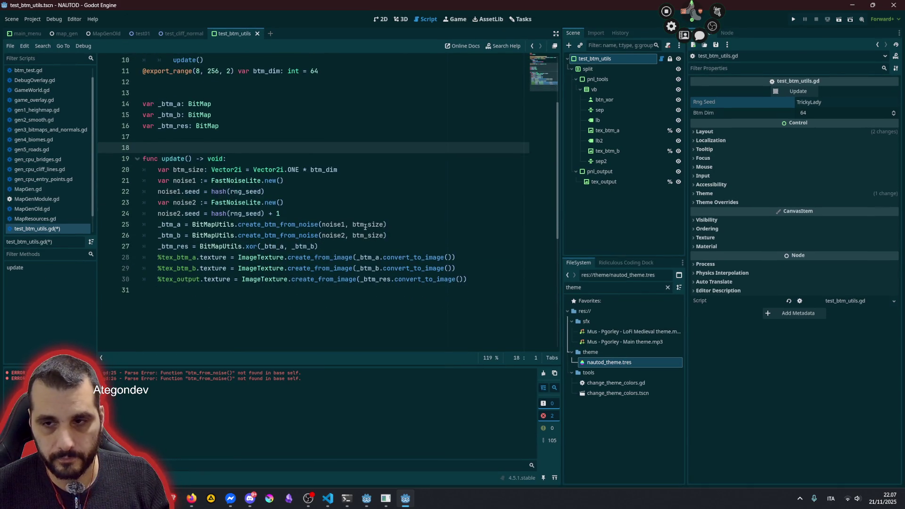
key(ctrl+s)
click(392, 228)
scroll(330, 208, up, 3)
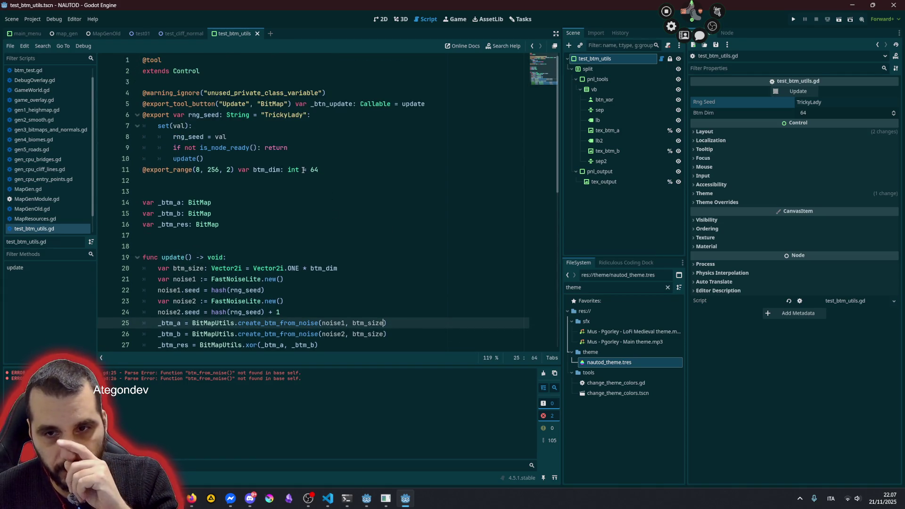
Open a setter block under btm_dim and copy rng_seed's setter body into it.
double_click(272, 171)
click(360, 168)
text(:)
key(Return)
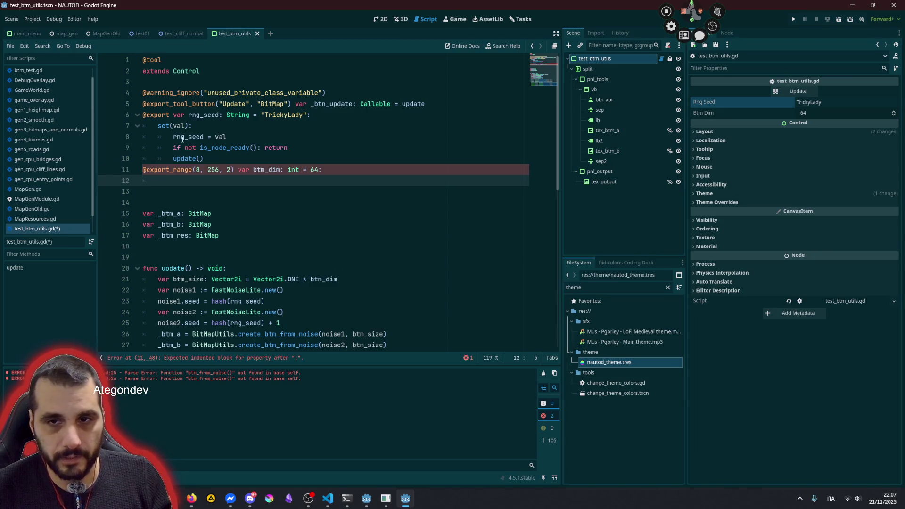
drag(174, 137, 221, 161)
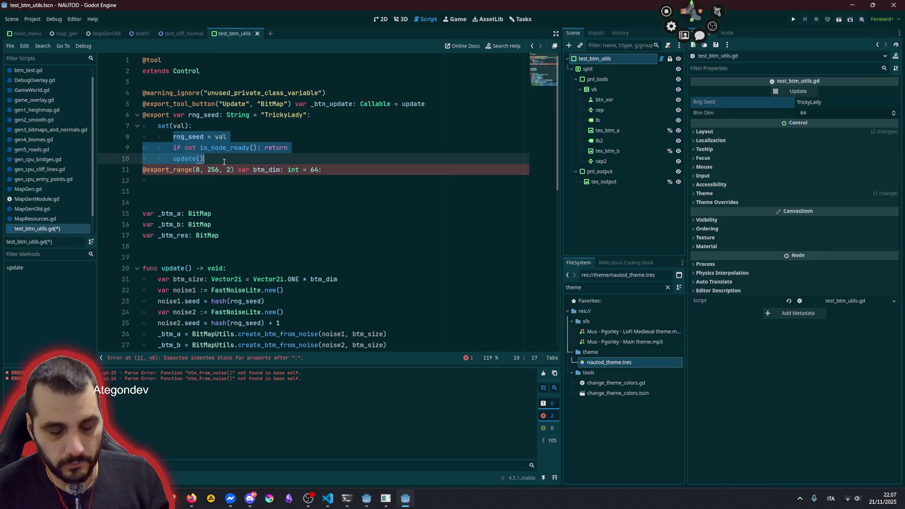
key(ctrl+c)
click(187, 182)
key(ctrl+v)
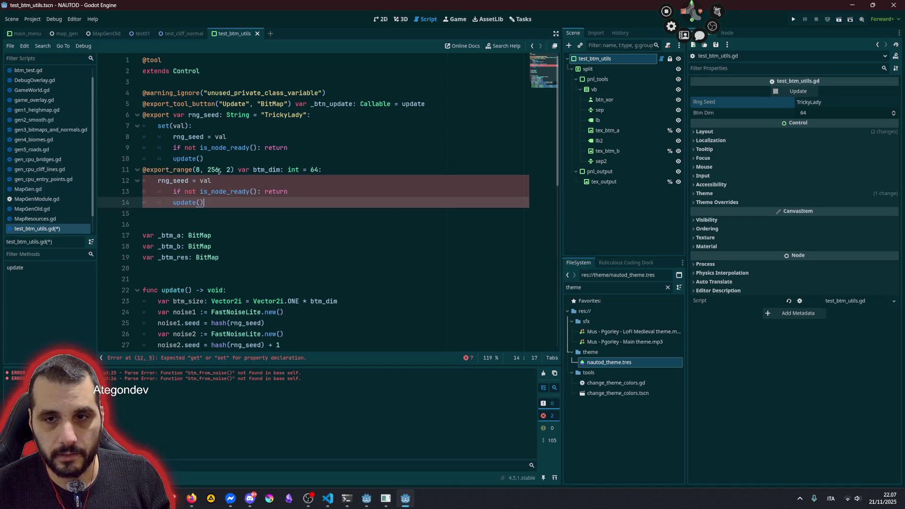
Finish the btm_dim setter with a set(val): header, assigning btm_dim instead of rng_seed.
click(190, 127)
key(shift+Home)
key(ctrl+c)
click(158, 181)
key(ctrl+v)
key(Return)
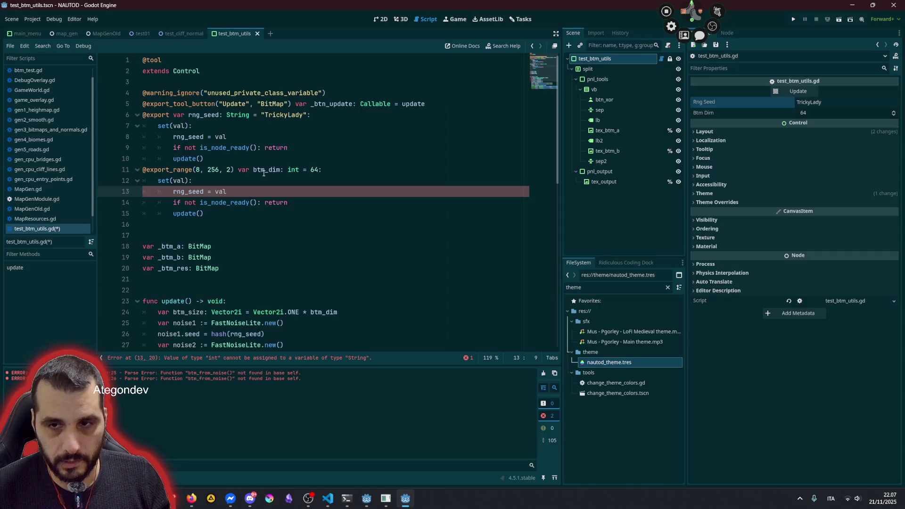
click(262, 172)
double_click(263, 170)
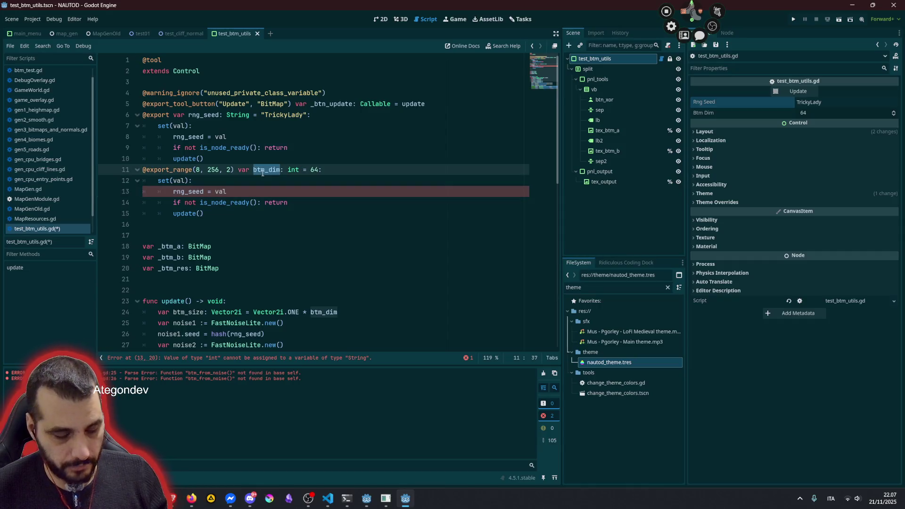
double_click(185, 192)
key(ctrl+v)
Duplicate the btm_dim block as noise_scale with range 0.1, 100.0, 0.1 and default 10.0.
drag(145, 170, 224, 217)
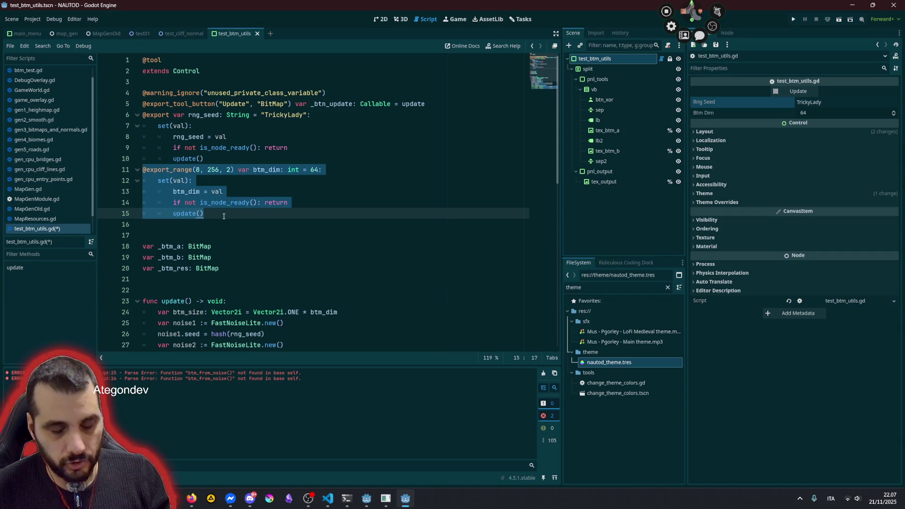
key(ctrl+shift+d)
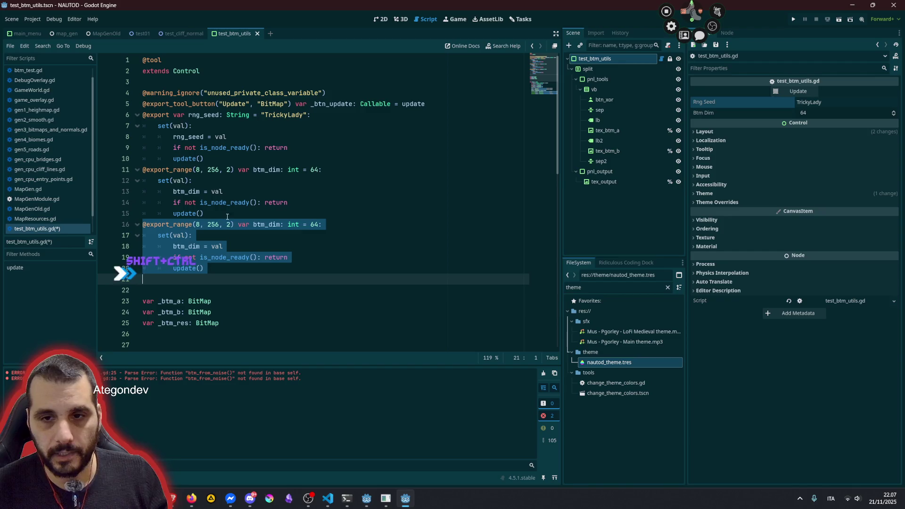
double_click(269, 224)
key(Left)
text(noise_scale)
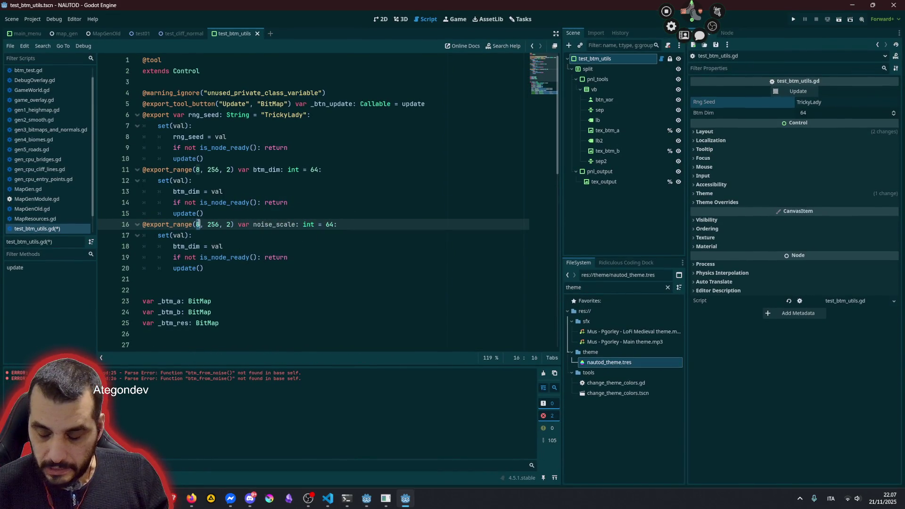
text(0.1)
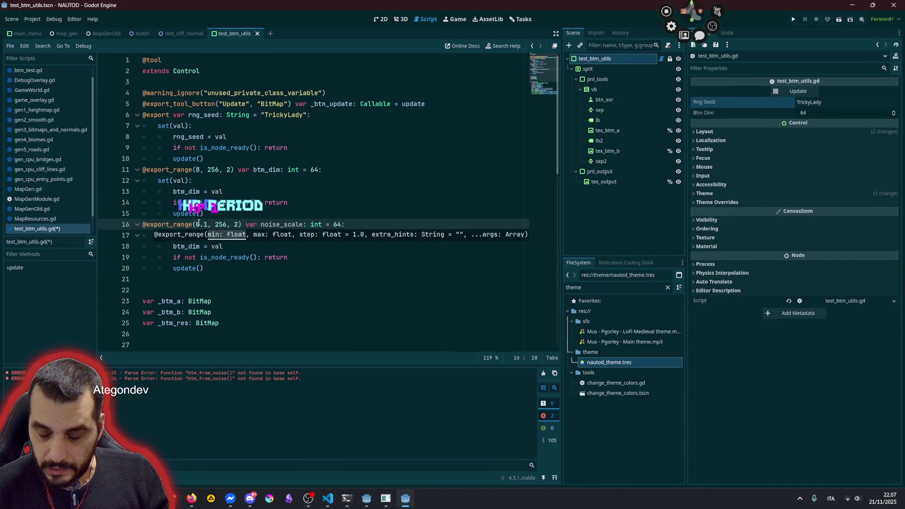
key(Right)
key(Right)
key(Right)
text(100.0)
key(Right)
key(Right)
key(shift+Right)
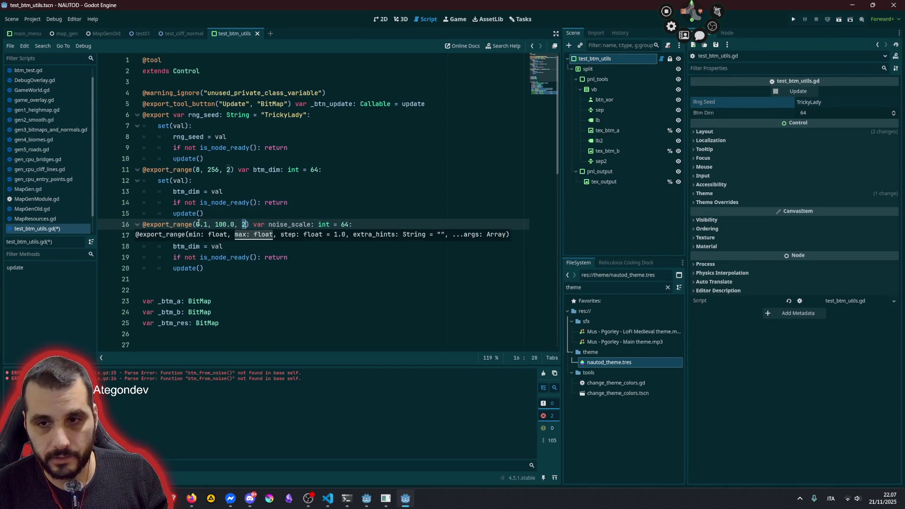
text(0.1)
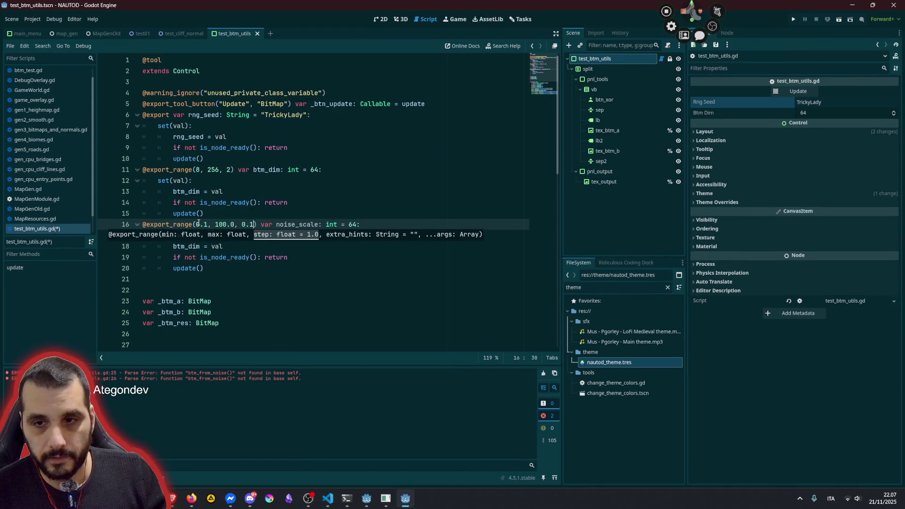
click(349, 224)
text(10.0)
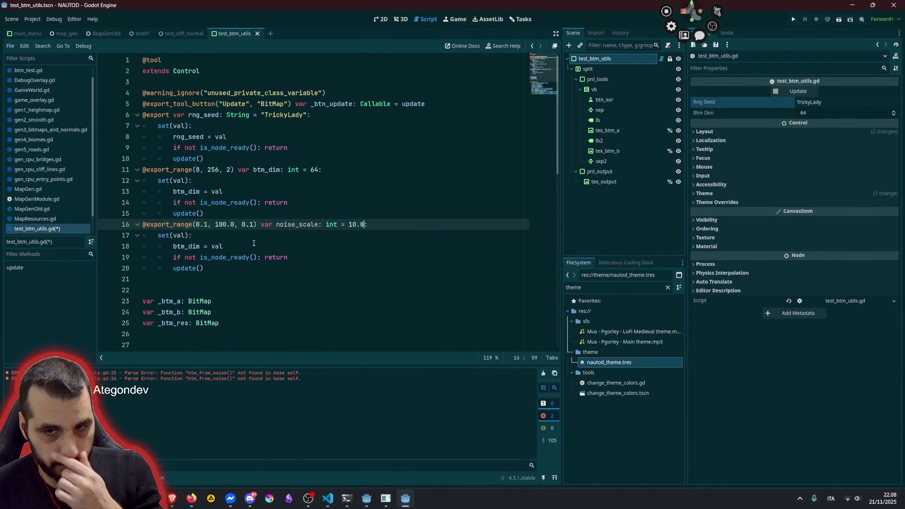
Change noise_scale's type to float and make its setter assign noise_scale.
double_click(292, 225)
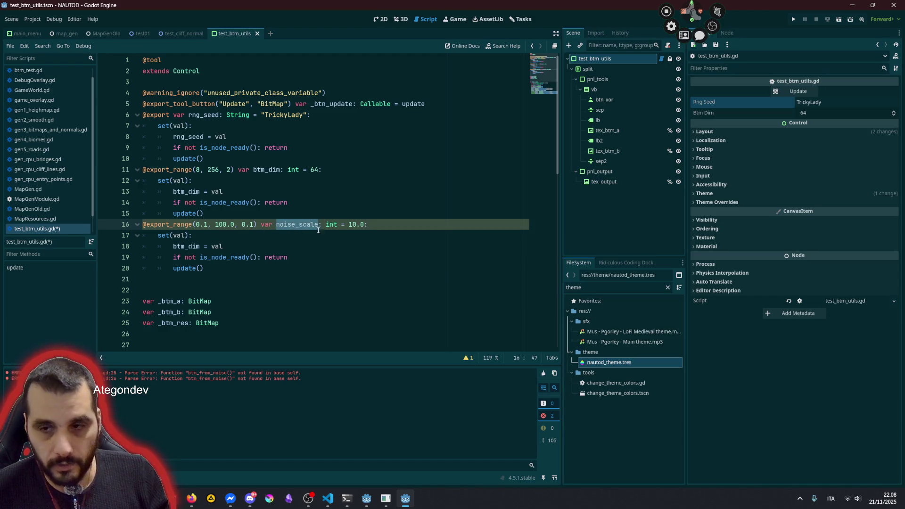
double_click(332, 224)
text(float)
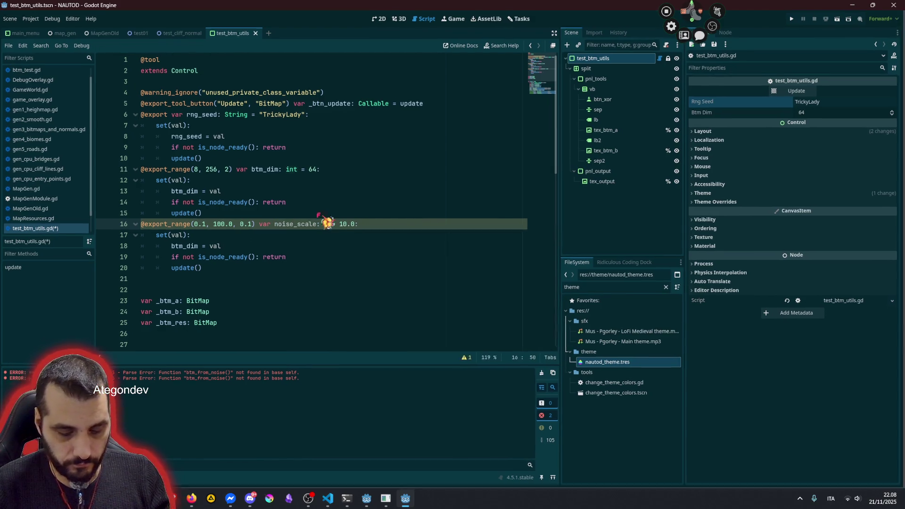
key(Escape)
double_click(301, 225)
key(ctrl+c)
double_click(186, 246)
key(ctrl+v)
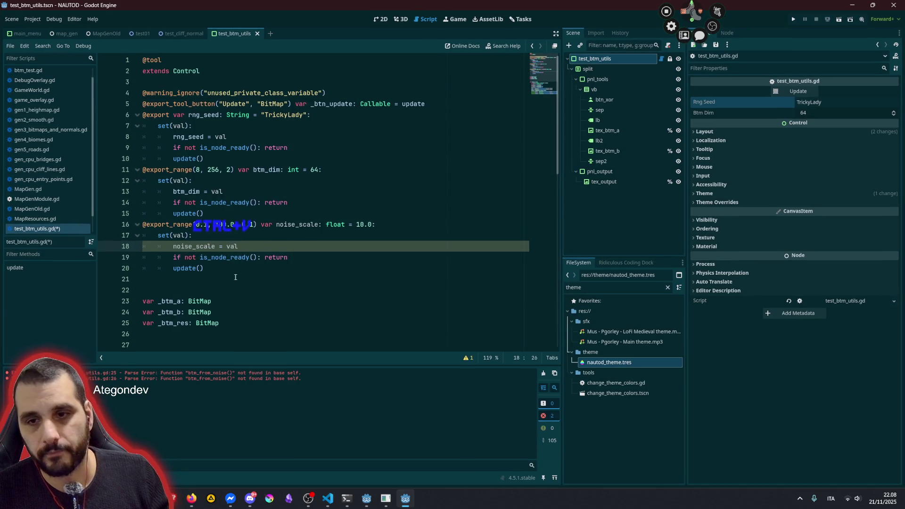
Append arguments 0.5 and noise_scale to both create_btm_from_noise calls at once.
click(227, 258)
scroll(226, 264, down, 5)
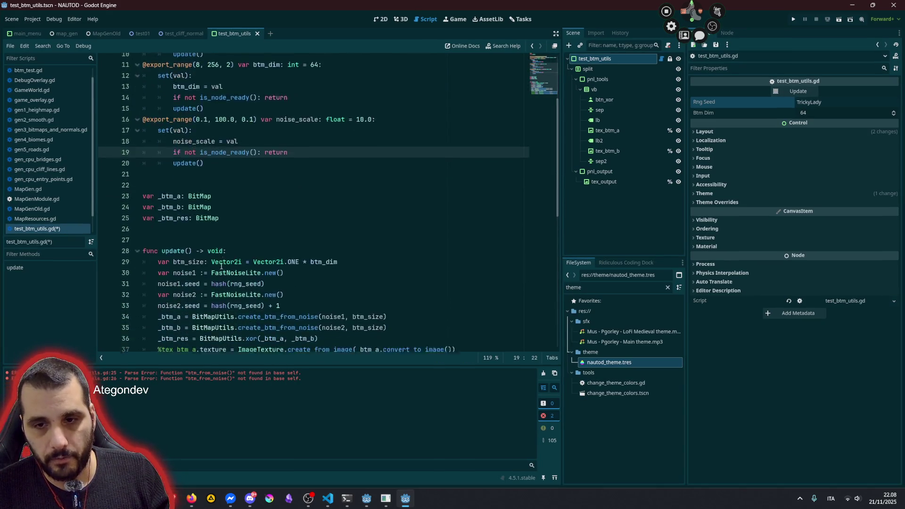
click(385, 257)
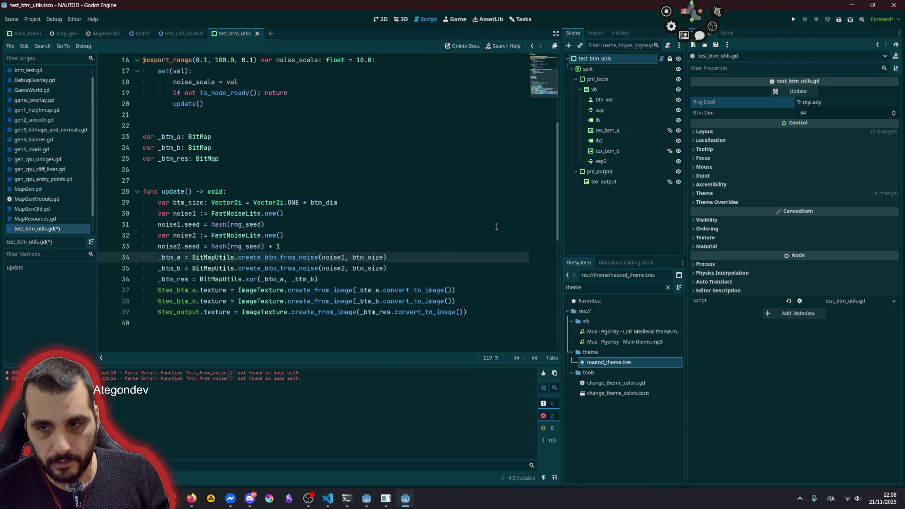
key(shift+alt+Down)
text(, )
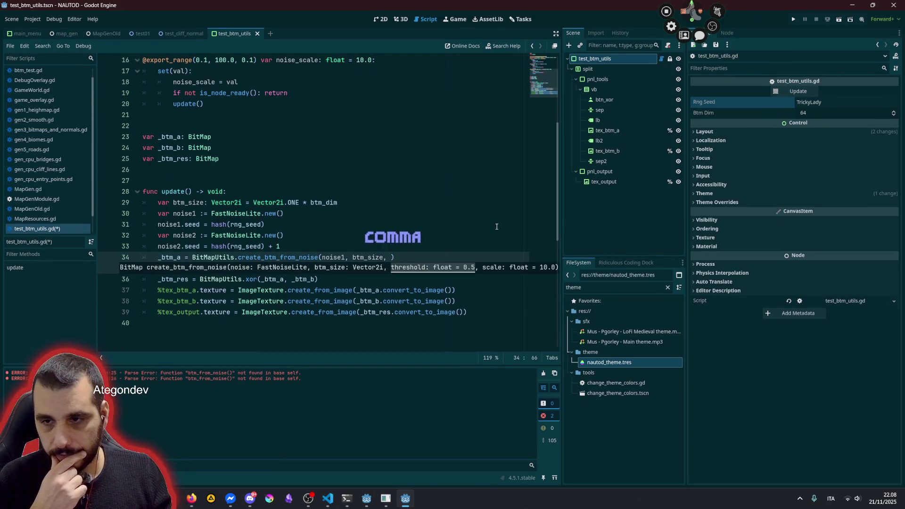
text(0.5,)
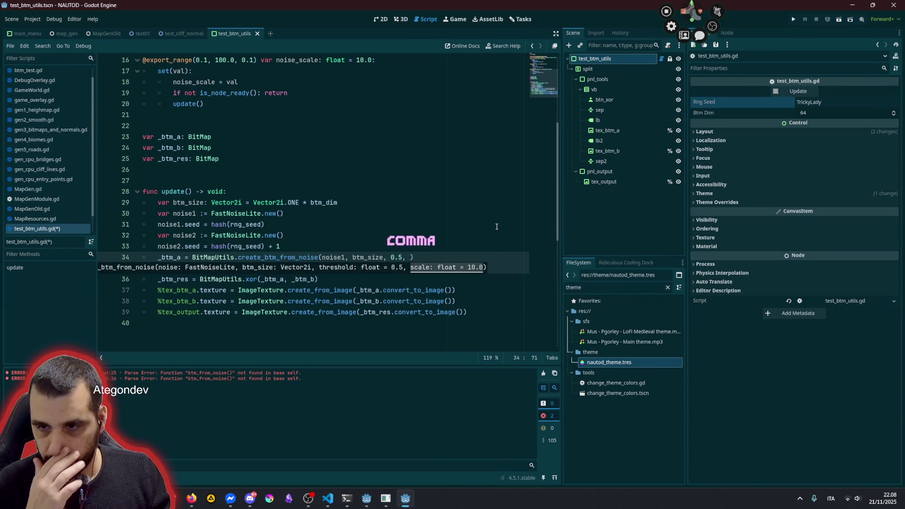
key(ctrl+v)
click(449, 218)
scroll(449, 218, up, 2)
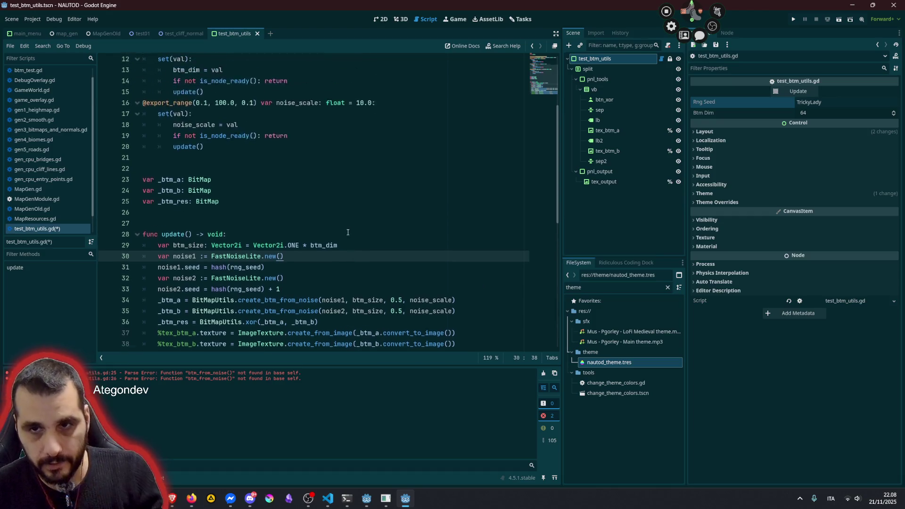
click(259, 108)
key(Down)
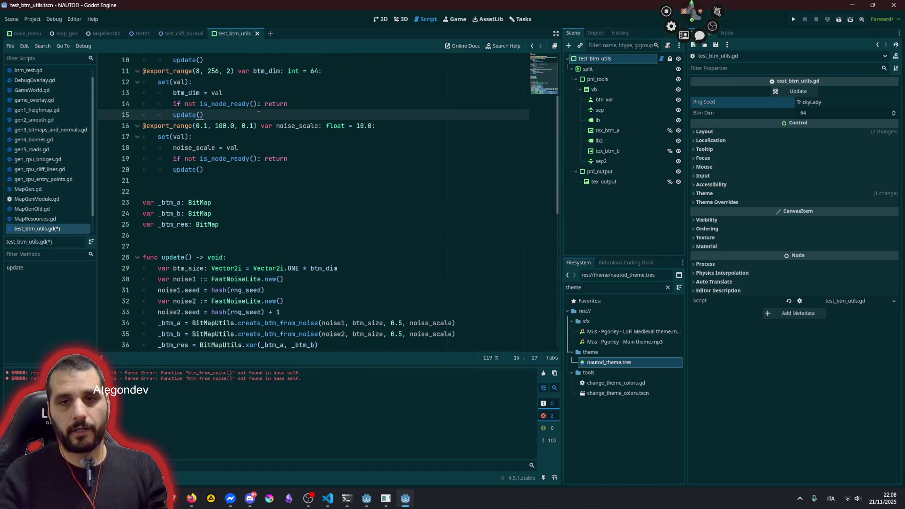
Duplicate the noise_scale block as noise_threshold with range 0.0–1.0 and default 0.5.
key(shift+Down)
key(shift+Down)
key(shift+Down)
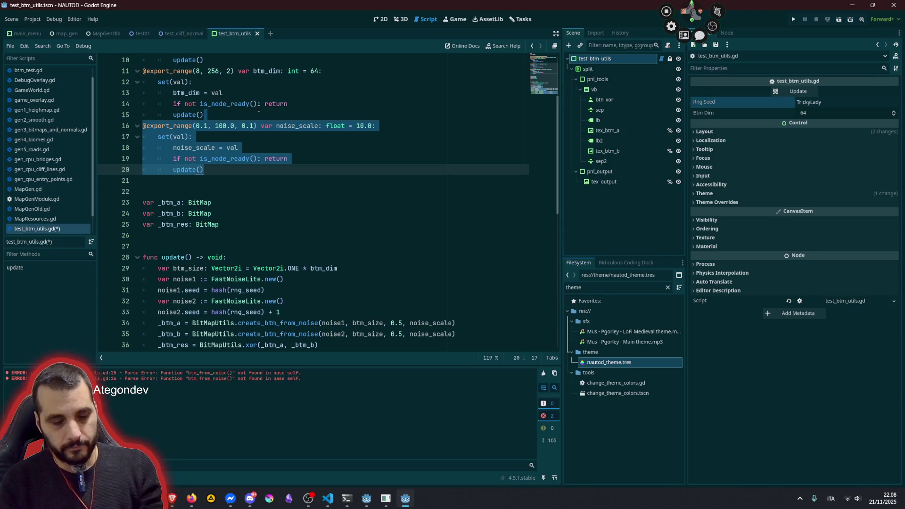
key(ctrl+shift+d)
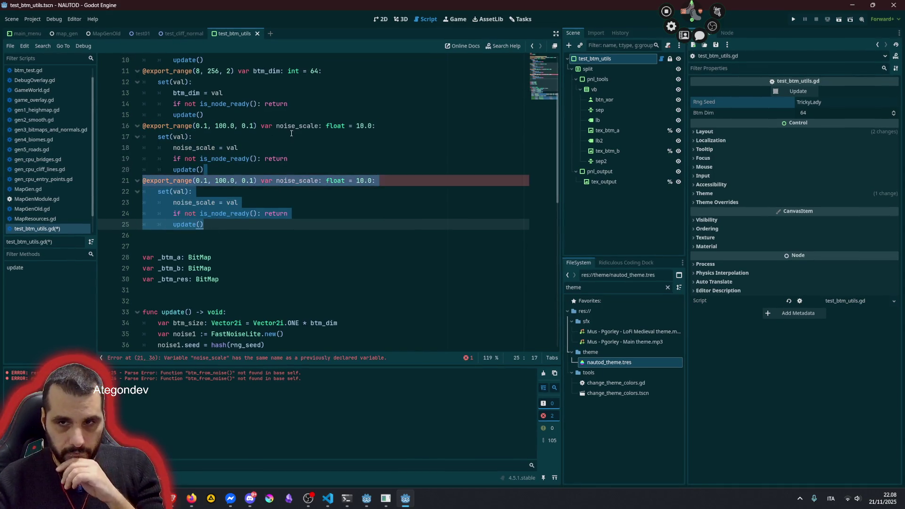
double_click(298, 127)
key(Left)
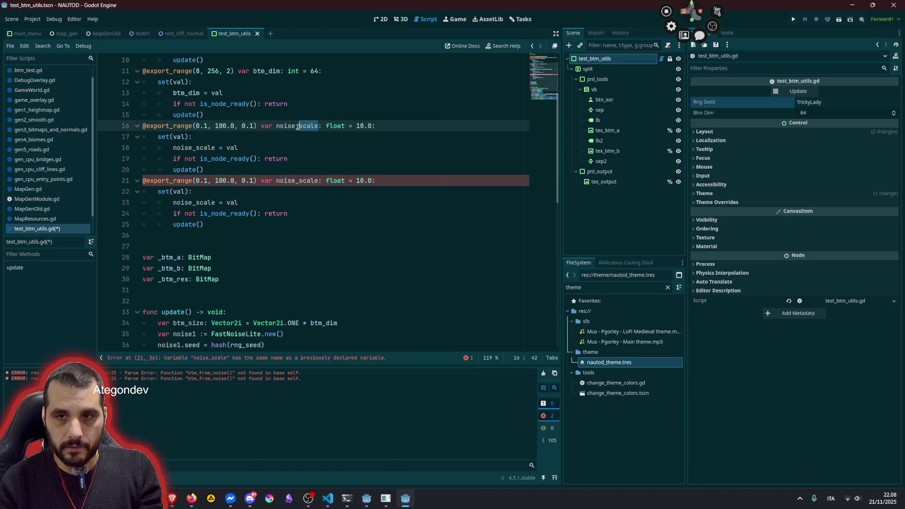
text(thresh)
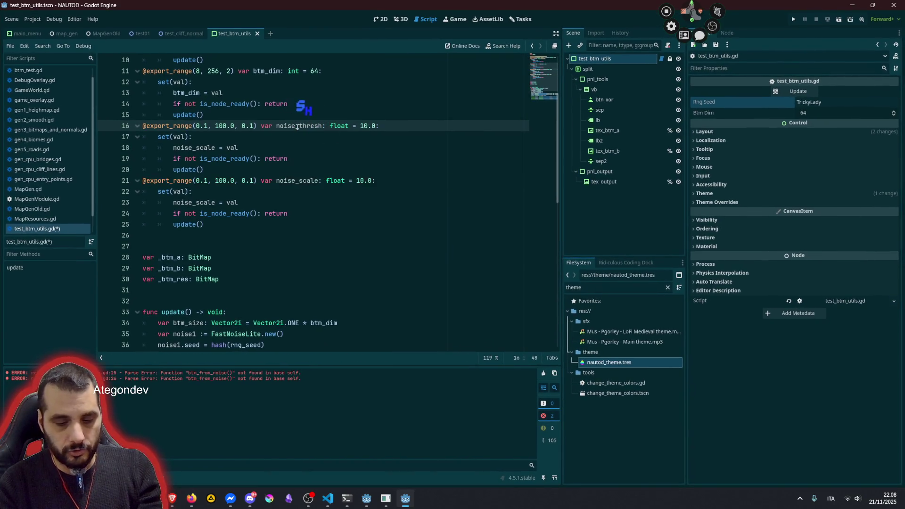
text(old)
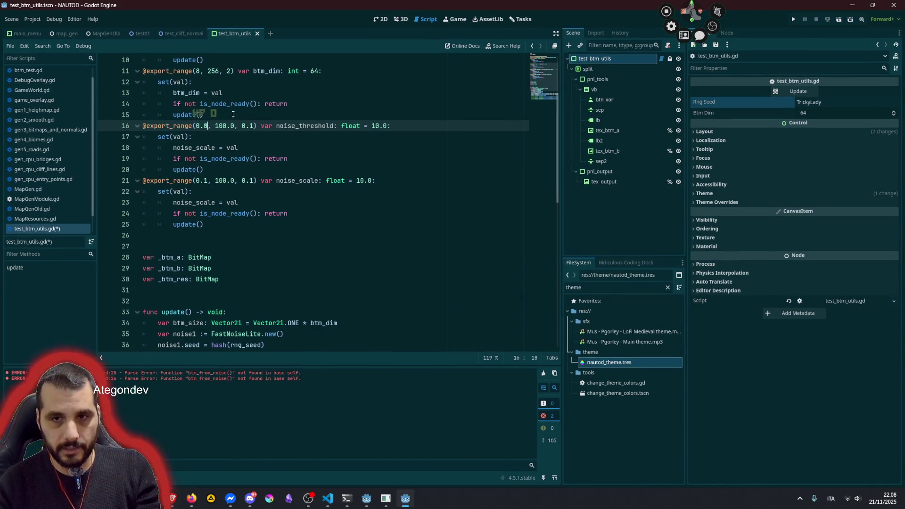
key(Right)
key(Right)
key(Right)
key(BackSpace)
key(Delete)
key(Right)
key(Right)
key(Right)
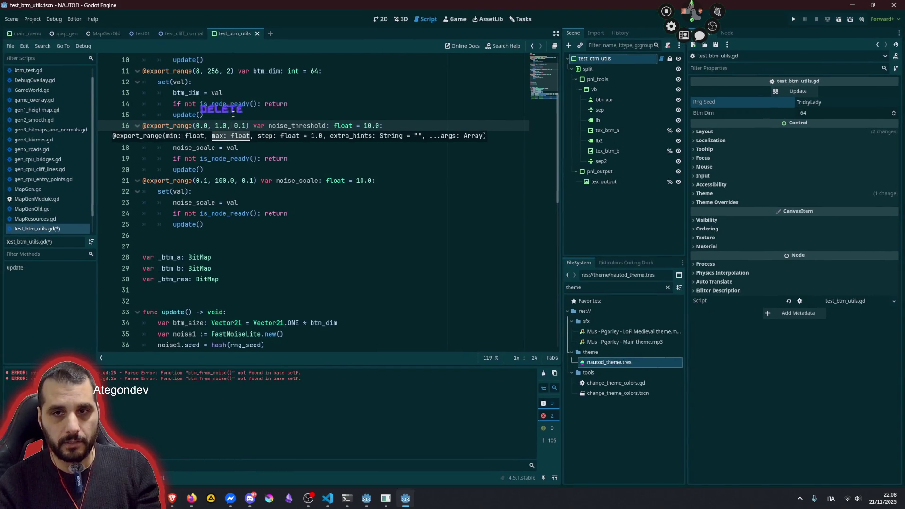
text(0)
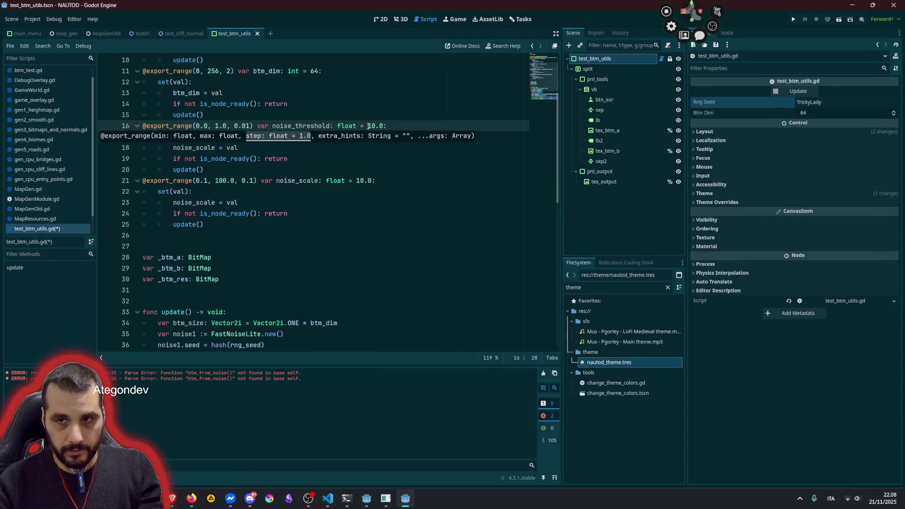
click(368, 126)
key(Delete)
key(Delete)
text(5)
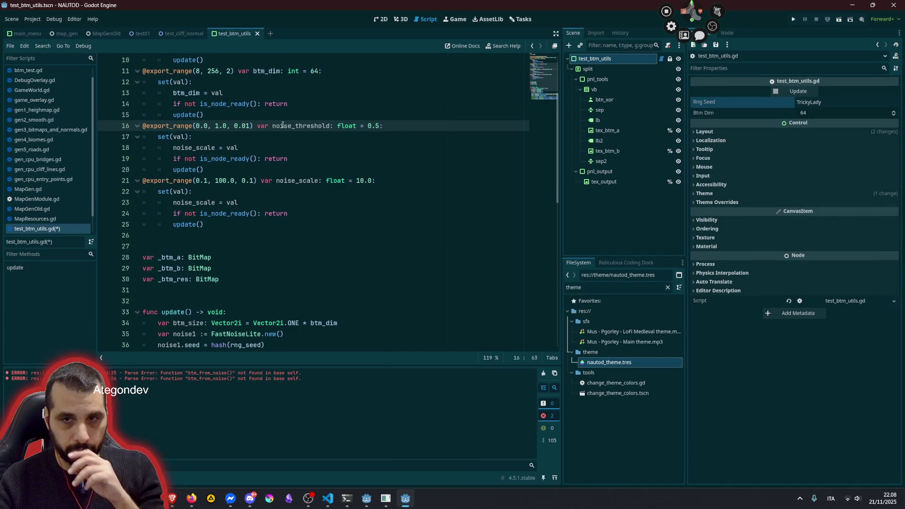
Make the noise_threshold setter assign noise_threshold instead of noise_scale.
double_click(298, 128)
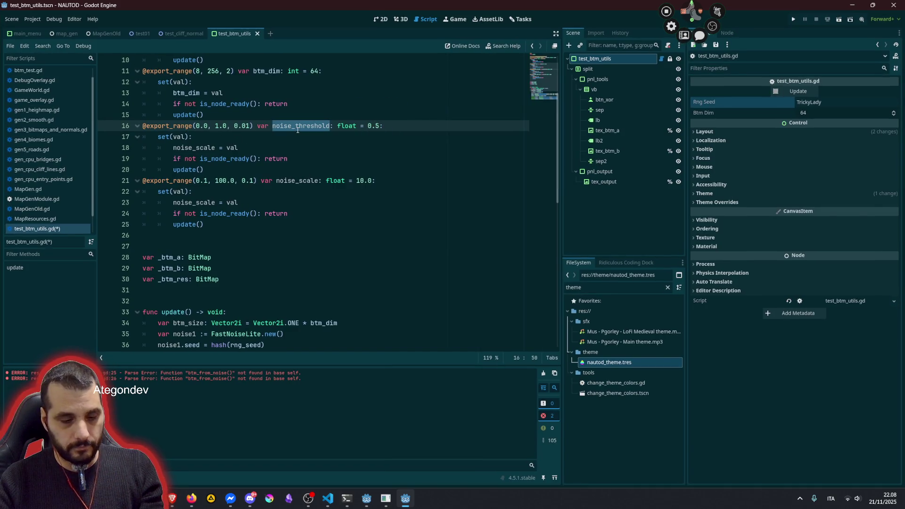
double_click(201, 148)
key(ctrl+v)
scroll(230, 224, down, 5)
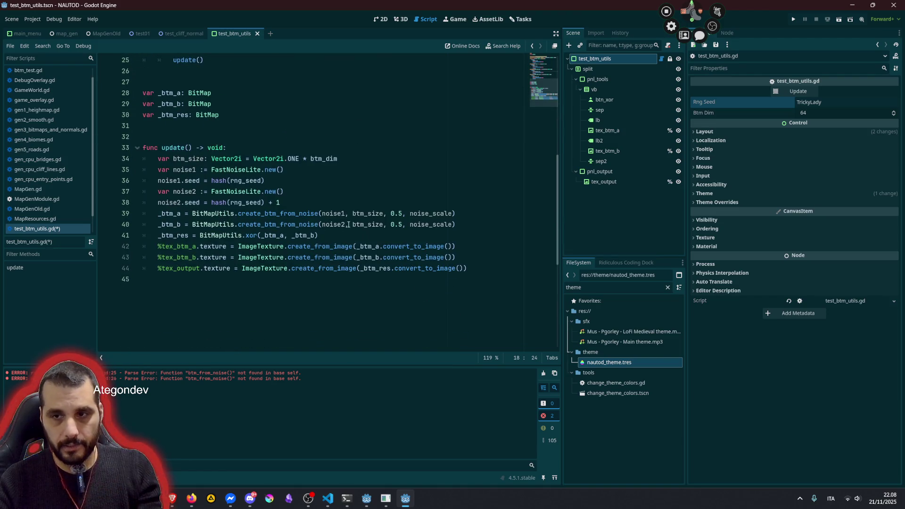
scroll(347, 225, up, 3)
Replace the hardcoded 0.5 in both noise calls with noise_threshold, save, and return to the 2D view.
double_click(302, 60)
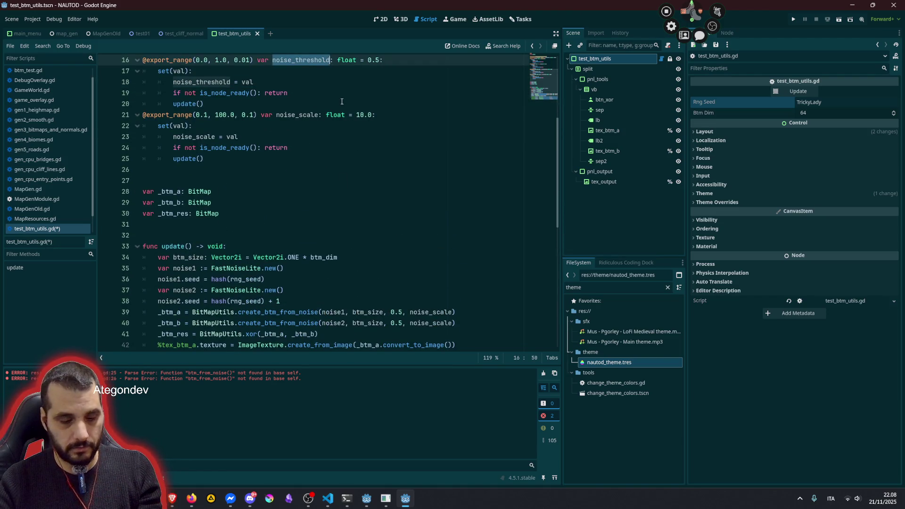
click(280, 312)
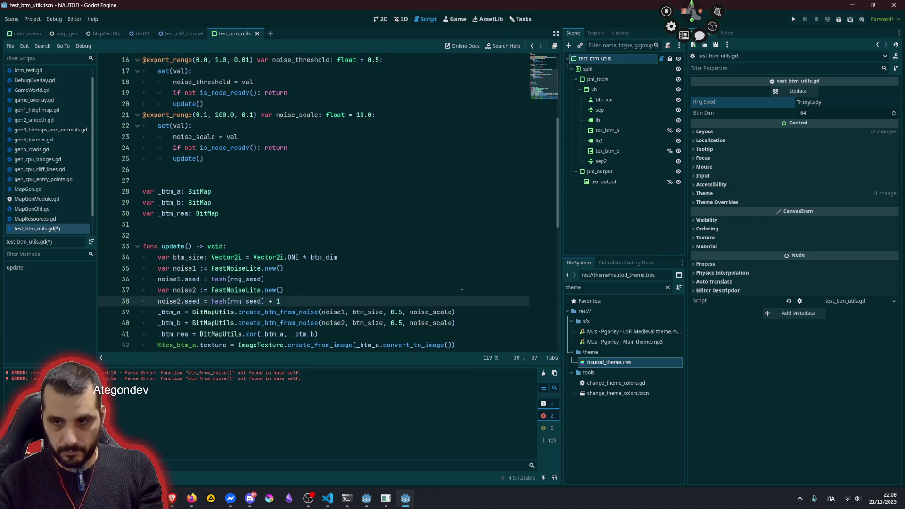
key(Left)
key(shift+Right)
key(shift+Right)
key(shift+Right)
key(ctrl+d)
key(ctrl+v)
scroll(441, 280, down, 3)
click(250, 215)
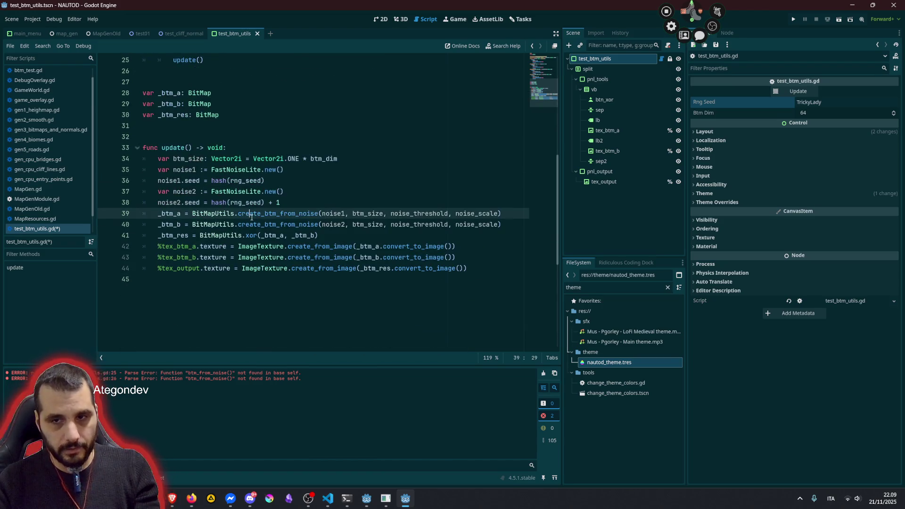
key(ctrl+s)
click(385, 159)
click(391, 128)
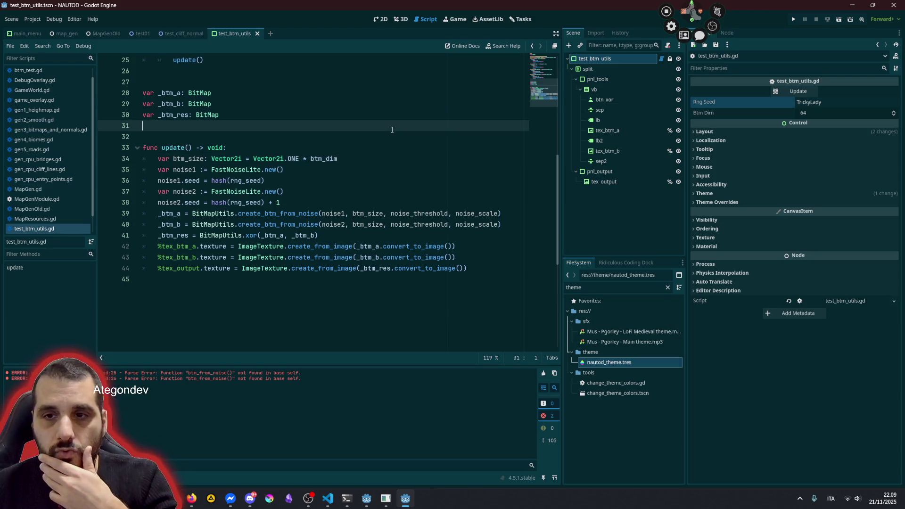
click(384, 20)
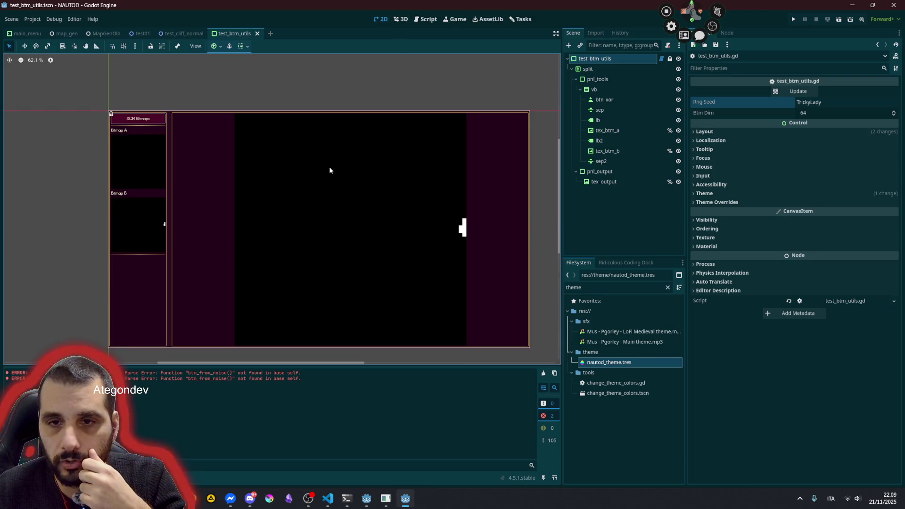
Select the root node, press Update to generate the bitmaps, and drag Noise Scale down to 2.1.
click(588, 69)
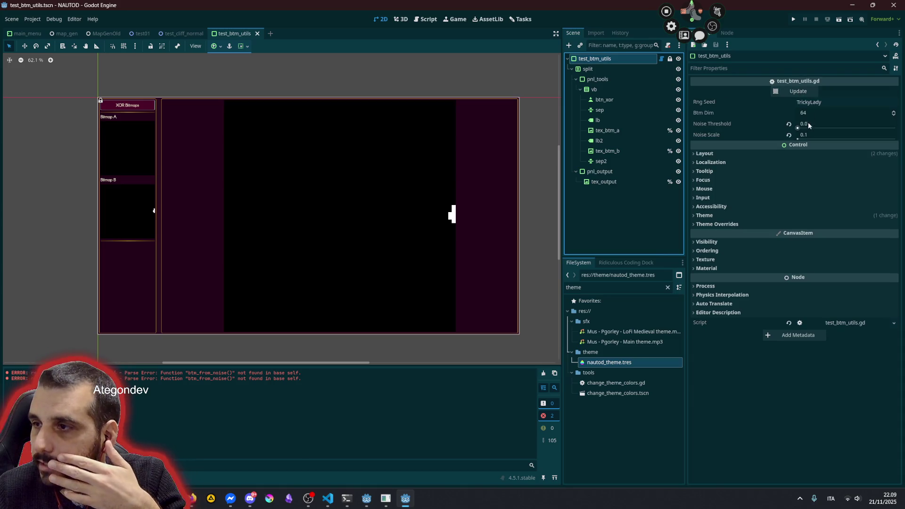
click(789, 125)
click(789, 136)
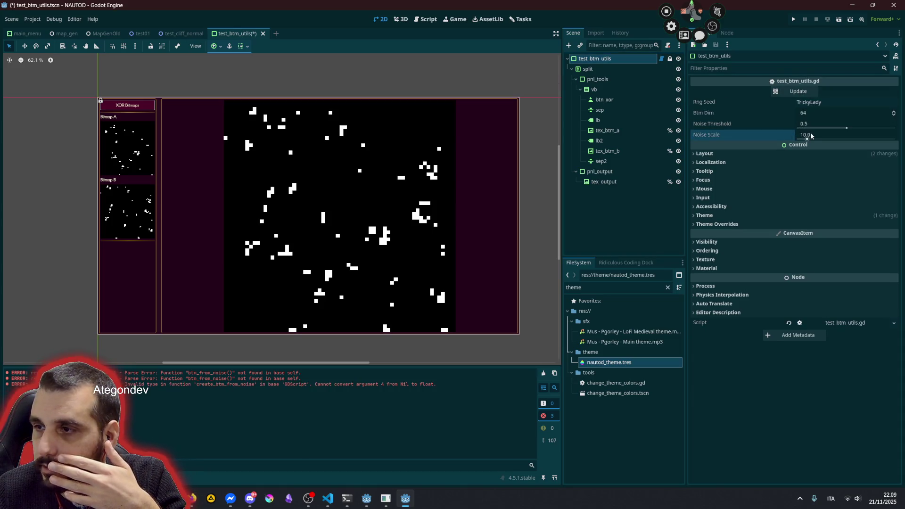
drag(807, 141, 800, 140)
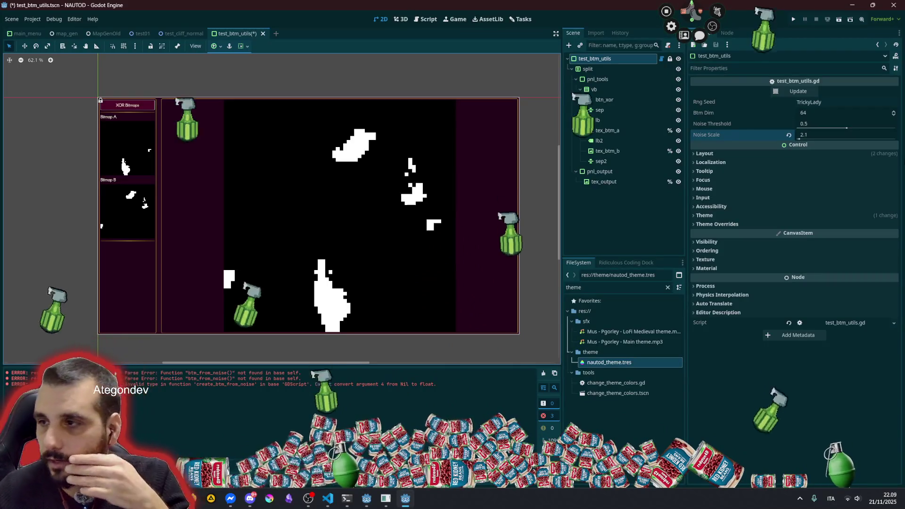
Lower Noise Threshold and Noise Scale, and set Btm Dim to 256.
mouse_move(847, 128)
mouse_down()
mouse_move(784, 139)
mouse_move(834, 137)
mouse_move(787, 140)
mouse_move(798, 140)
mouse_up()
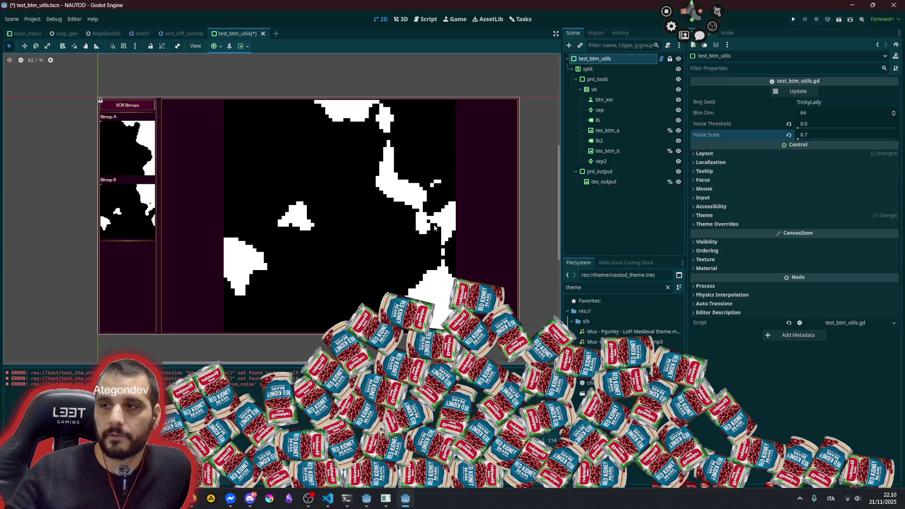
click(894, 112)
drag(895, 113, 894, 113)
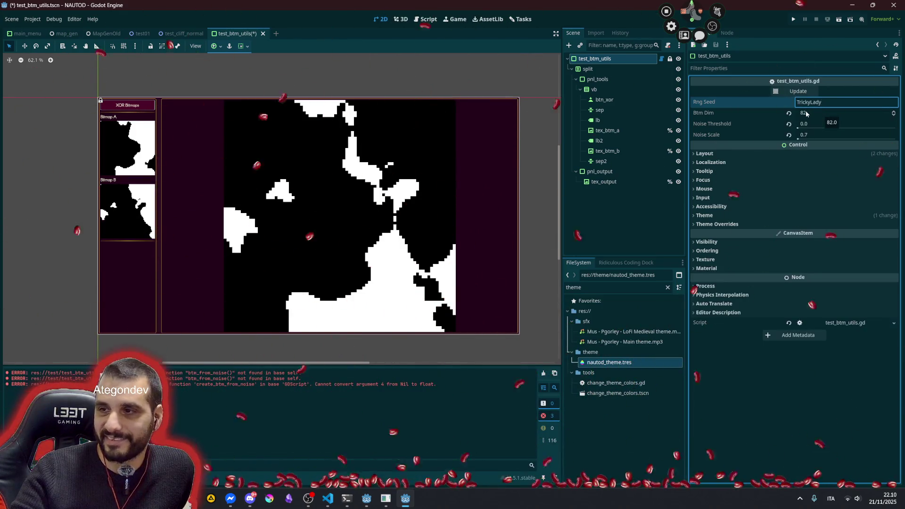
drag(805, 111, 848, 111)
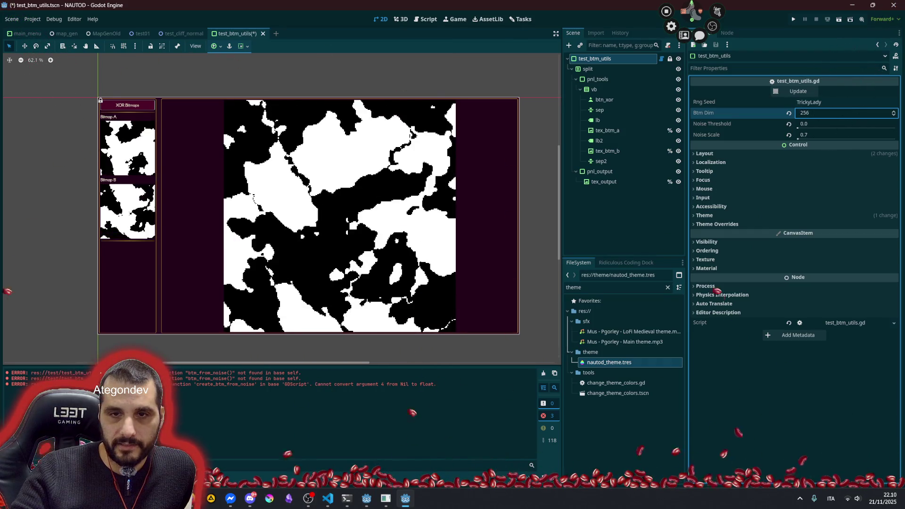
text(52)
key(Return)
key(ctrl+z)
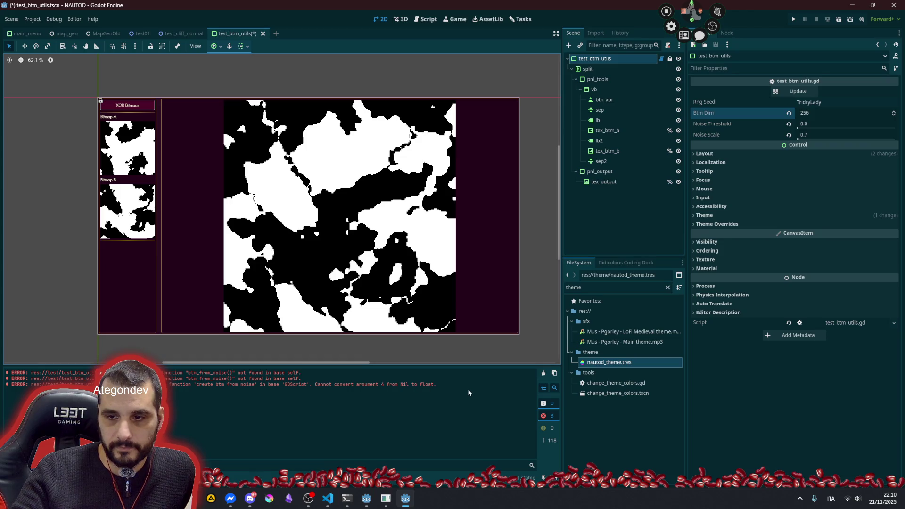
Clear the error messages from the Output panel and save the scene.
click(543, 373)
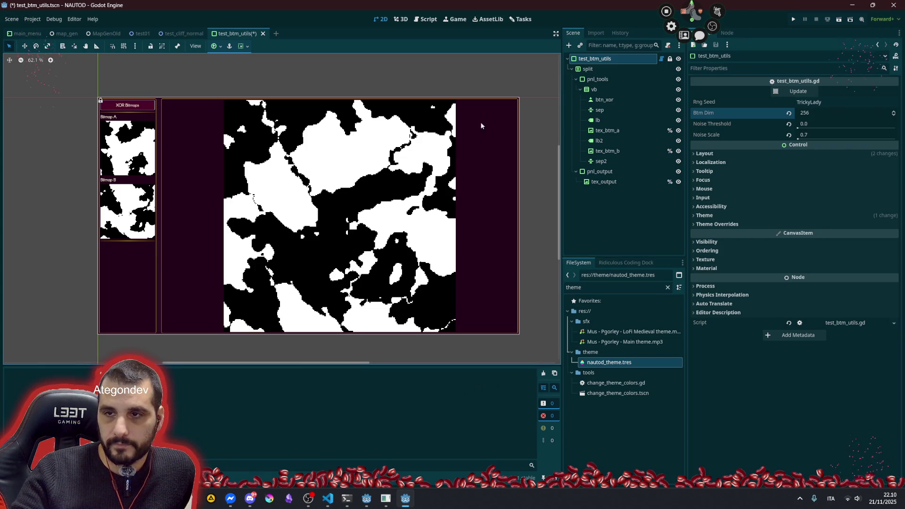
click(448, 77)
key(ctrl+s)
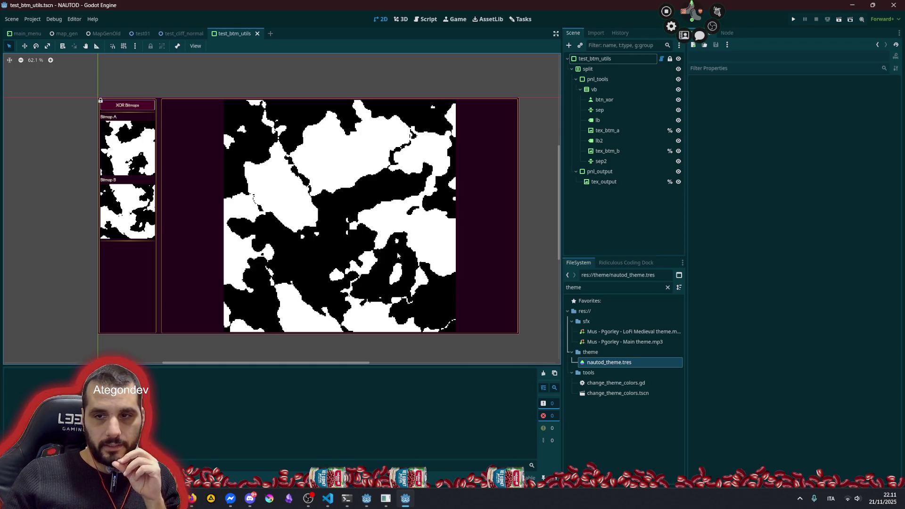
Set Btm Dim to 8 on the root test_btm_utils node.
click(606, 59)
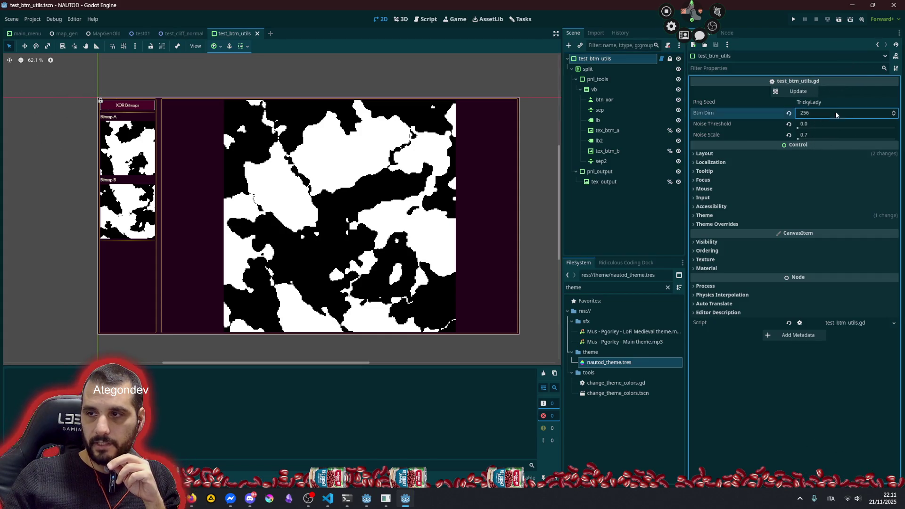
click(837, 115)
text(8)
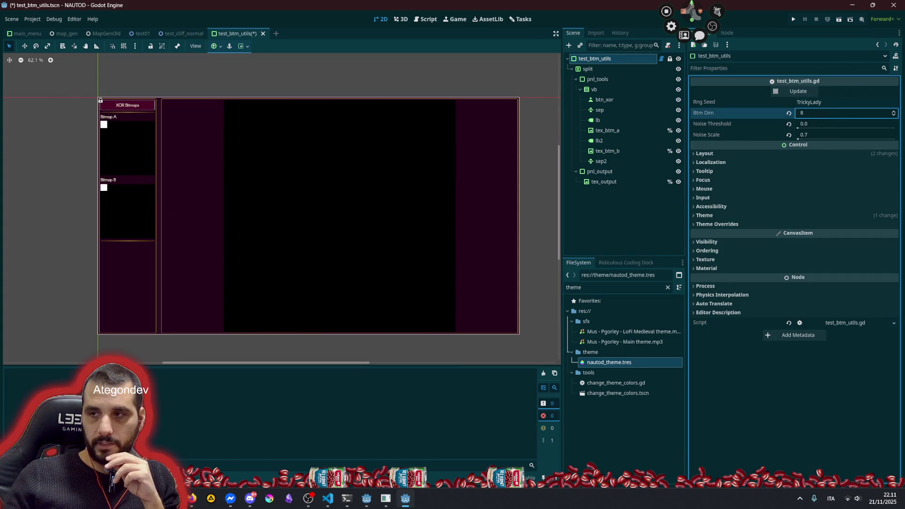
key(Return)
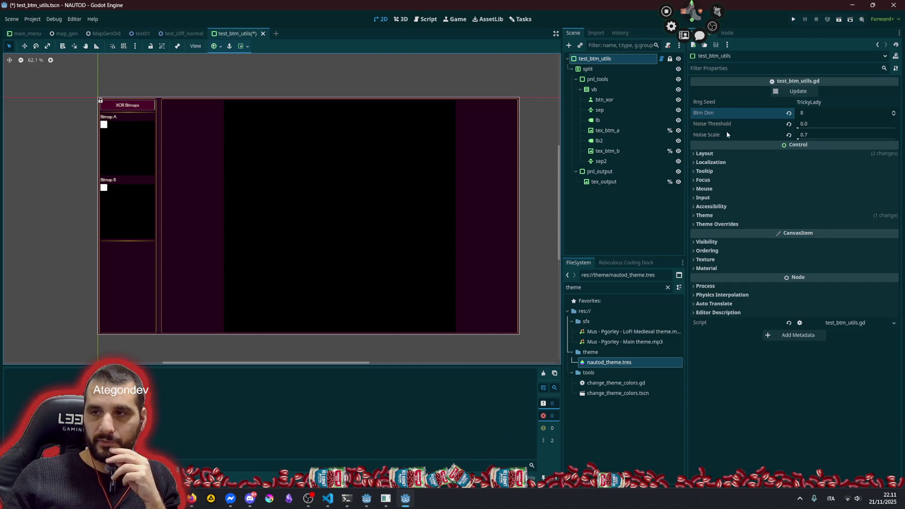
Try Noise Threshold values such as 0.04 and 0.94, then return to the test_btm_utils script.
click(802, 128)
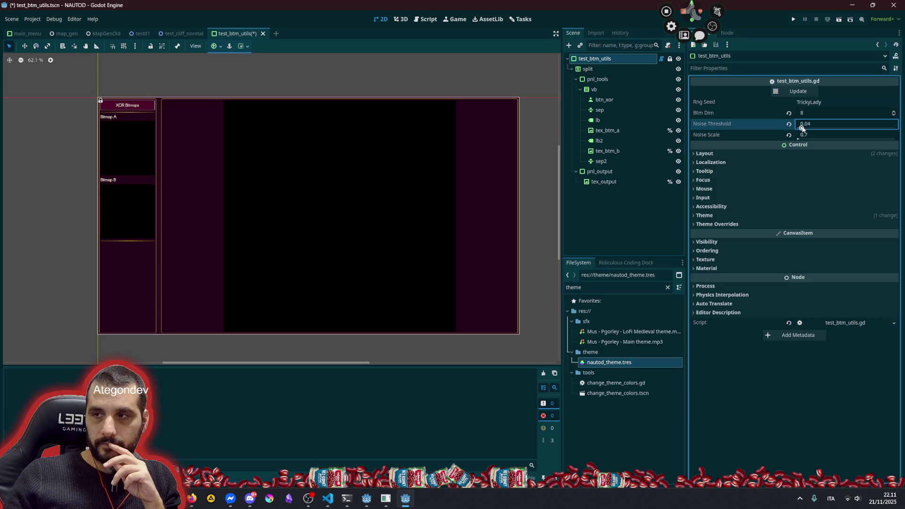
mouse_move(802, 127)
mouse_down()
mouse_move(891, 123)
mouse_move(790, 125)
mouse_up()
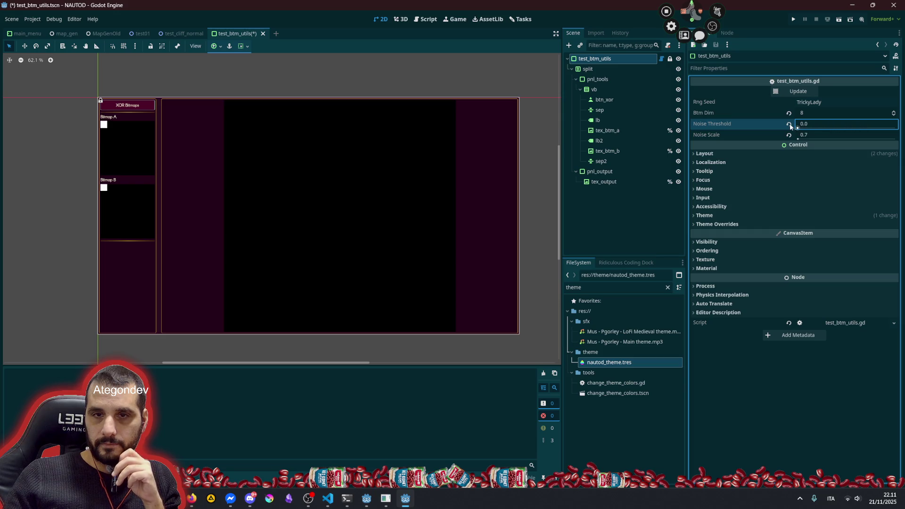
click(660, 58)
key(Down)
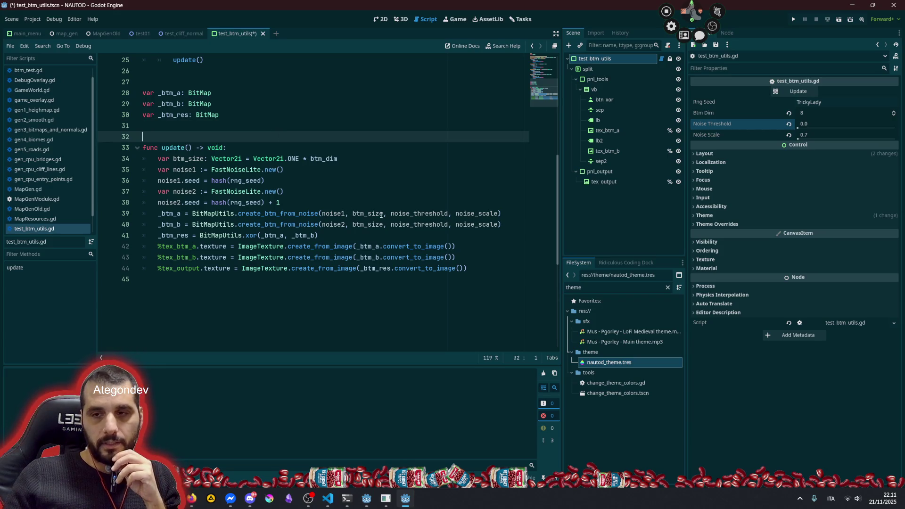
Change the noise_threshold export range minimum from 0.0 to -1.0.
scroll(201, 193, up, 7)
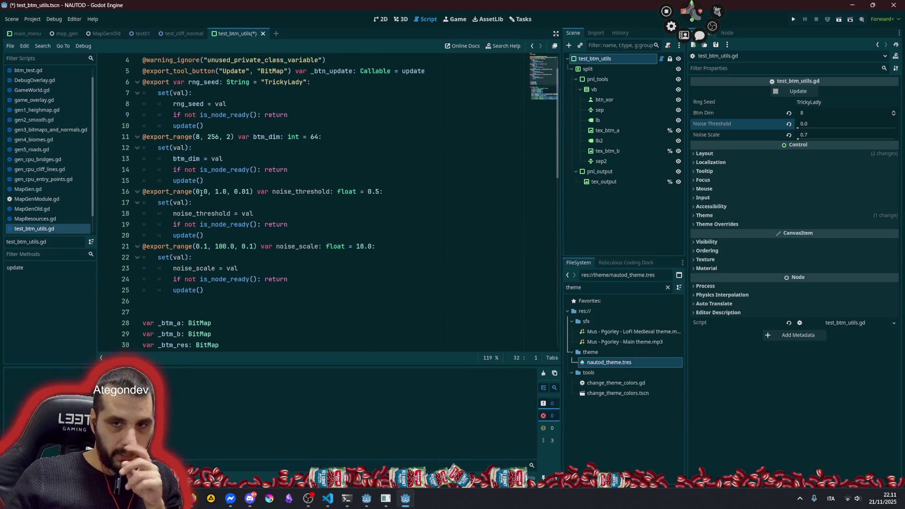
click(195, 191)
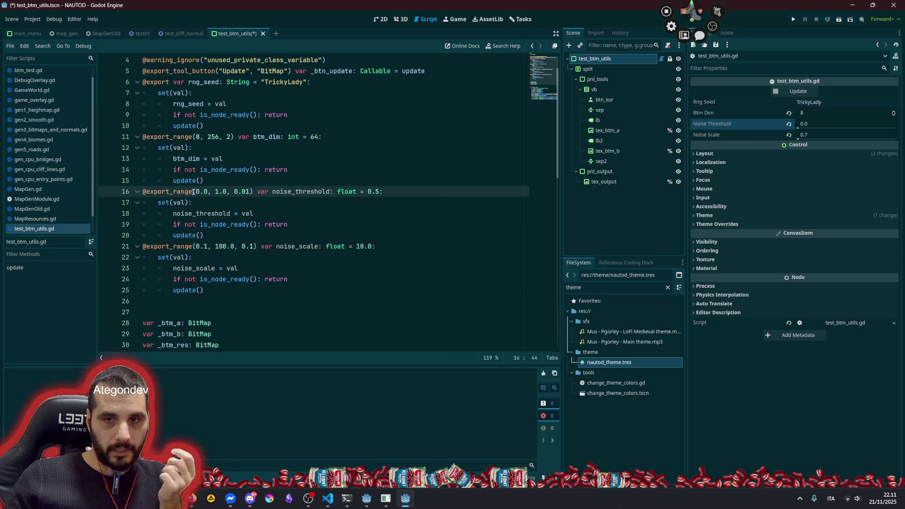
text(-)
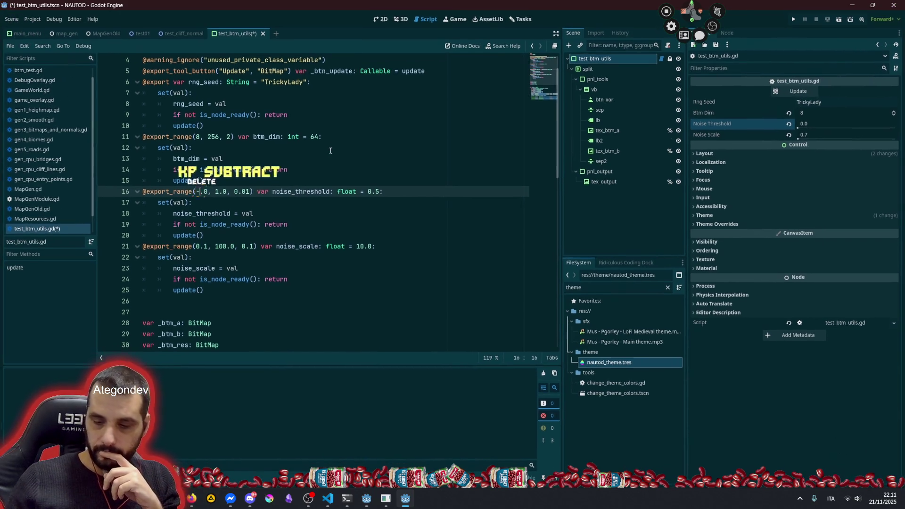
key(Delete)
text(1)
click(330, 151)
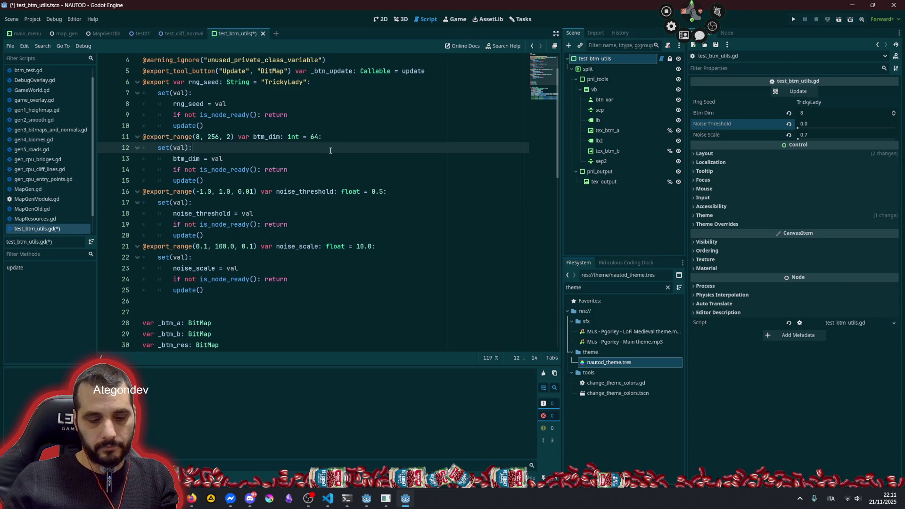
Set the noise_threshold default from 0.5 to 0.0, save, and return to the 2D scene.
click(381, 192)
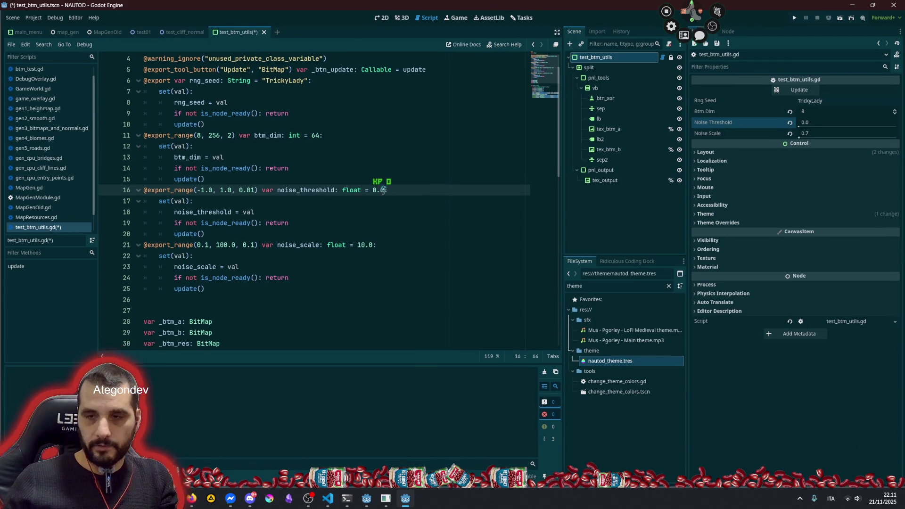
click(390, 179)
key(ctrl+s)
click(391, 170)
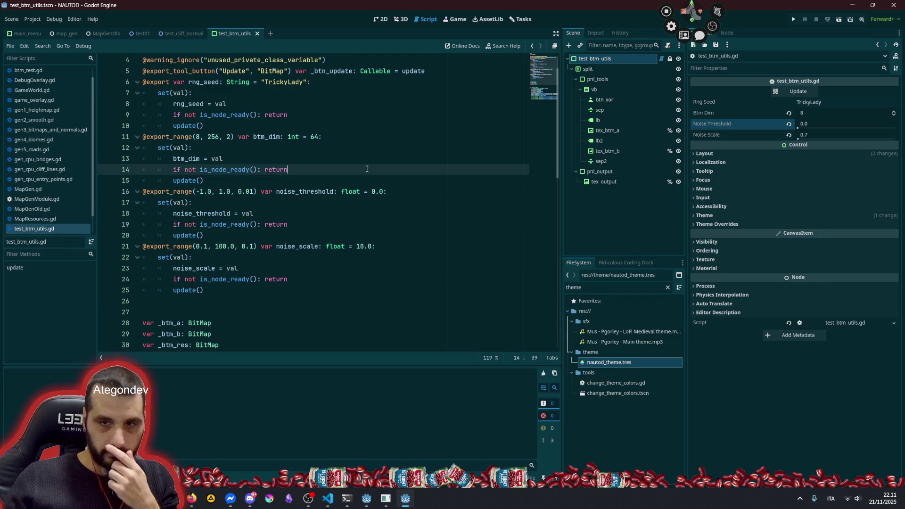
click(607, 71)
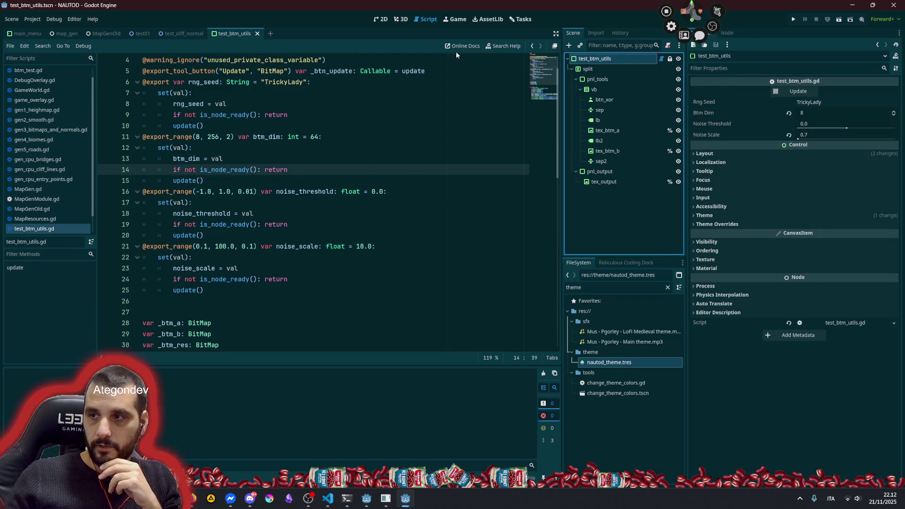
click(381, 19)
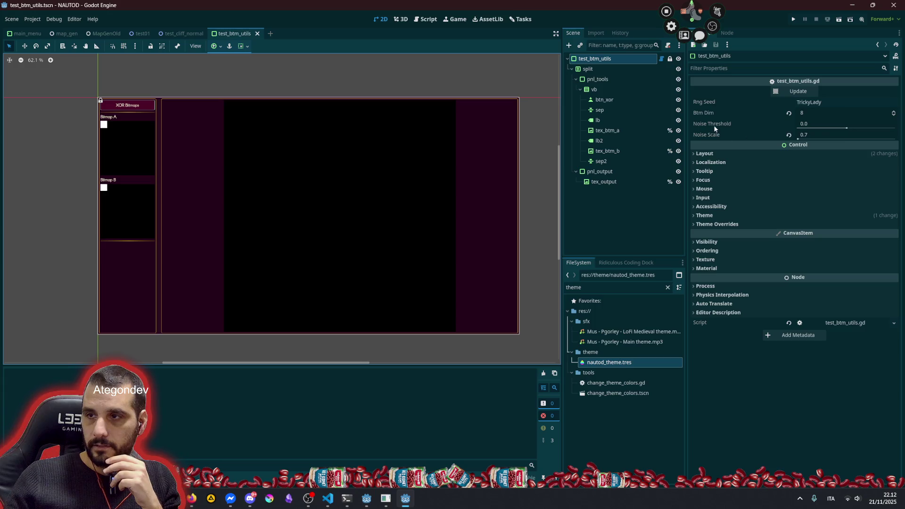
Lower Noise Threshold to -0.13 so Bitmap A, Bitmap B and XOR show white staircase blocks.
drag(850, 128, 839, 130)
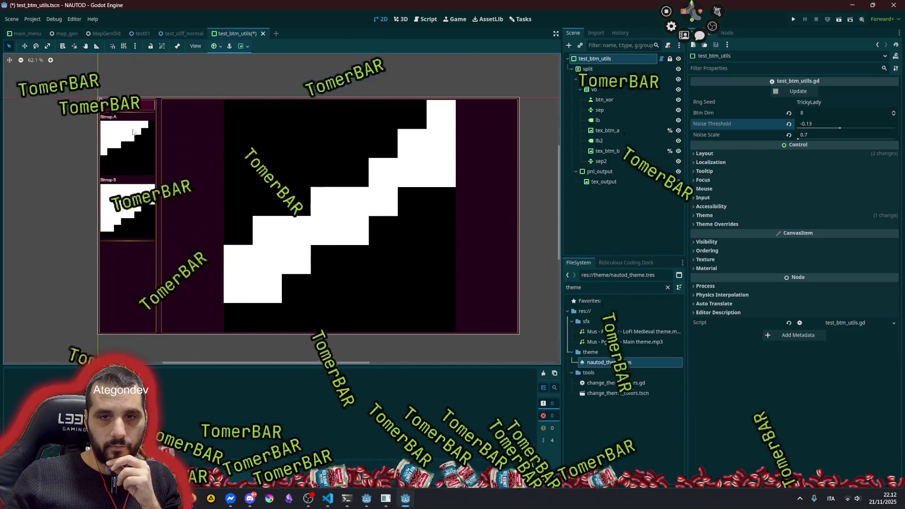
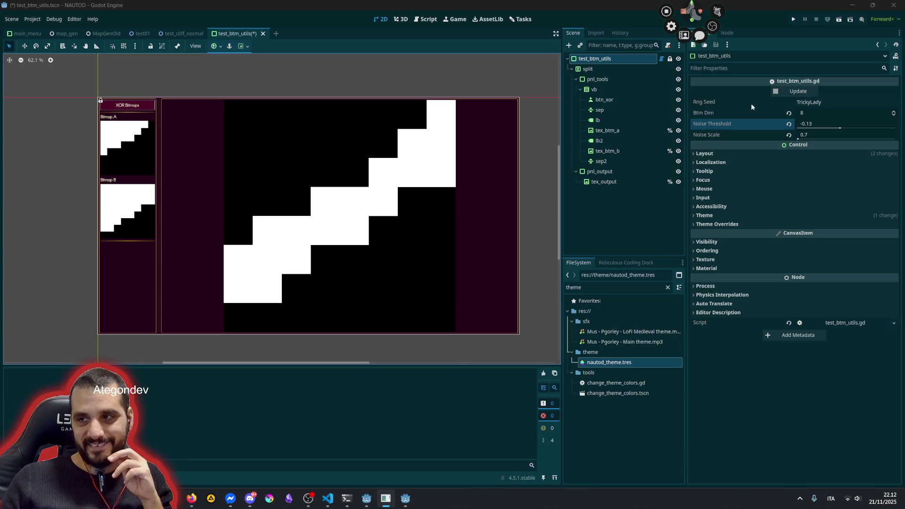
Set the bitmap test's Rng Seed to Tomer and review the regenerated Bitmap A, B and XOR output.
click(782, 93)
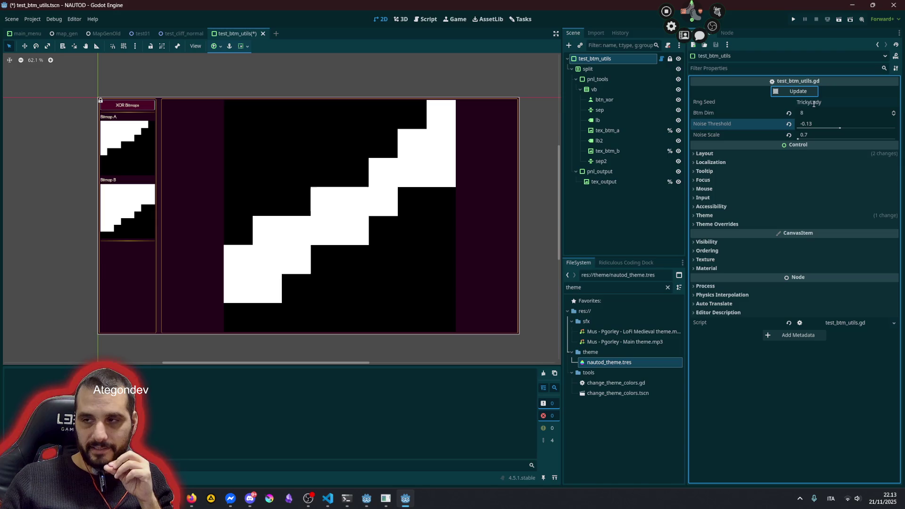
click(813, 102)
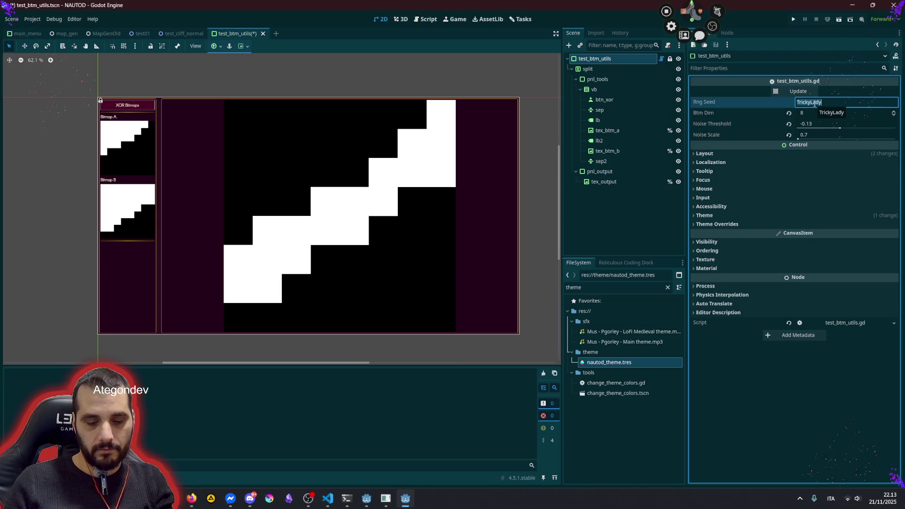
text(Tomer)
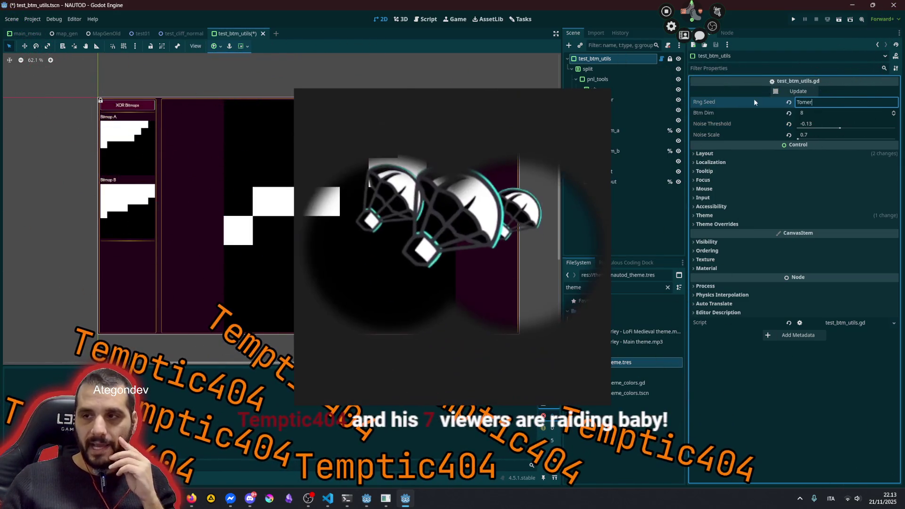
key(Return)
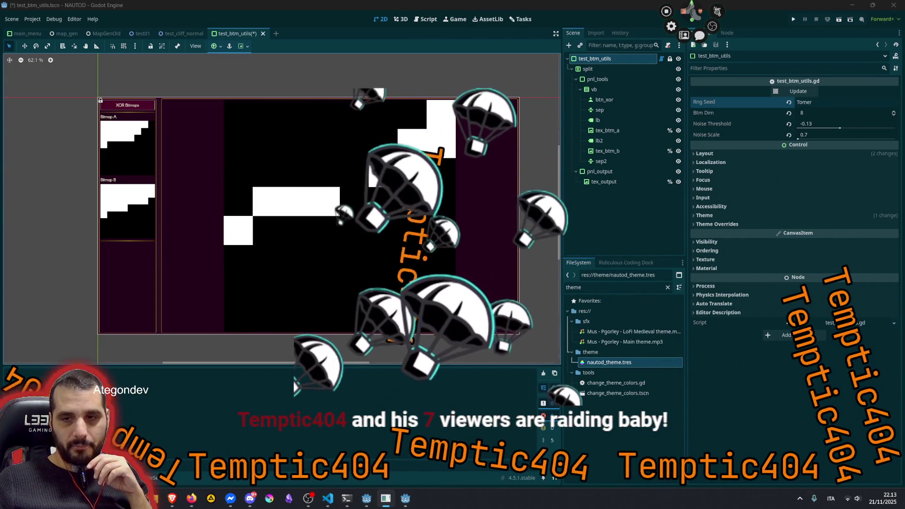
drag(155, 154, 194, 169)
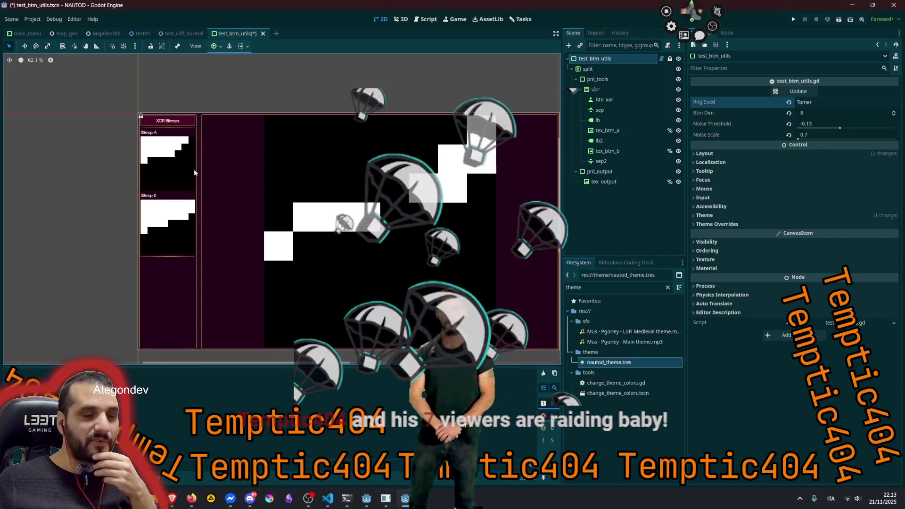
scroll(182, 154, up, 5)
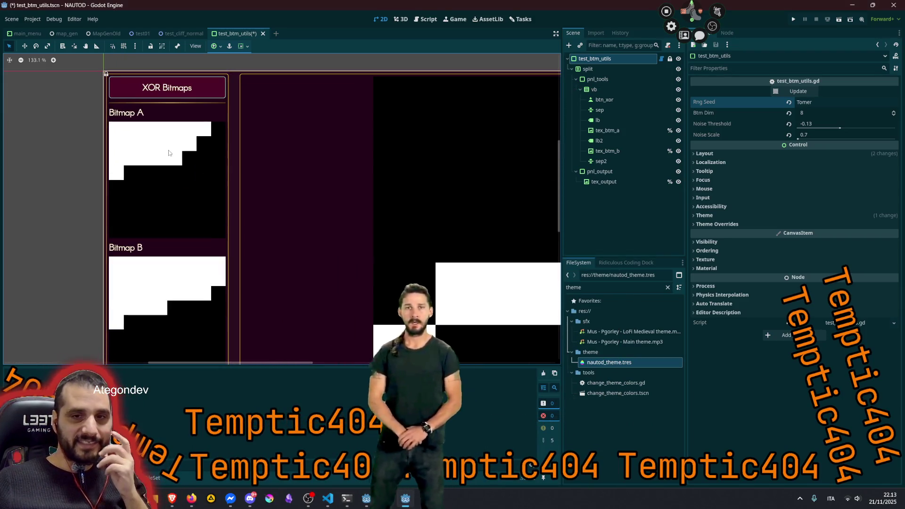
drag(322, 196, 144, 164)
scroll(191, 171, down, 5)
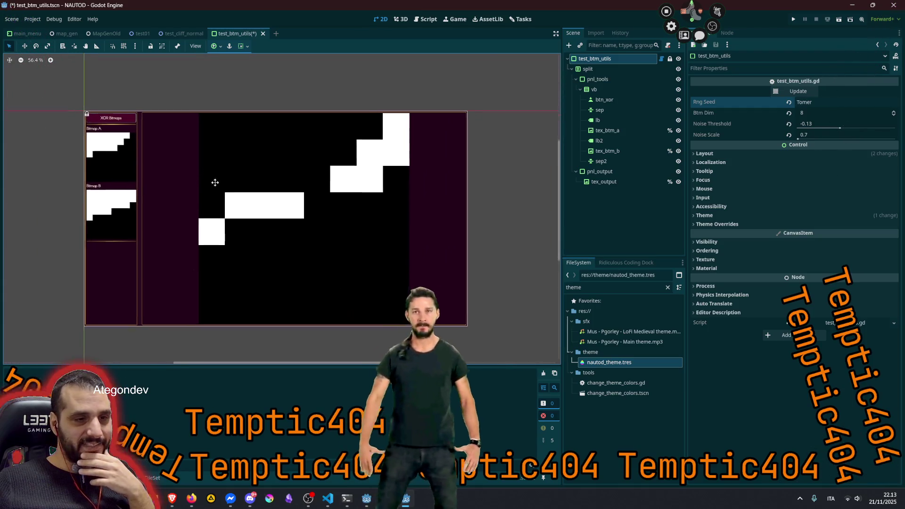
drag(211, 184, 249, 159)
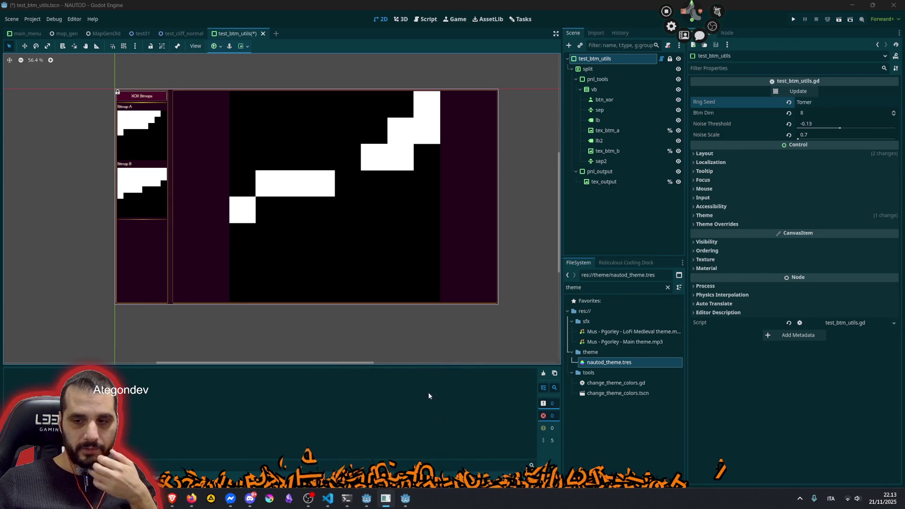
Deselect the node, zoom around the bitmap output, then switch to the test01 world map scene.
click(358, 330)
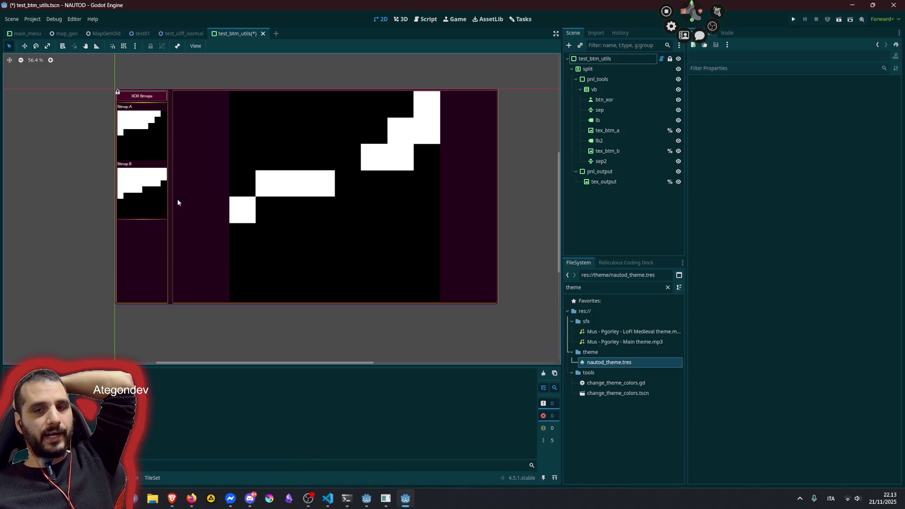
scroll(307, 183, up, 5)
scroll(276, 260, down, 6)
scroll(212, 274, up, 3)
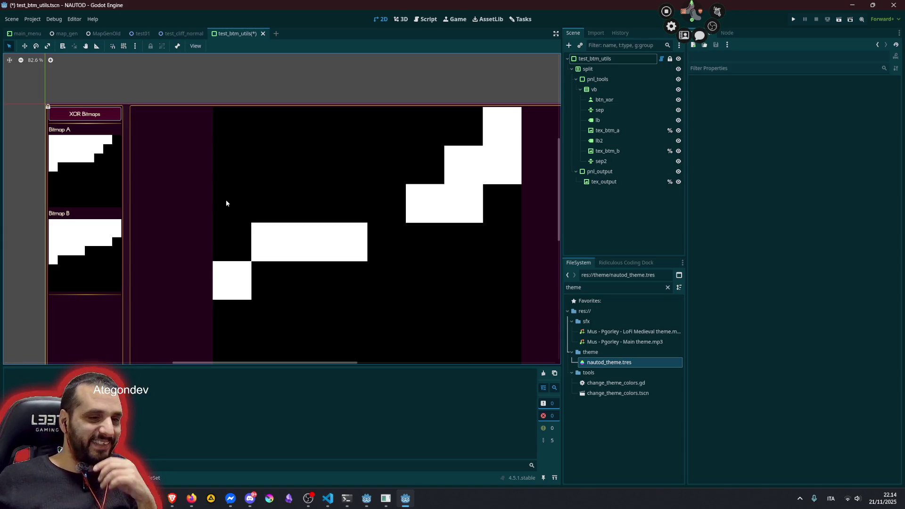
scroll(267, 201, down, 3)
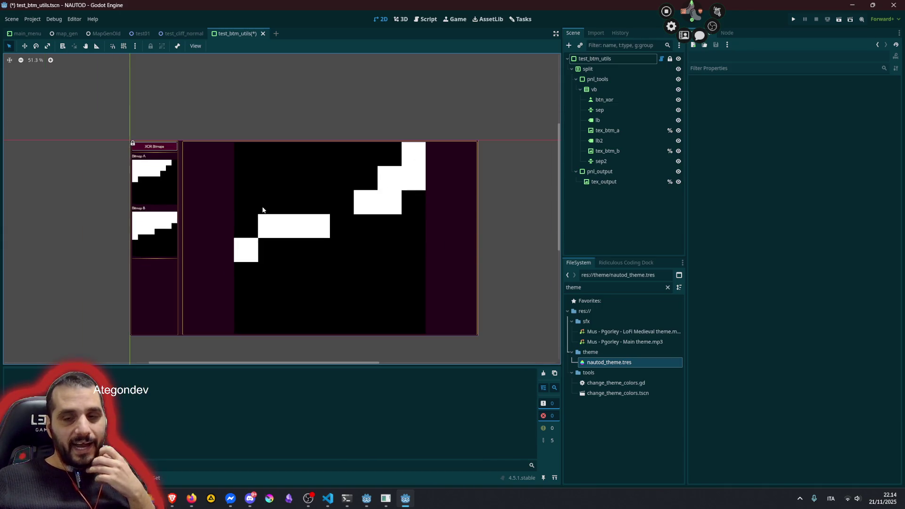
click(142, 33)
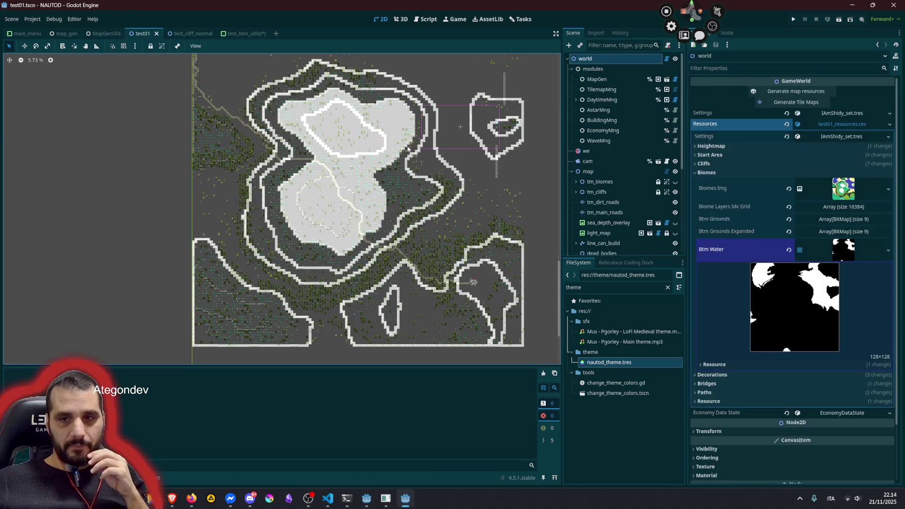
Zoom and pan over the test01 map terrain, then return to the test_btm_utils scene.
scroll(277, 176, up, 8)
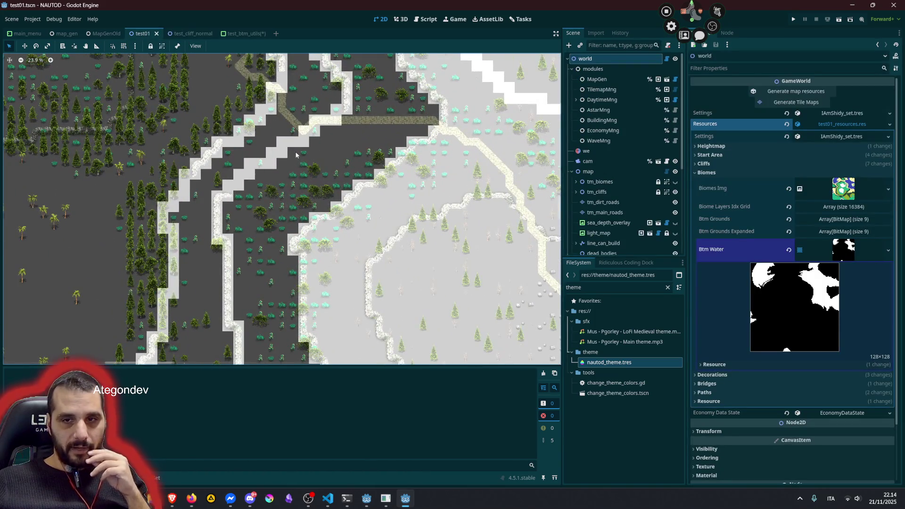
scroll(341, 171, down, 5)
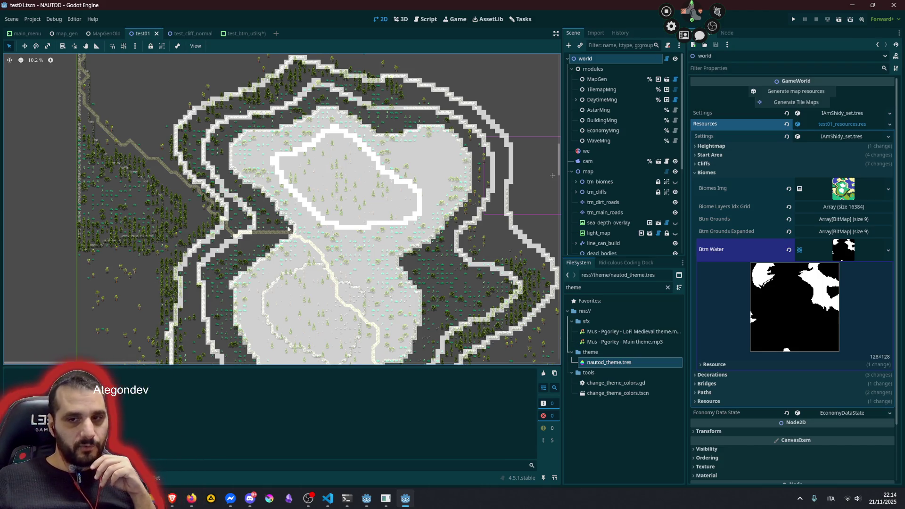
drag(316, 245, 286, 192)
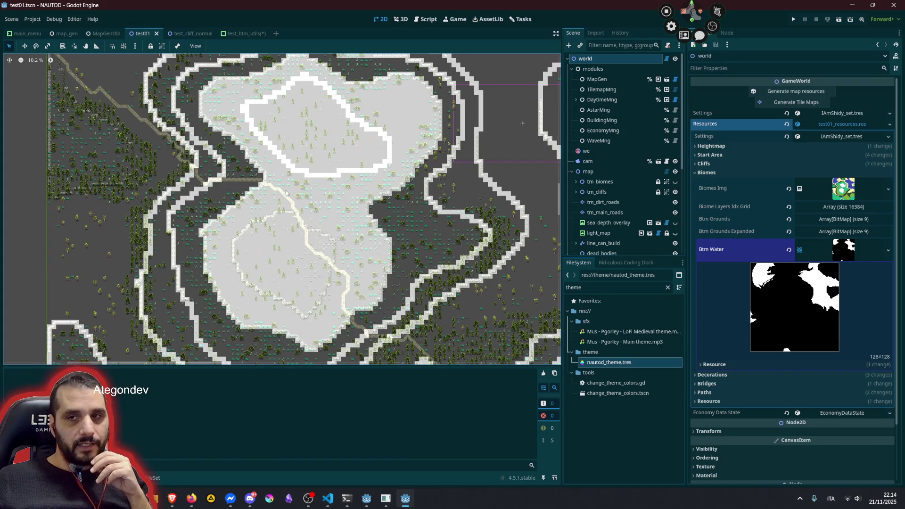
click(249, 33)
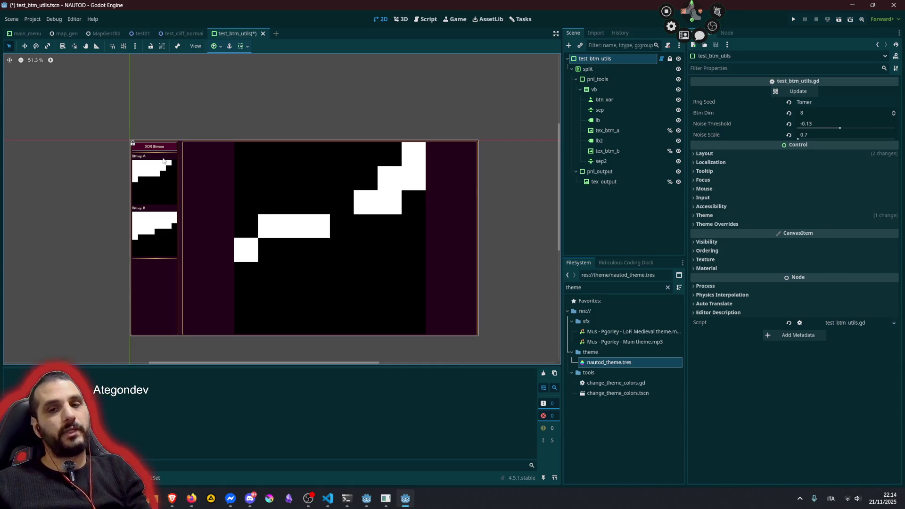
Replace the Rng Seed with Temptic and raise the Noise Scale and Noise Threshold sliders.
scroll(165, 163, up, 6)
scroll(307, 156, down, 2)
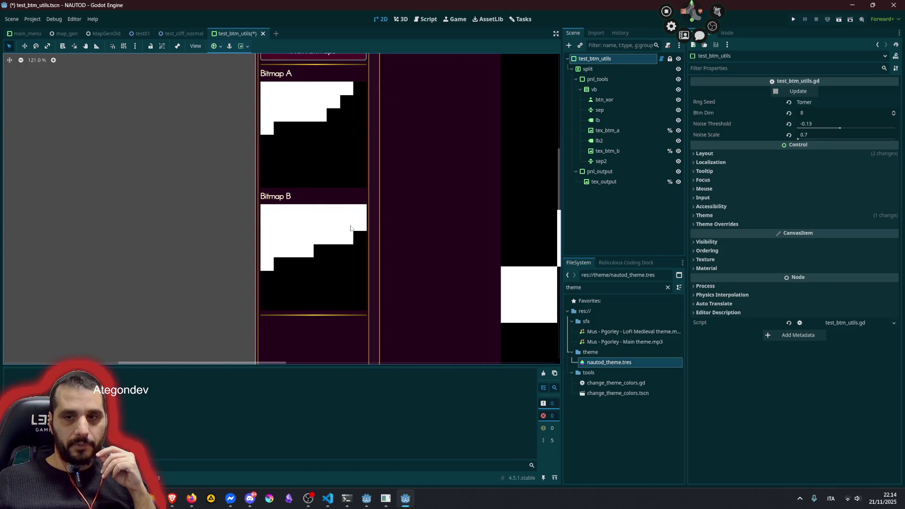
click(834, 102)
key(ctrl+a)
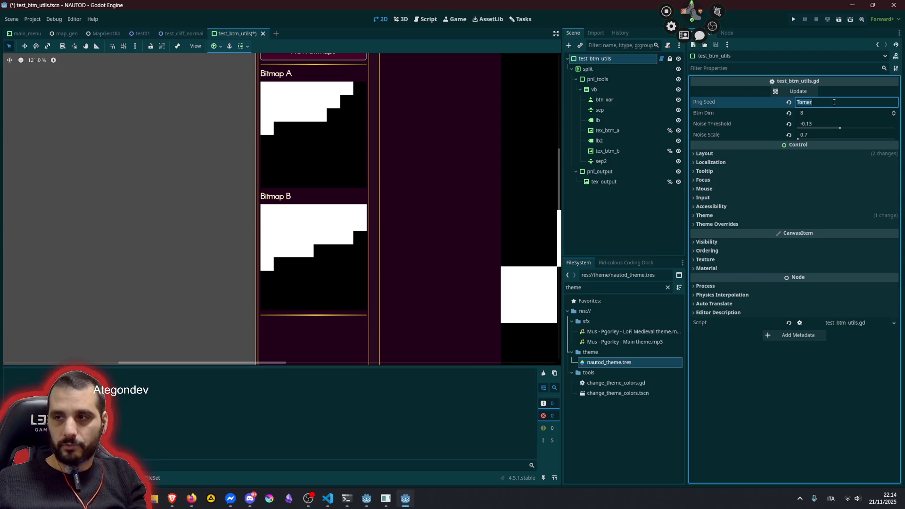
text(Temp)
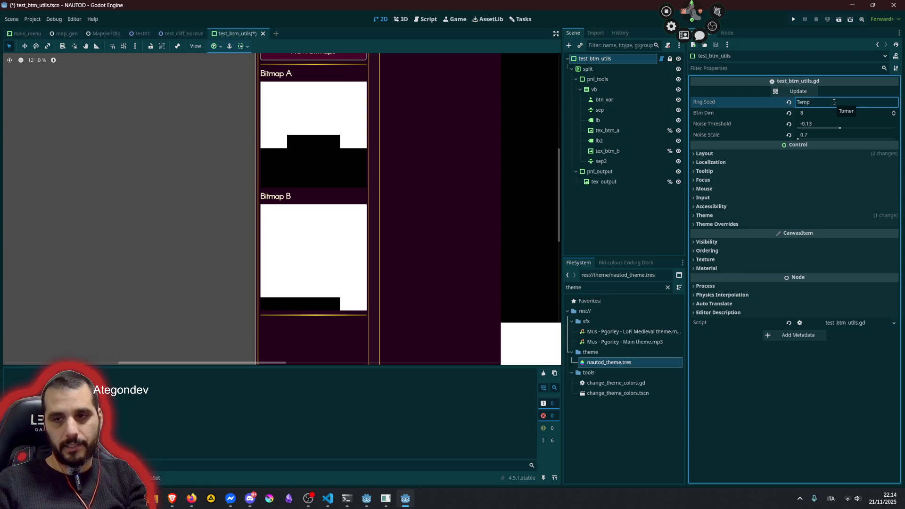
text(tic)
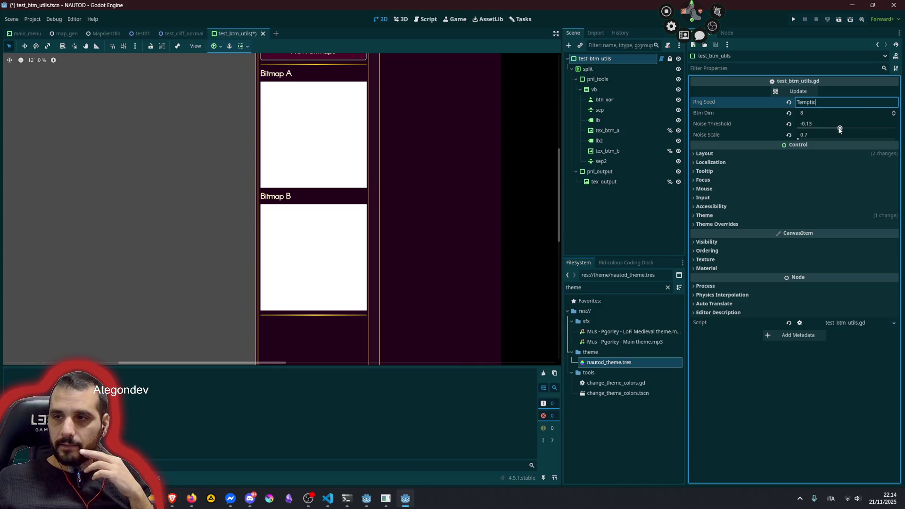
mouse_move(801, 140)
mouse_down()
mouse_move(841, 138)
mouse_move(828, 138)
mouse_move(844, 115)
mouse_move(830, 115)
mouse_move(800, 143)
mouse_up()
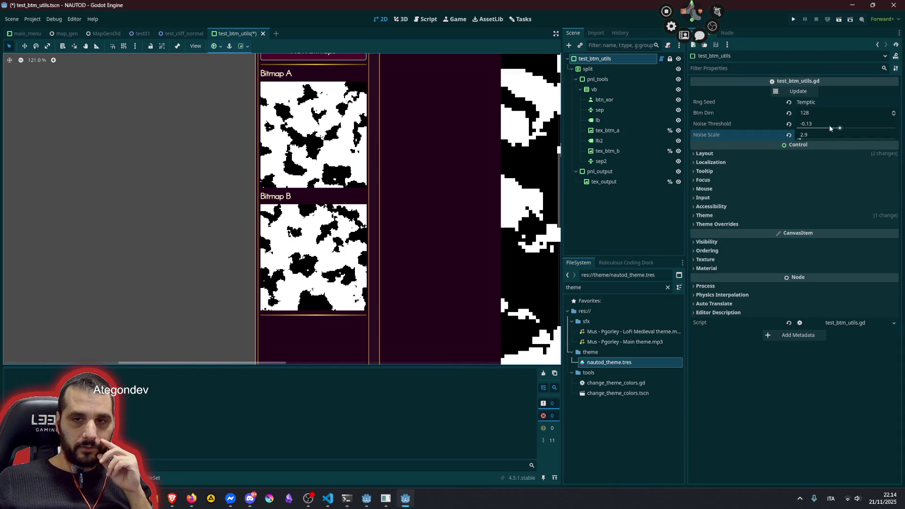
mouse_move(840, 128)
mouse_down()
mouse_move(864, 128)
mouse_move(796, 136)
mouse_up()
scroll(308, 205, down, 1)
scroll(309, 205, down, 4)
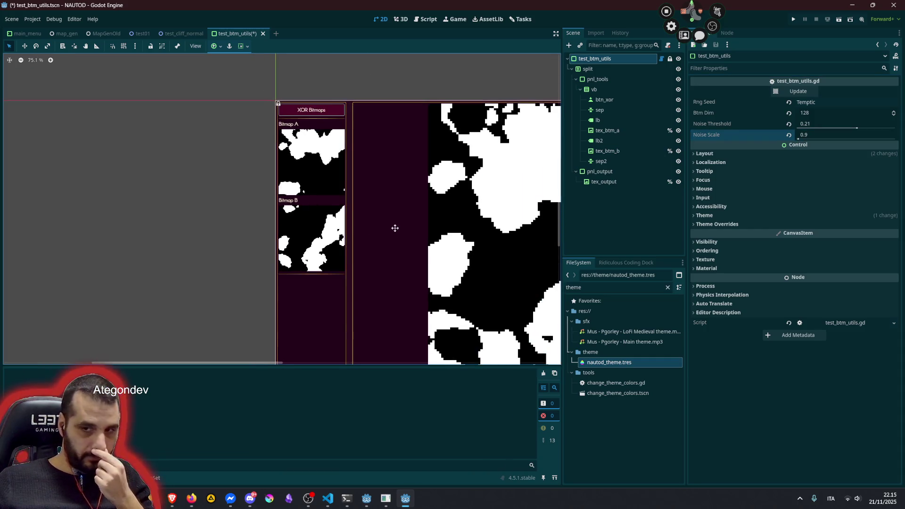
scroll(306, 138, down, 3)
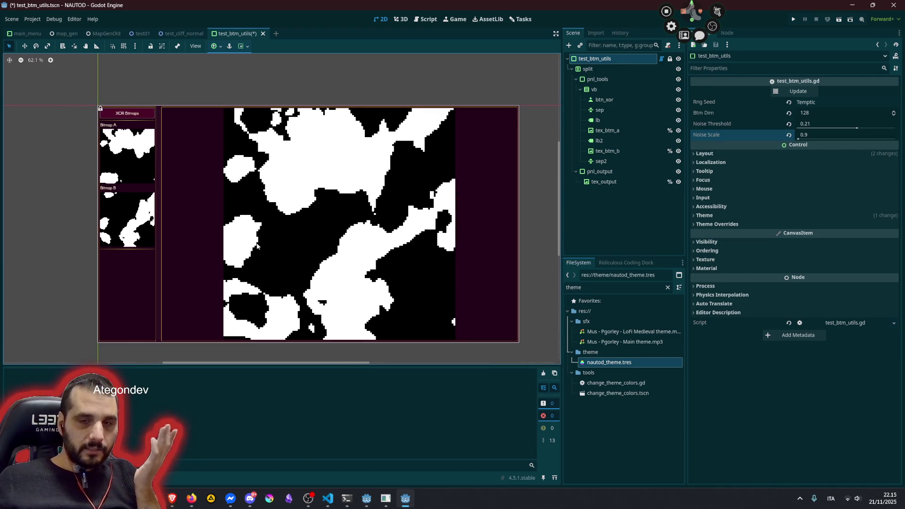
scroll(278, 227, down, 1)
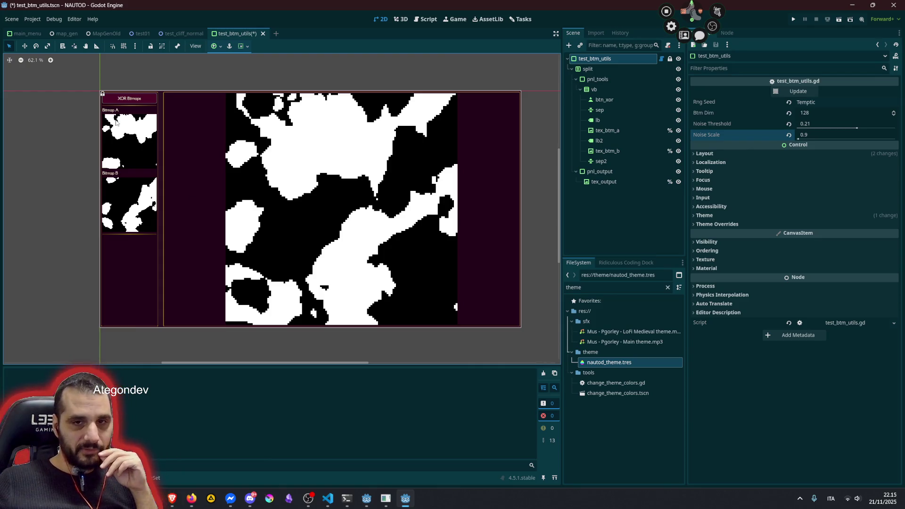
scroll(121, 148, up, 15)
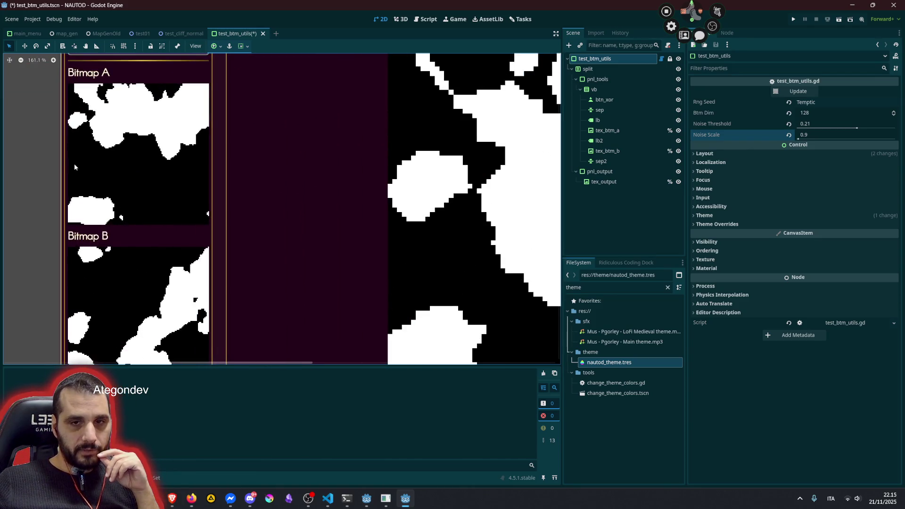
scroll(163, 245, down, 7)
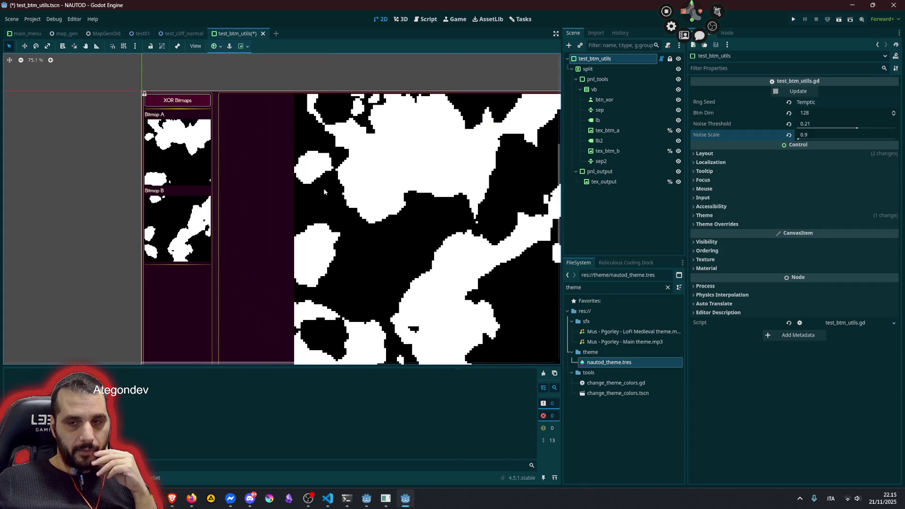
drag(247, 148, 285, 206)
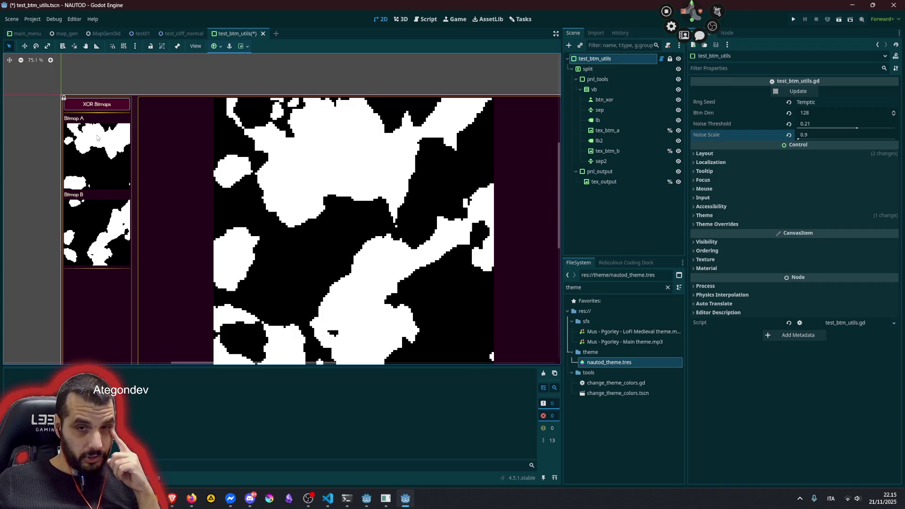
scroll(208, 101, up, 18)
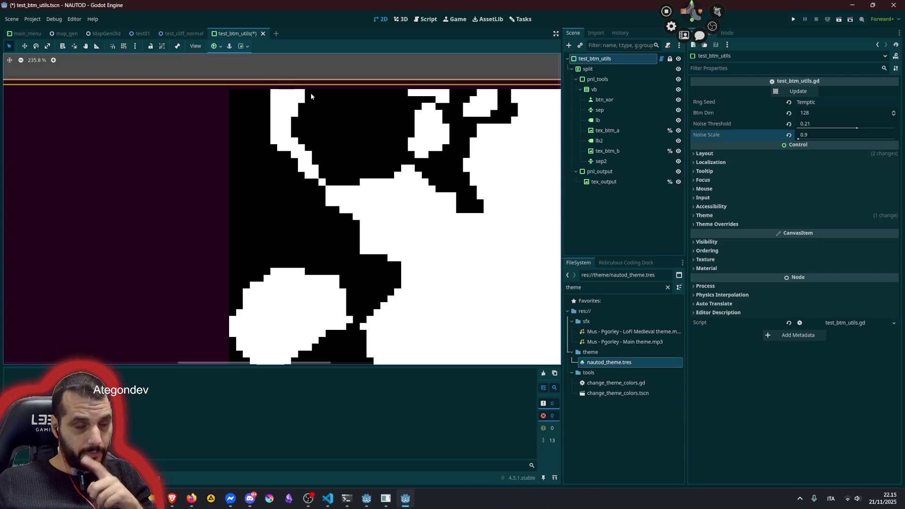
scroll(233, 93, up, 1)
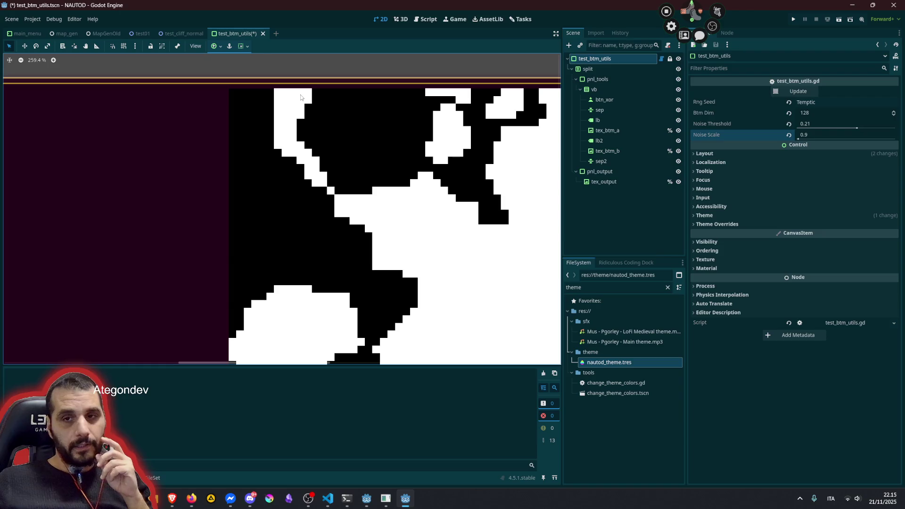
scroll(300, 98, left, 10)
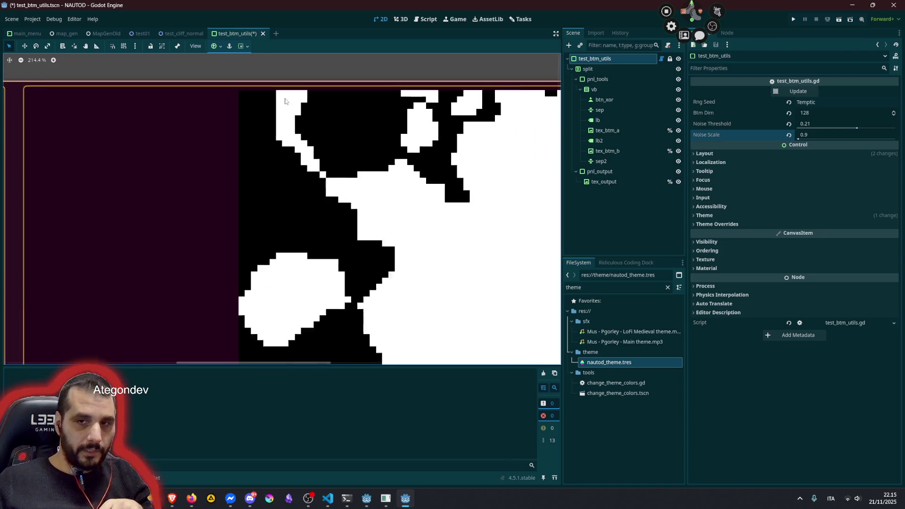
scroll(125, 140, down, 2)
scroll(142, 151, down, 5)
scroll(141, 151, left, 2)
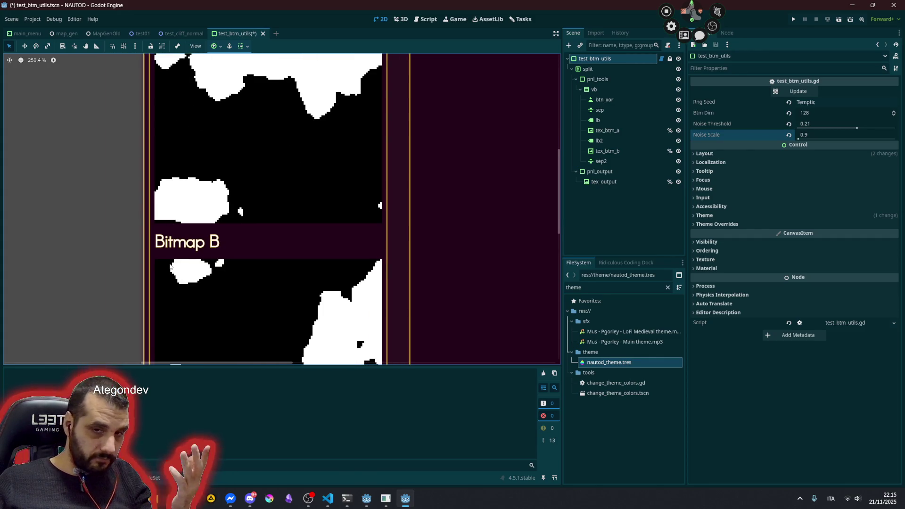
scroll(278, 186, right, 10)
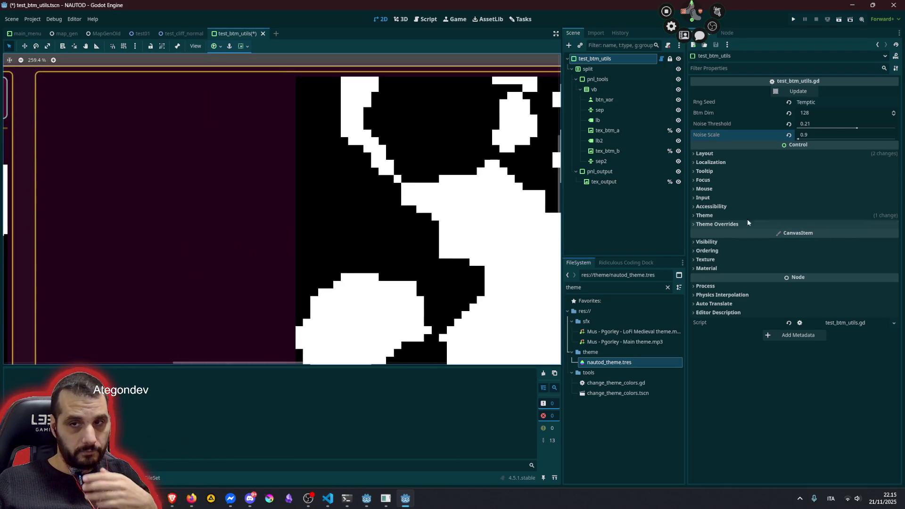
scroll(352, 211, down, 6)
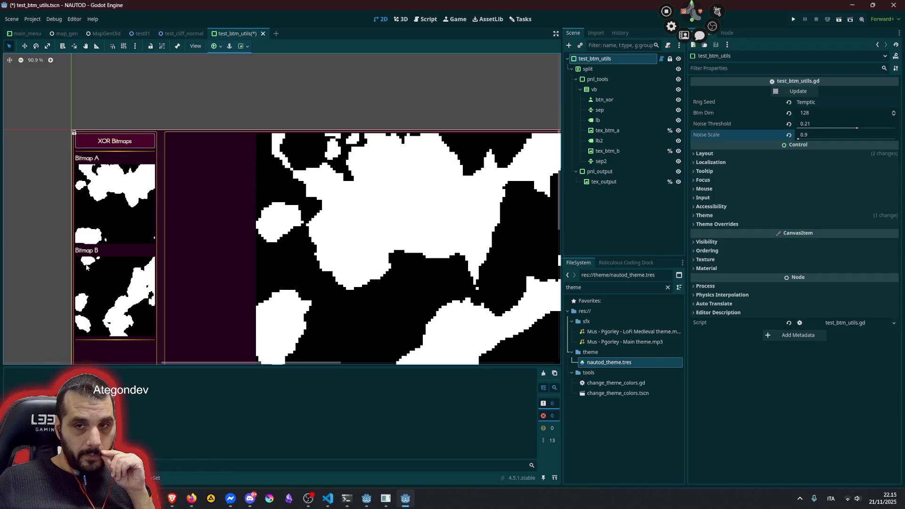
scroll(85, 267, up, 8)
scroll(105, 266, down, 4)
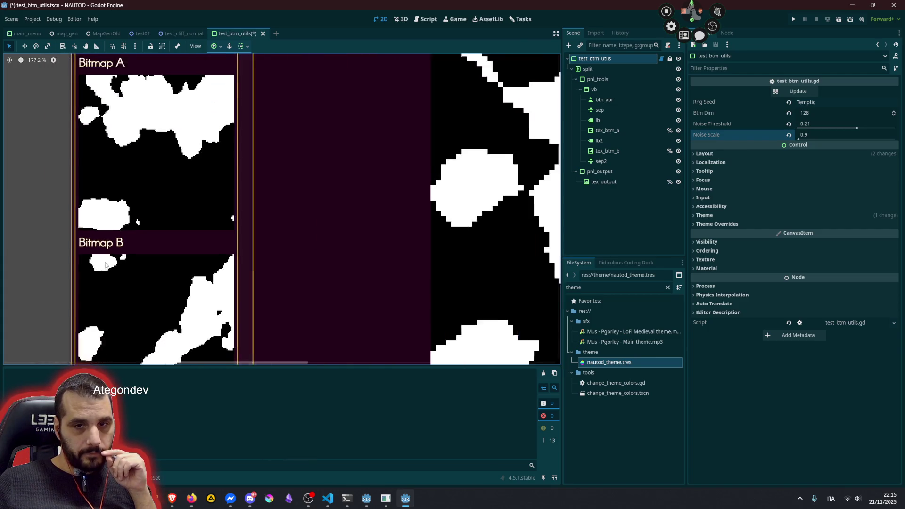
scroll(107, 264, down, 1)
scroll(311, 175, right, 5)
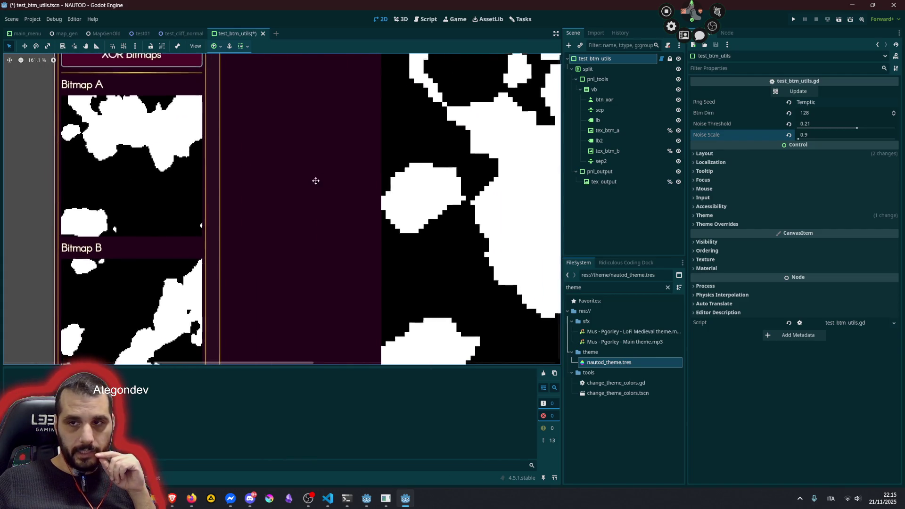
Zoom out of the viewport, then select the tex_output node and duplicate it.
scroll(405, 73, up, 2)
scroll(420, 103, down, 1)
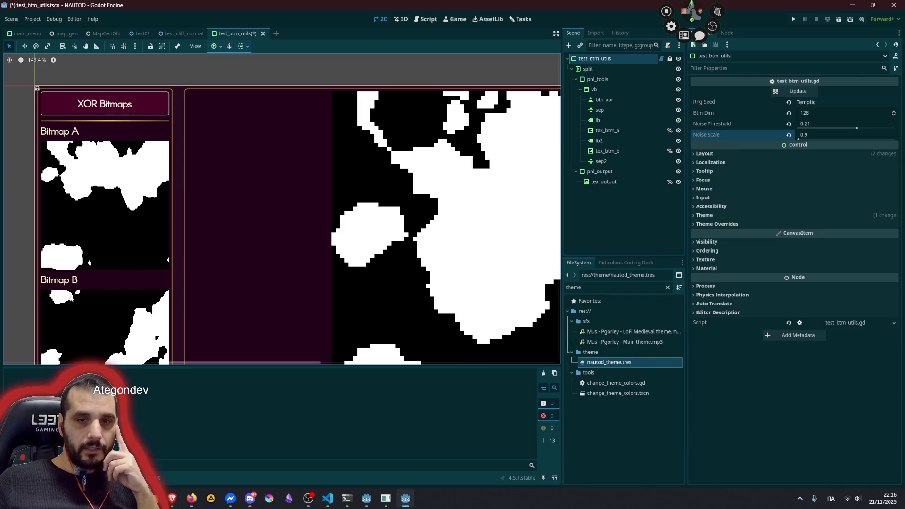
scroll(62, 143, up, 5)
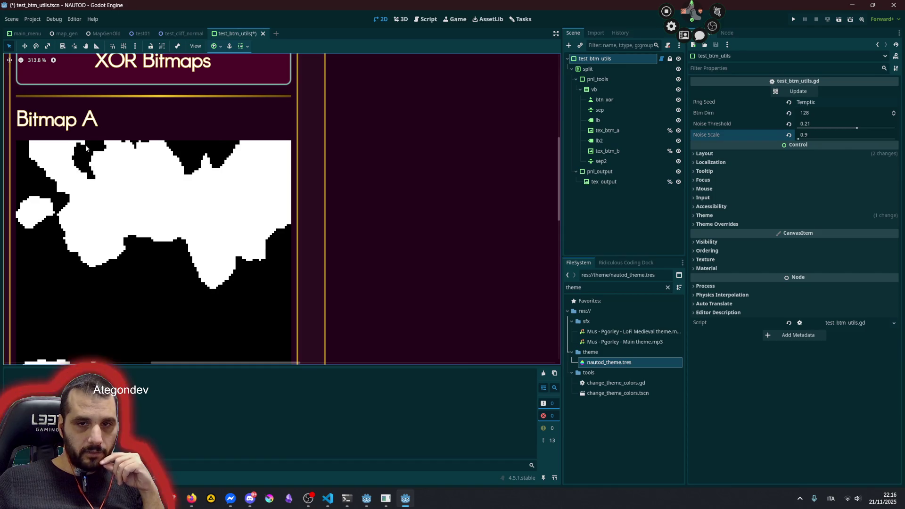
scroll(93, 167, down, 5)
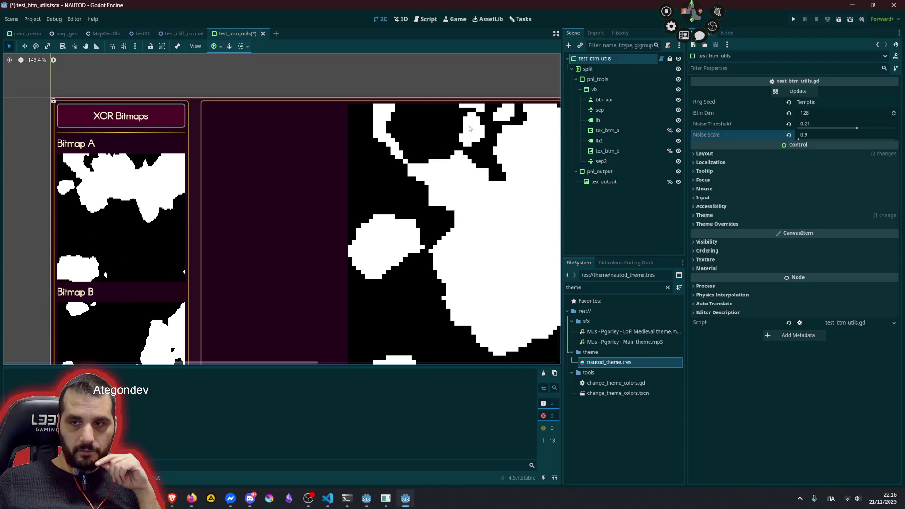
scroll(84, 311, up, 7)
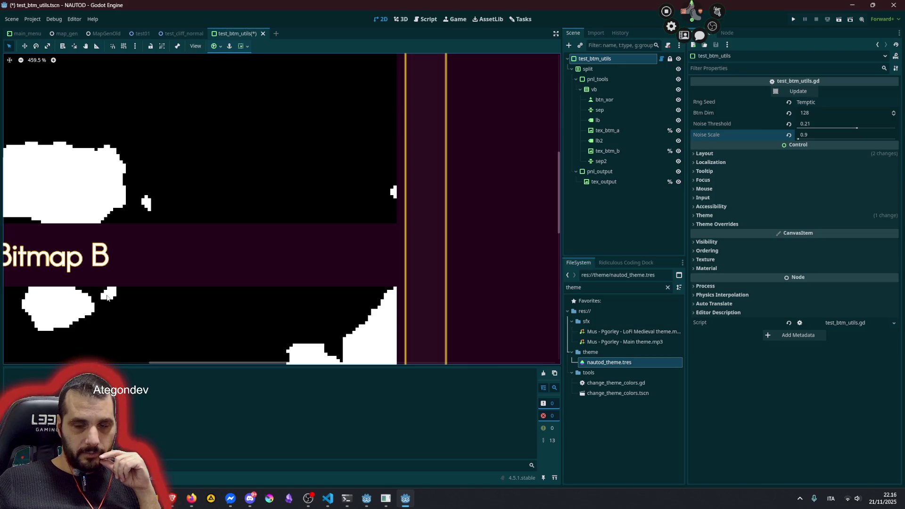
scroll(107, 297, down, 8)
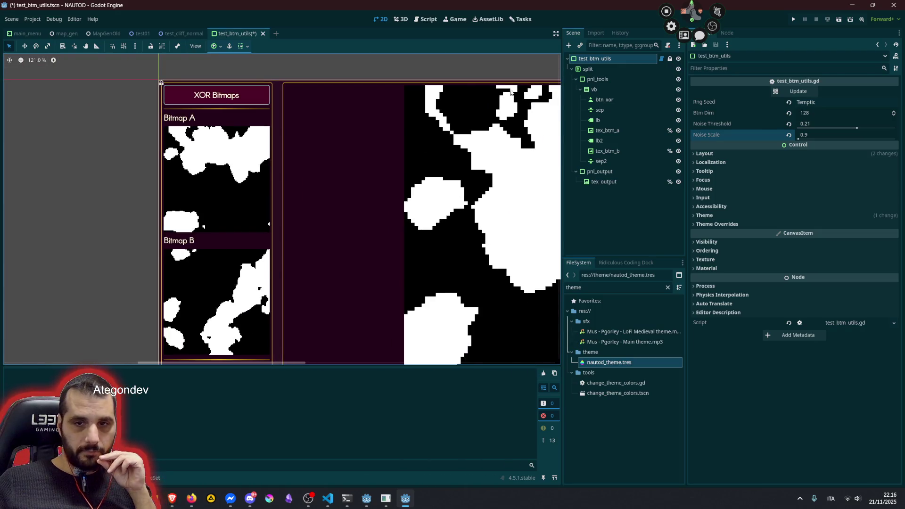
scroll(493, 147, down, 3)
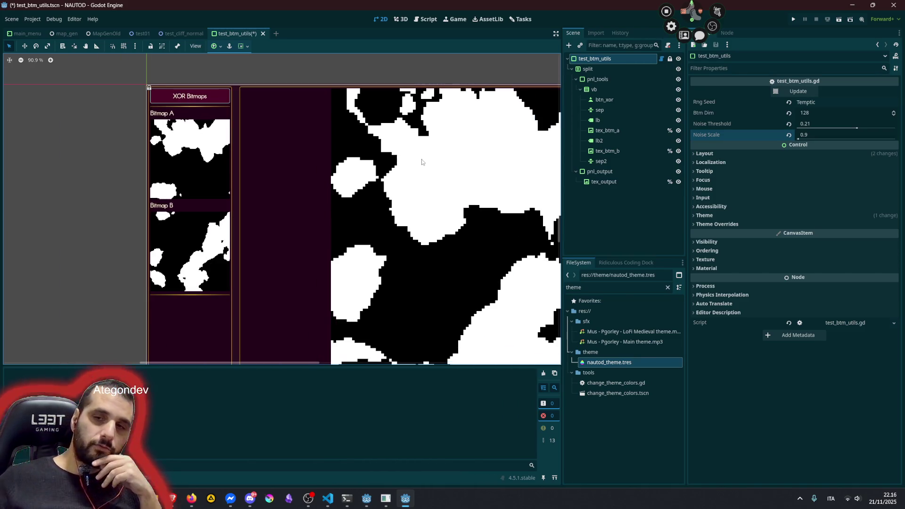
scroll(453, 180, down, 2)
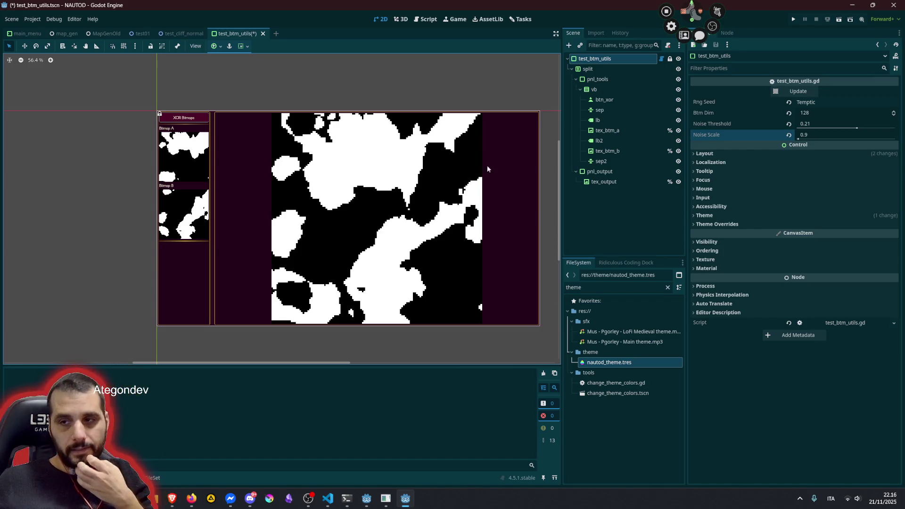
click(607, 182)
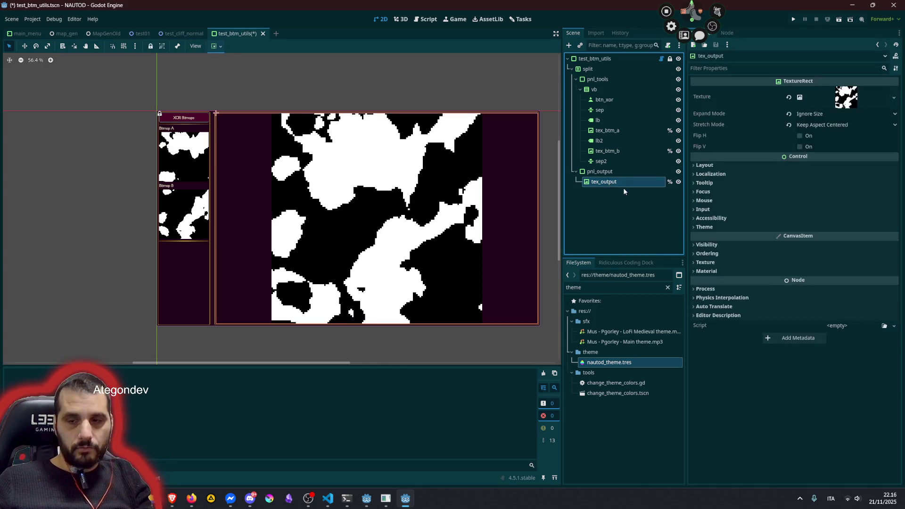
key(ctrl+d)
Keep the duplicate's name tex_output2 and open test_btm_utils.gd at the tex_output texture line.
double_click(612, 191)
key(Return)
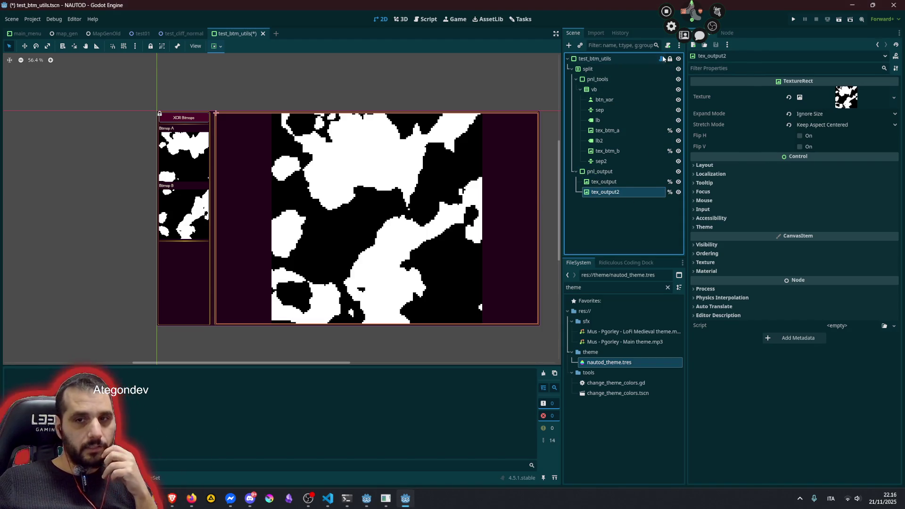
click(662, 59)
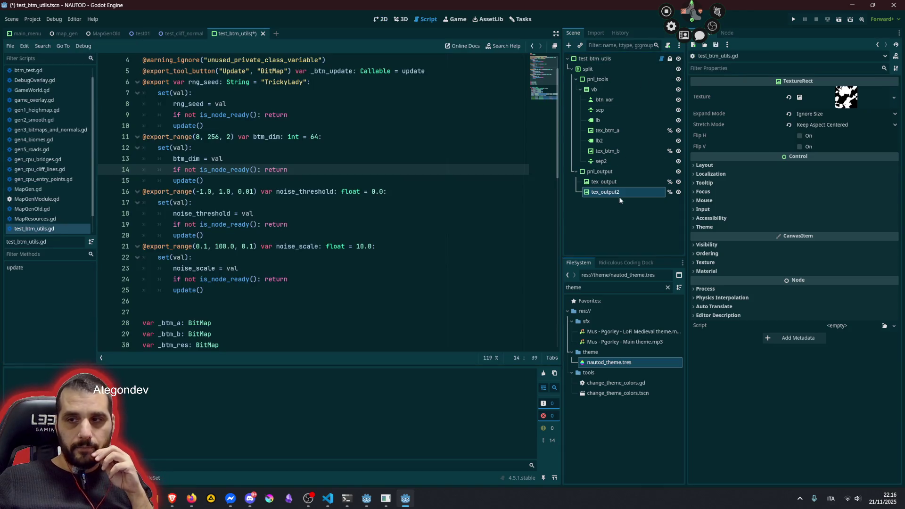
scroll(229, 257, down, 7)
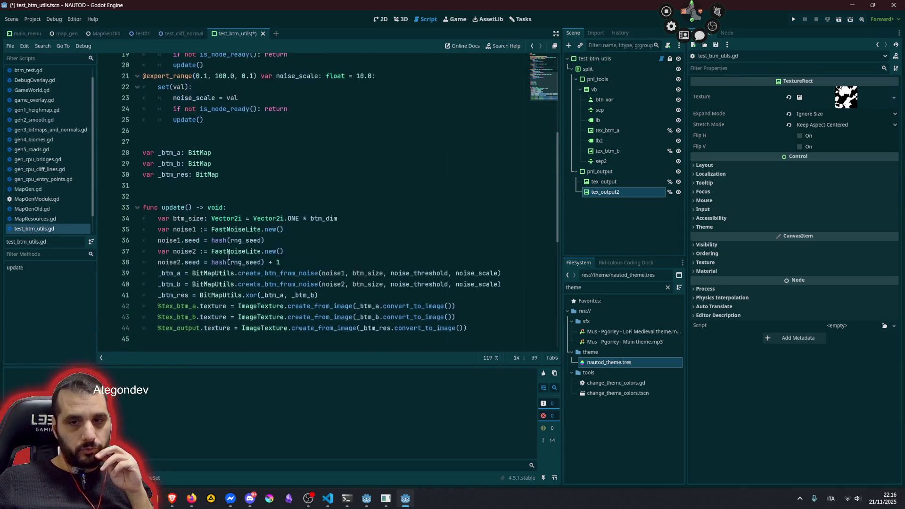
click(200, 268)
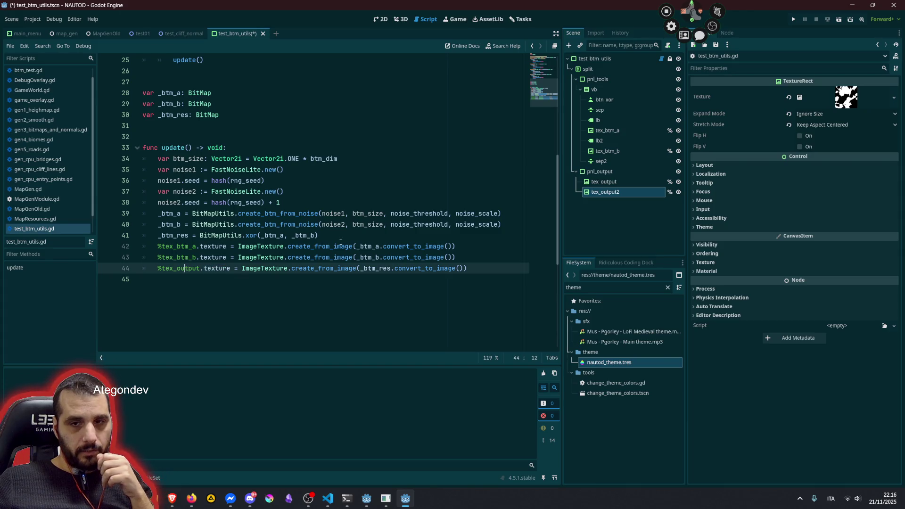
Add a tex_output2.texture line and declare var img_btm_a_plus_b: Image above it.
key(End)
key(Return)
key(Return)
scroll(328, 192, down, 2)
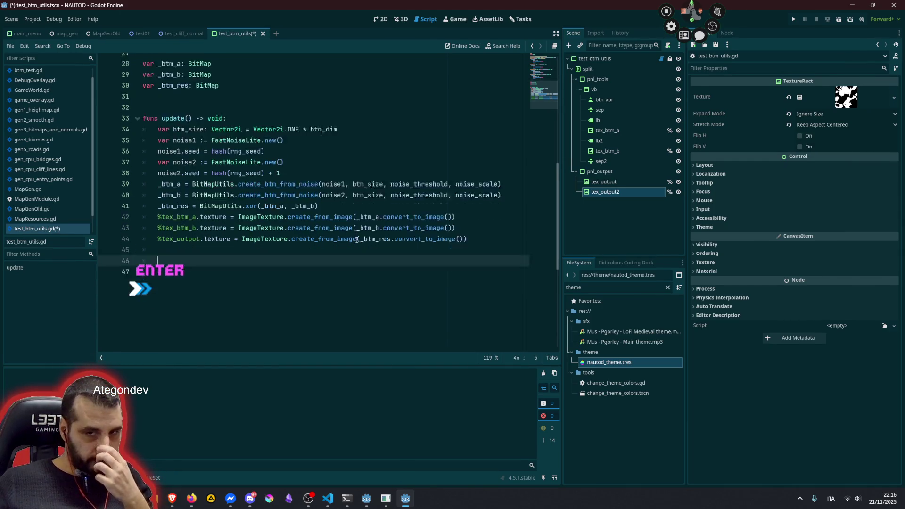
mouse_move(612, 192)
mouse_down()
mouse_move(186, 238)
mouse_move(176, 227)
mouse_up()
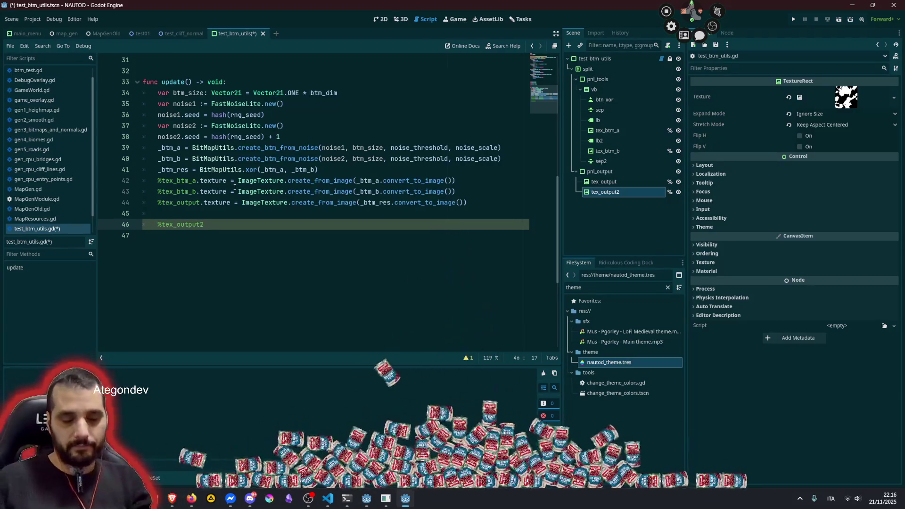
text(.te)
key(Return)
key(ctrl+shift+Return)
text(var img)
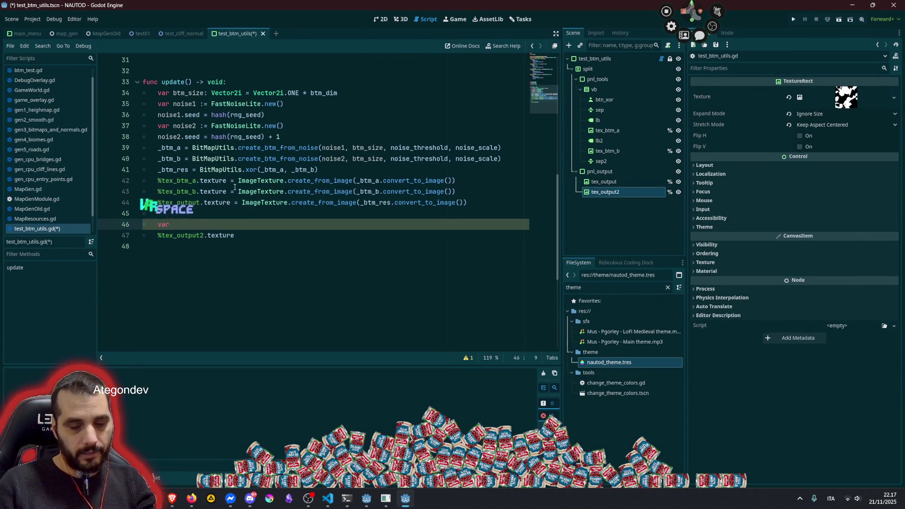
text(_)
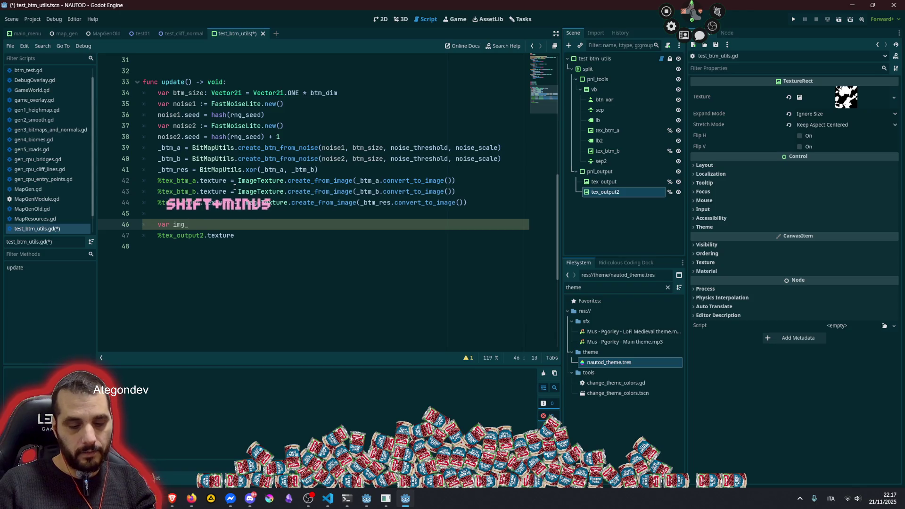
text(btm)
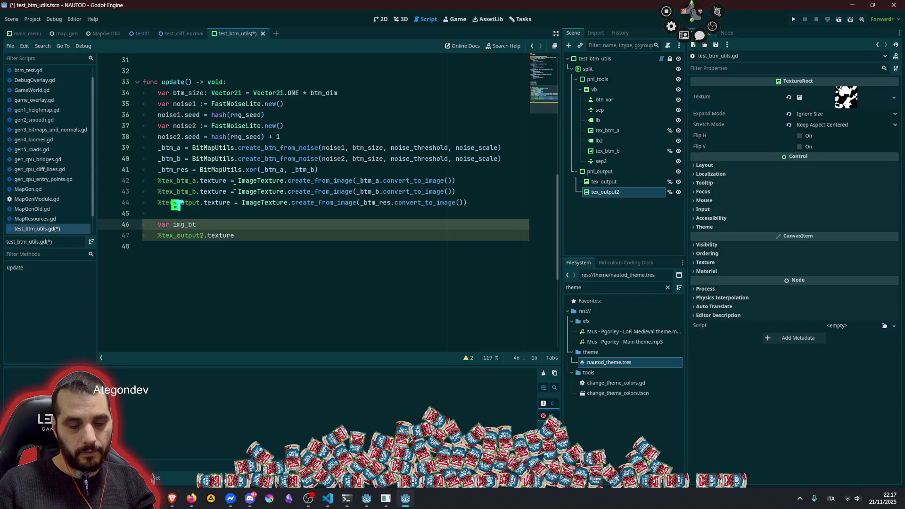
text(_a_p)
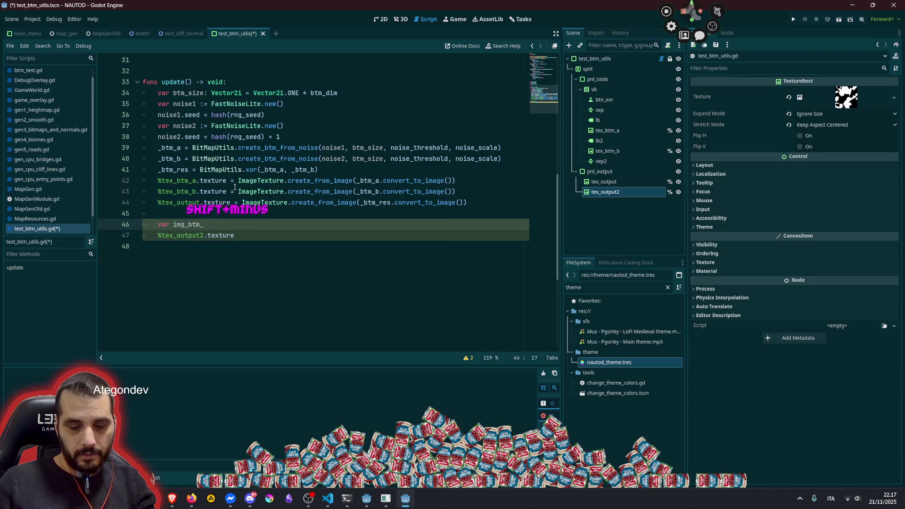
text(lus_b)
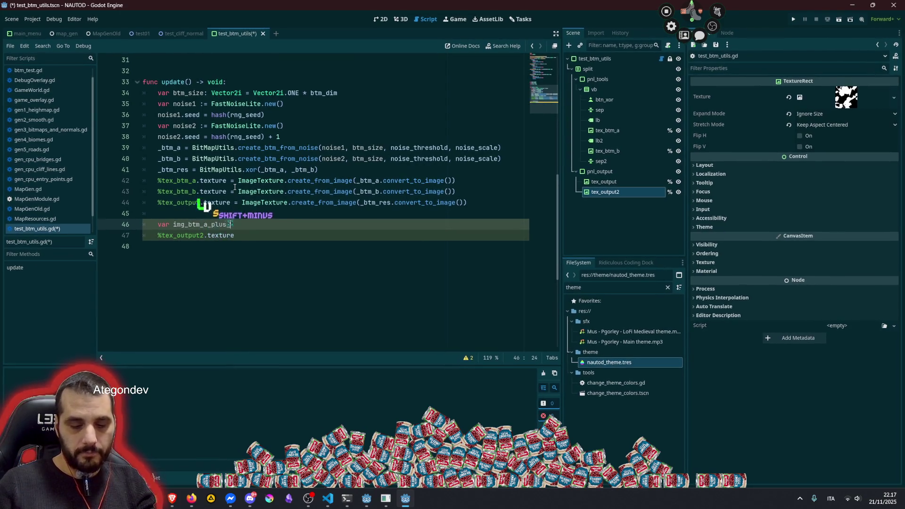
text(: Image)
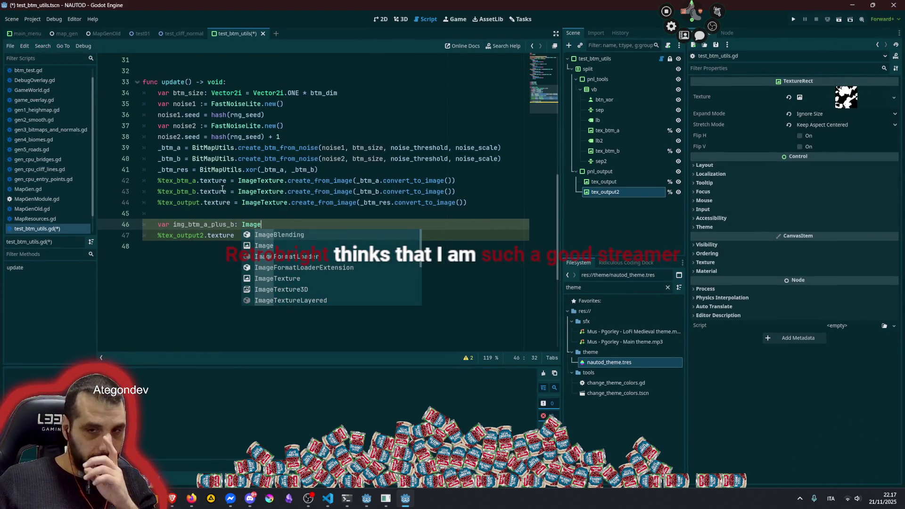
Assign tex_output2.texture = ImageTexture.create_from_image(img_btm_a_plus_b).
double_click(203, 224)
click(268, 240)
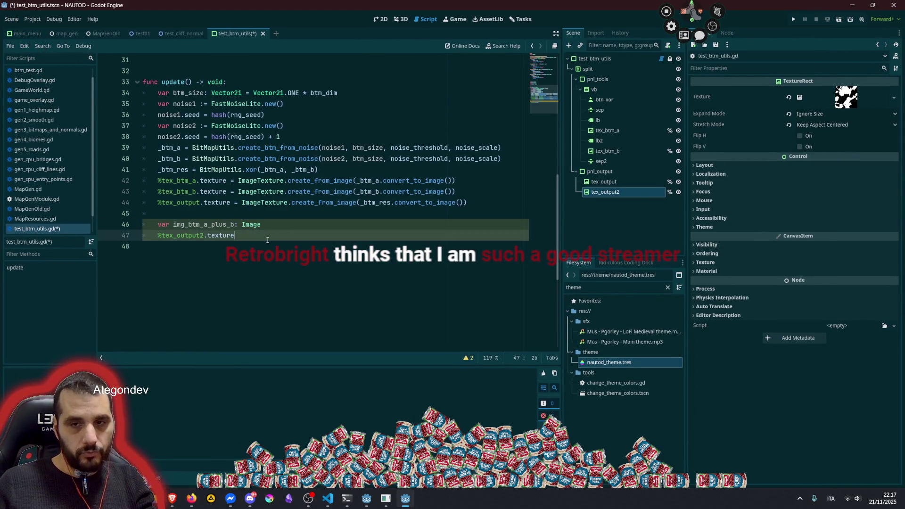
text(= Image)
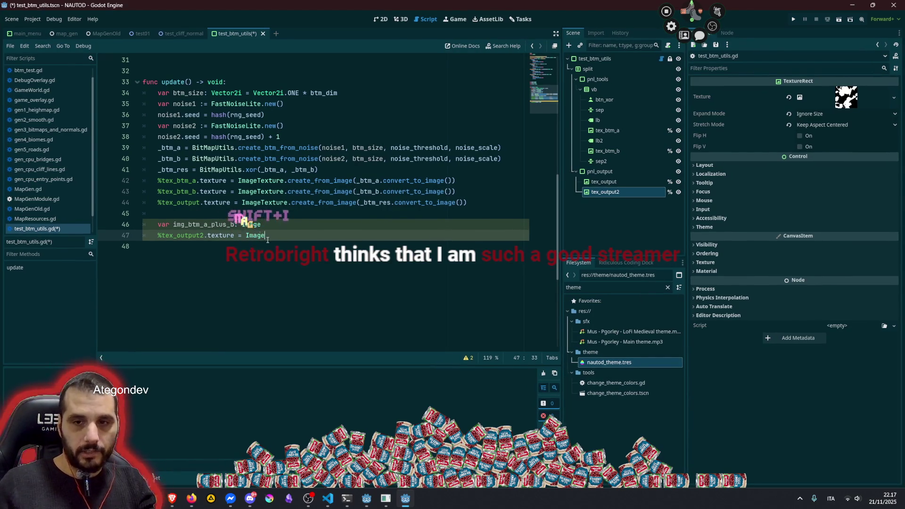
text(Te)
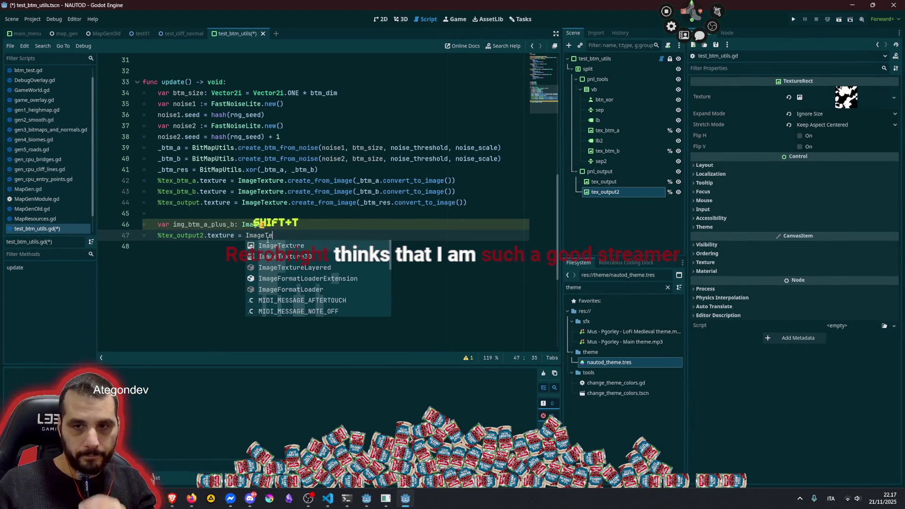
key(Return)
text(.cre)
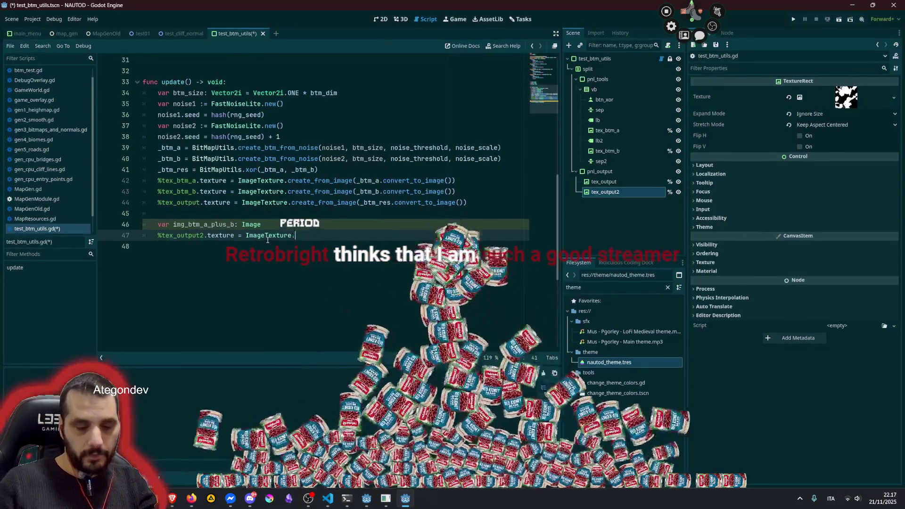
key(Return)
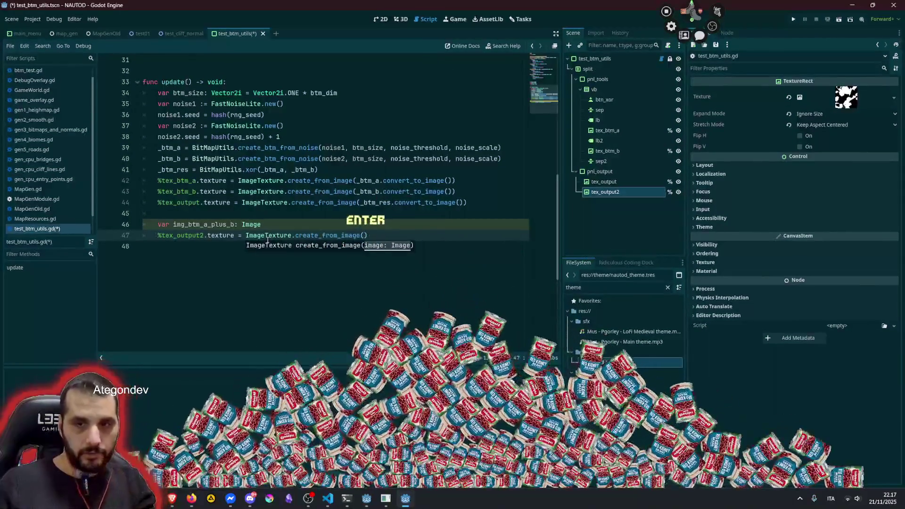
key(ctrl+shift+Right)
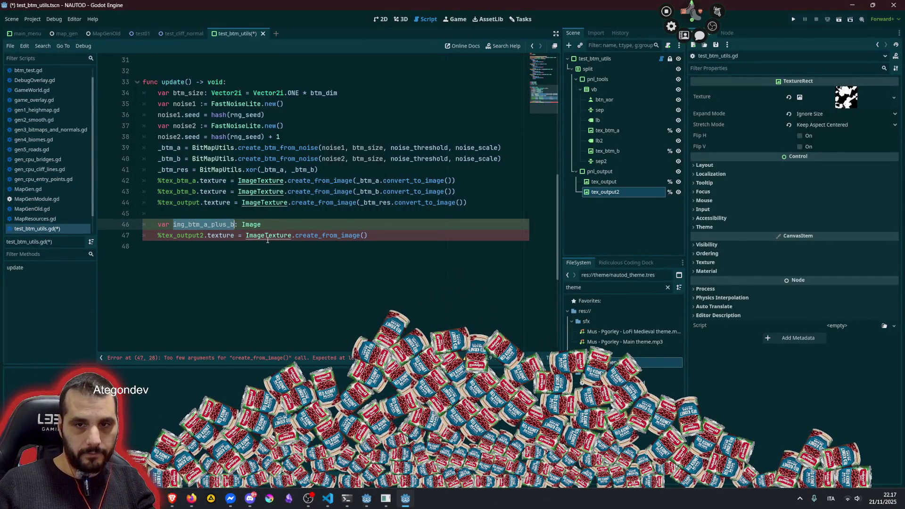
key(ctrl+c)
key(Down)
key(End)
key(Left)
key(ctrl+v)
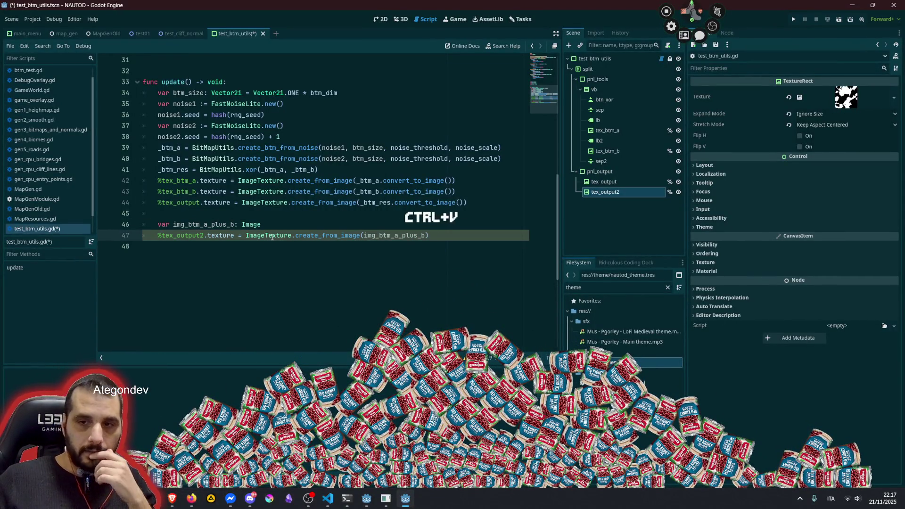
click(262, 225)
Start assigning img_btm_a_plus_b = Image.create(), checking where _btm_a and btm_dim are used.
text(= Image)
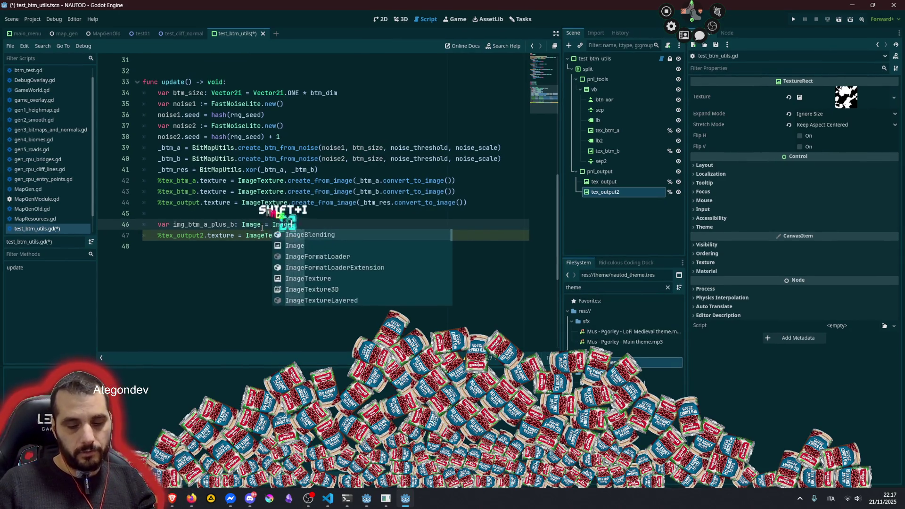
text(.cre)
key(Return)
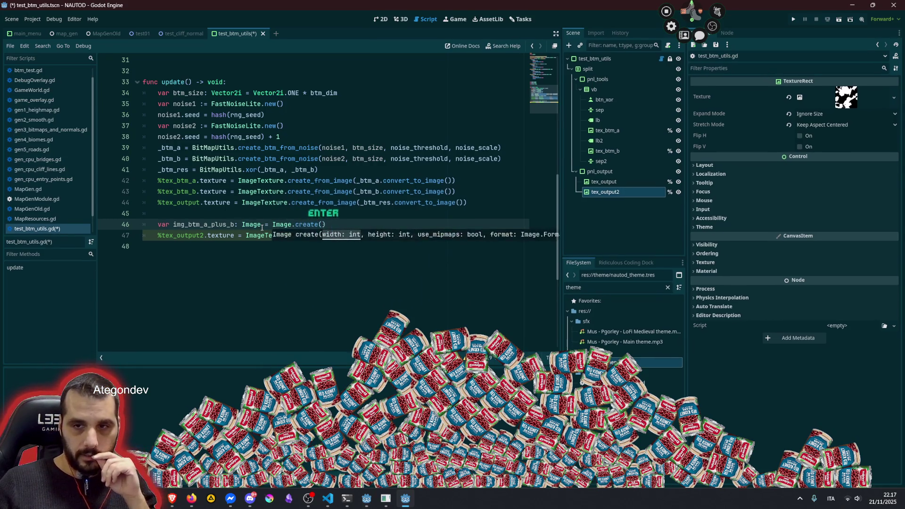
mouse_move(251, 225)
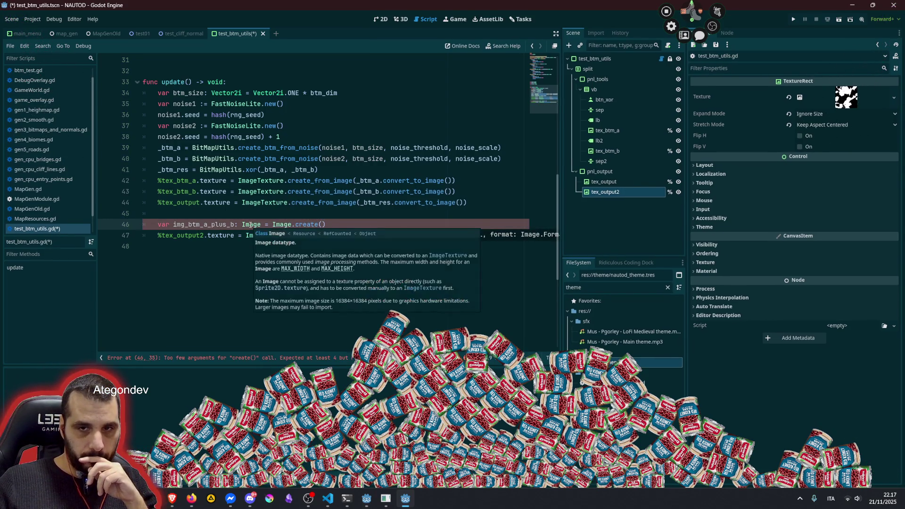
double_click(171, 149)
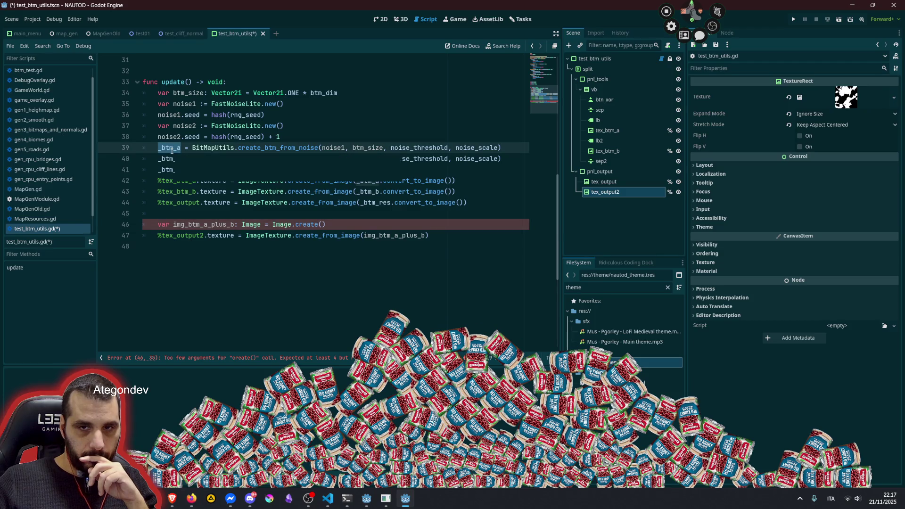
click(321, 225)
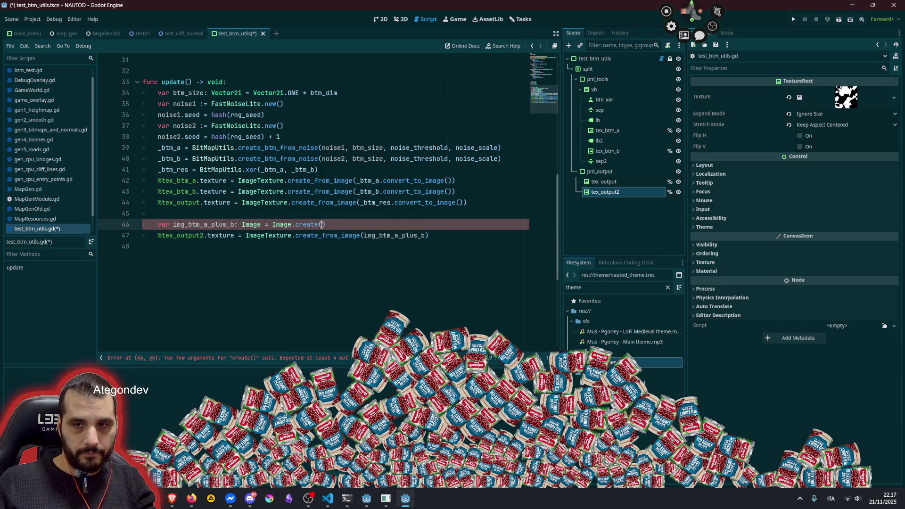
scroll(306, 212, up, 9)
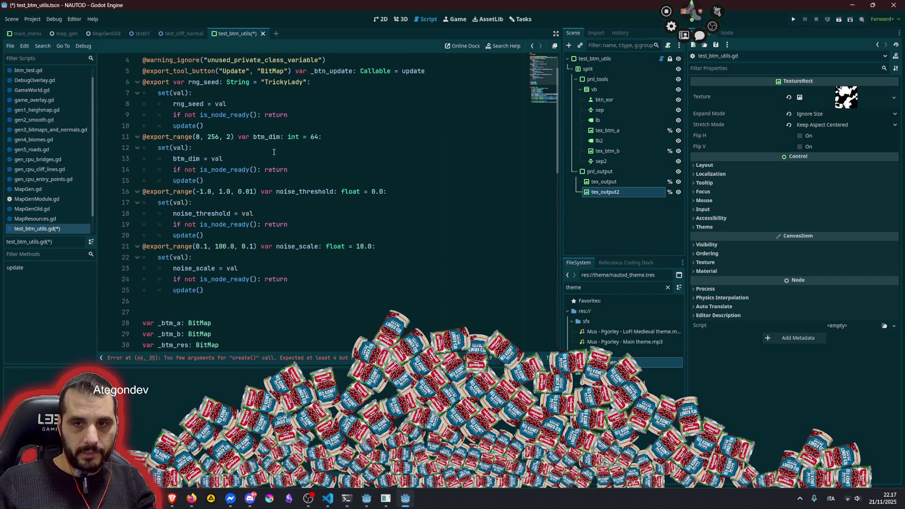
double_click(267, 137)
scroll(330, 207, down, 8)
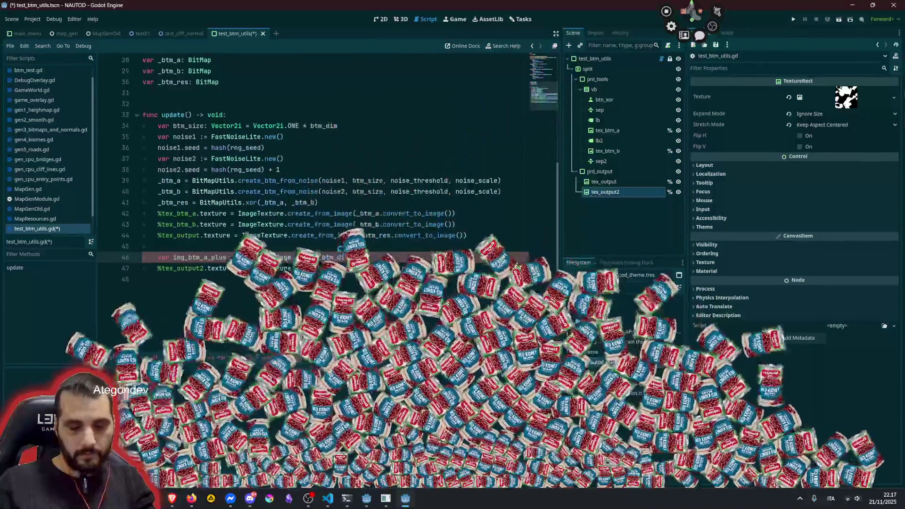
scroll(390, 223, down, 2)
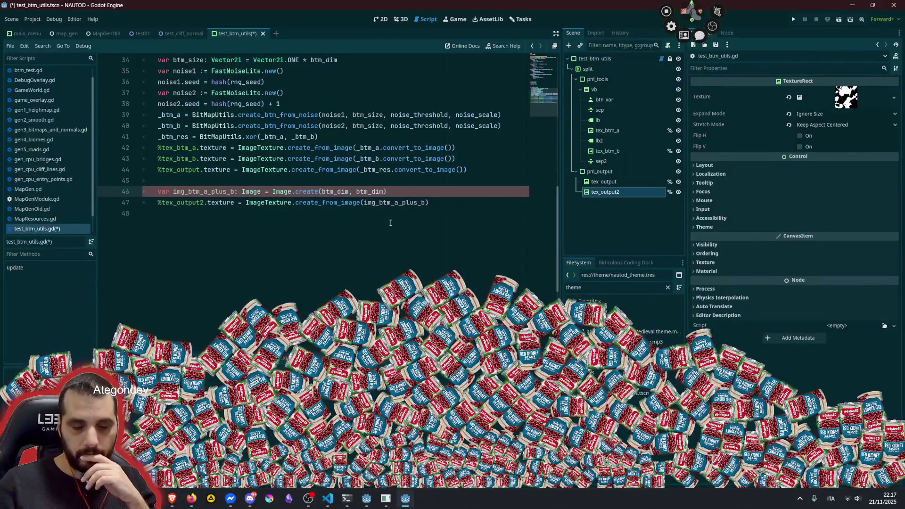
Complete Image.create's arguments with false for mipmaps and Image.FORMAT_RGBA8.
text(, fals)
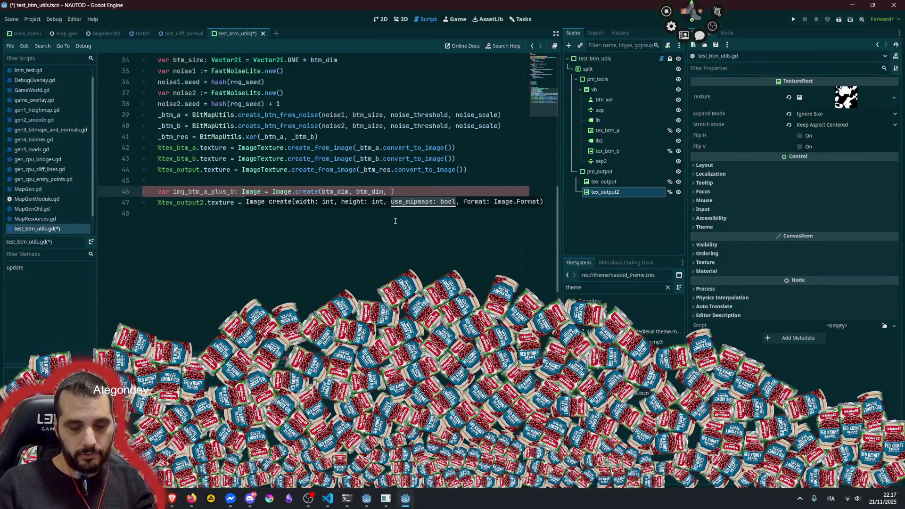
text(e,)
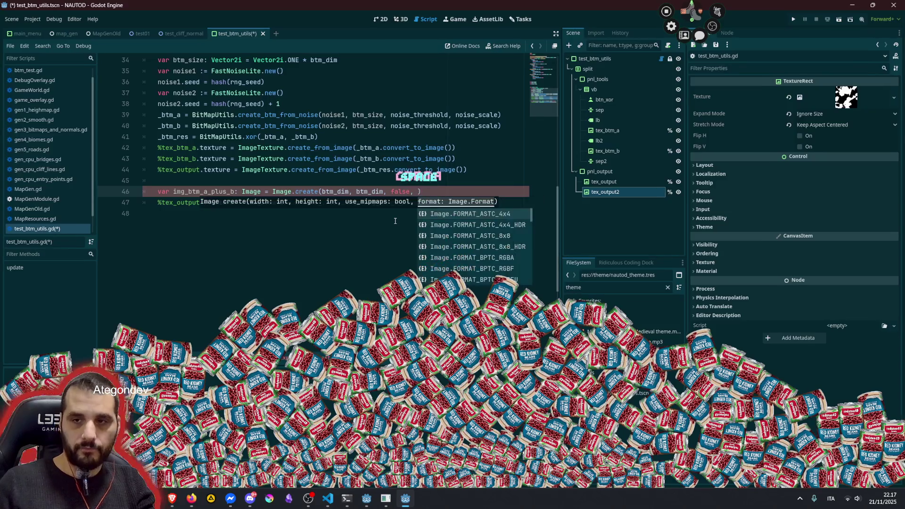
key(Down)
key(Down)
key(Down)
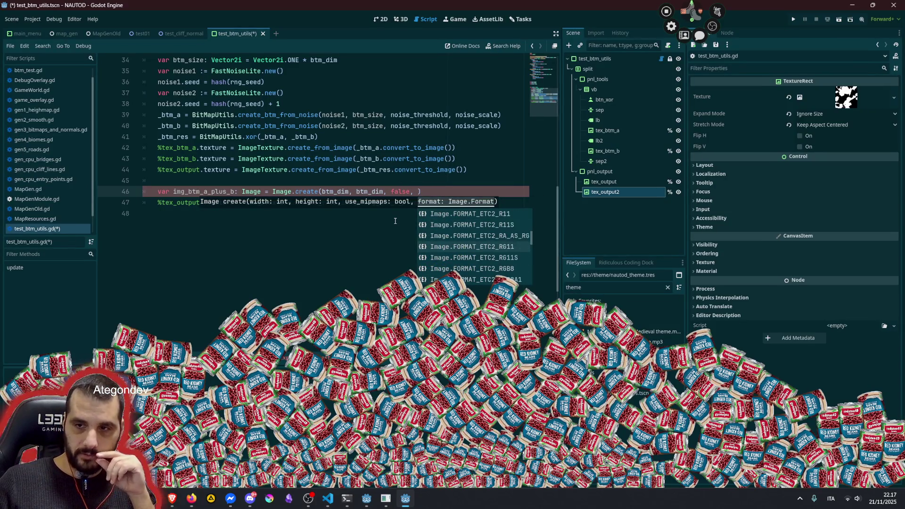
key(Down)
key(Down)
key(Down)
key(Down)
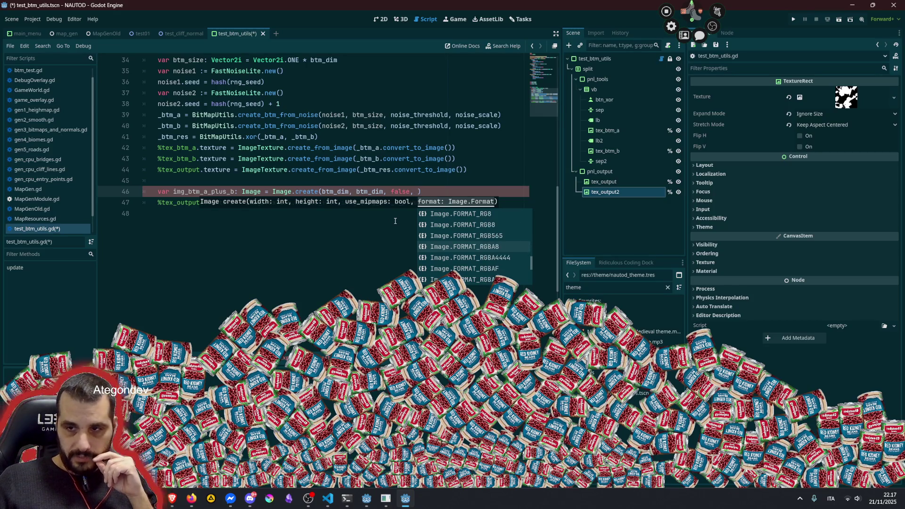
key(Return)
click(415, 192)
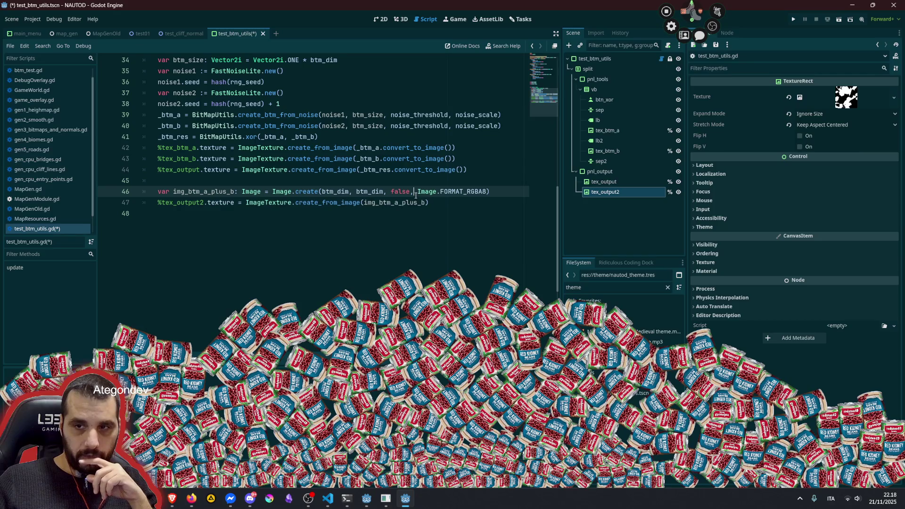
click(193, 203)
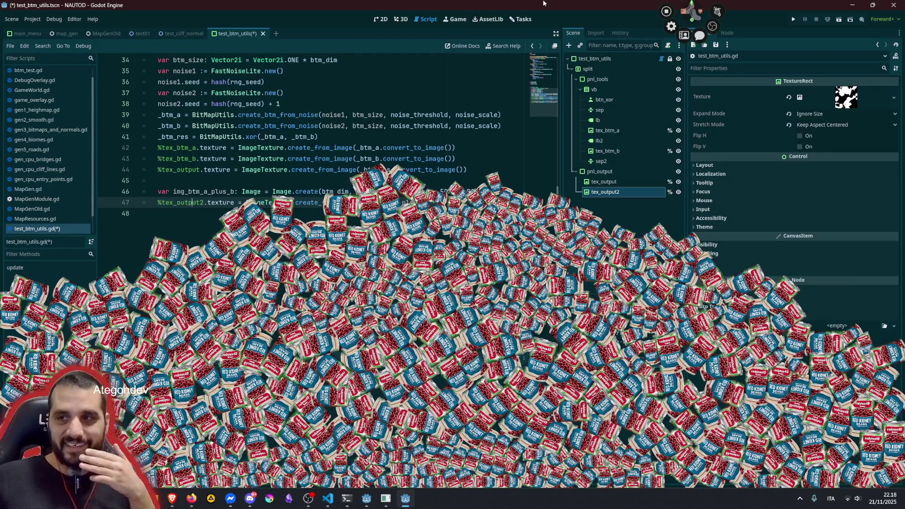
mouse_move(722, 11)
click(756, 10)
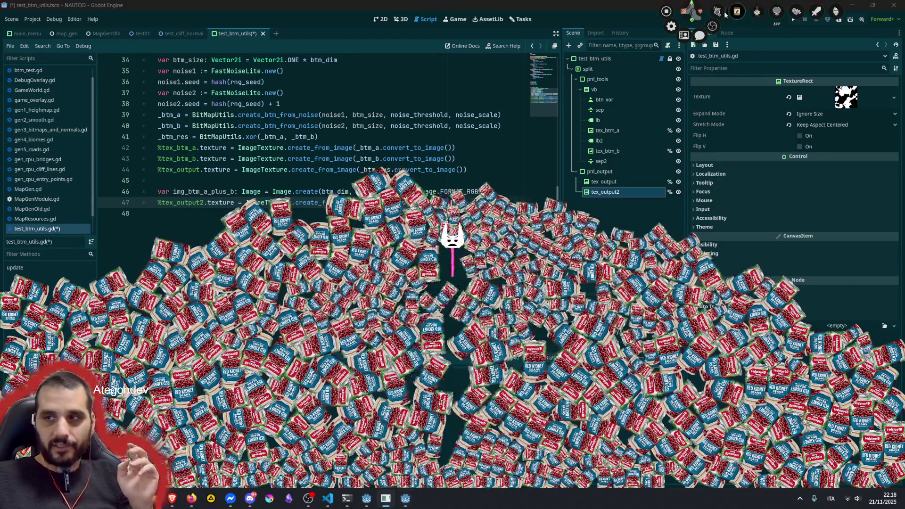
click(278, 179)
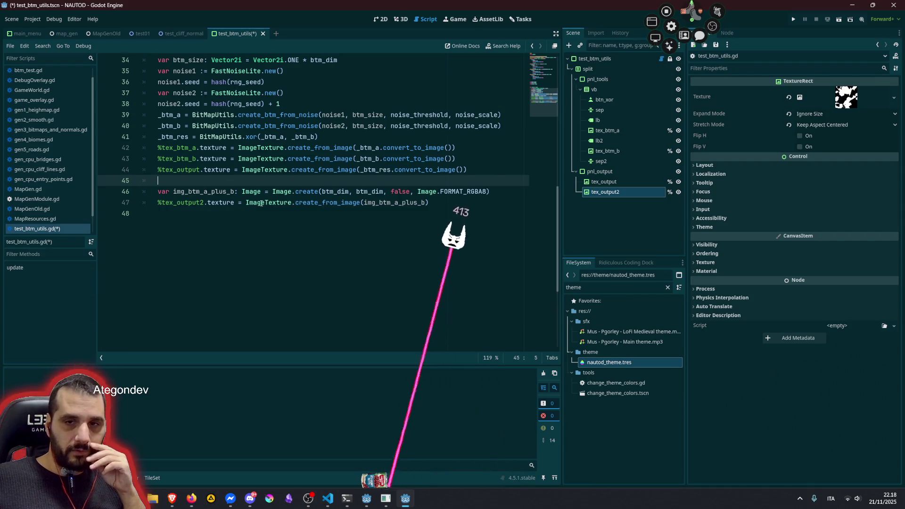
scroll(136, 190, up, 3)
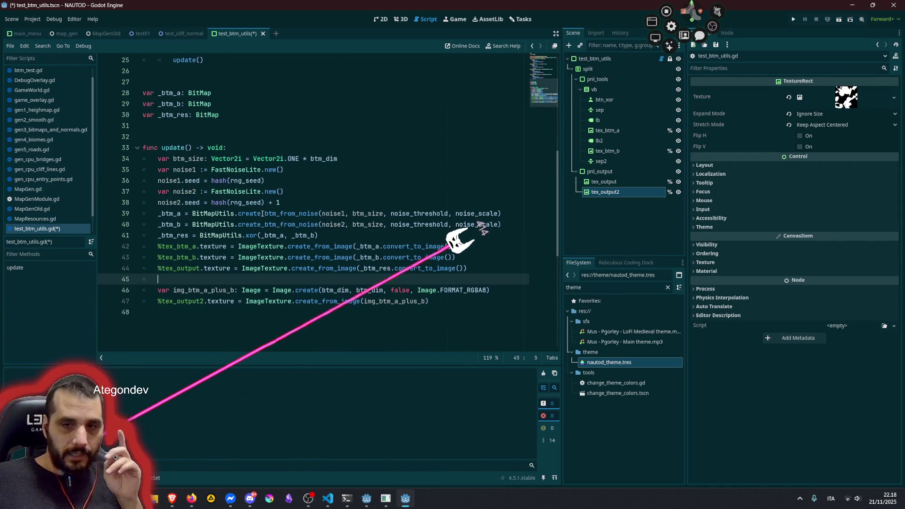
double_click(263, 215)
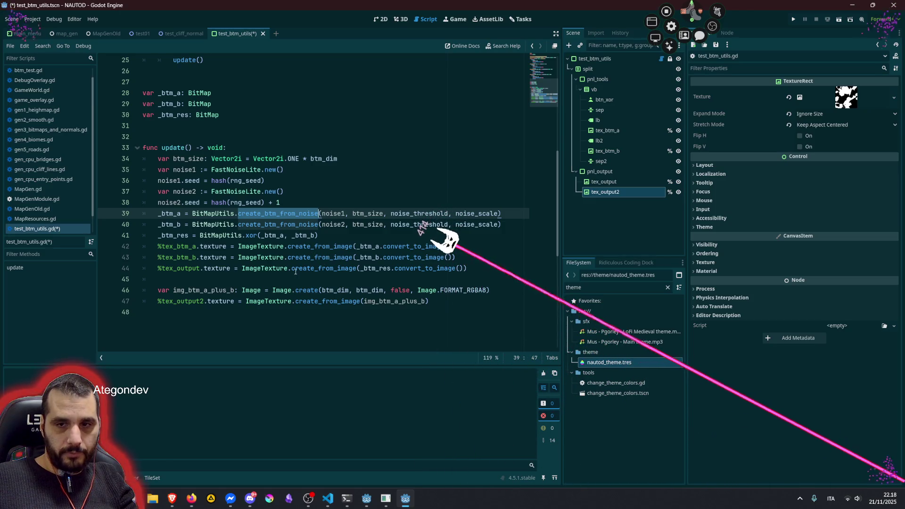
click(394, 269)
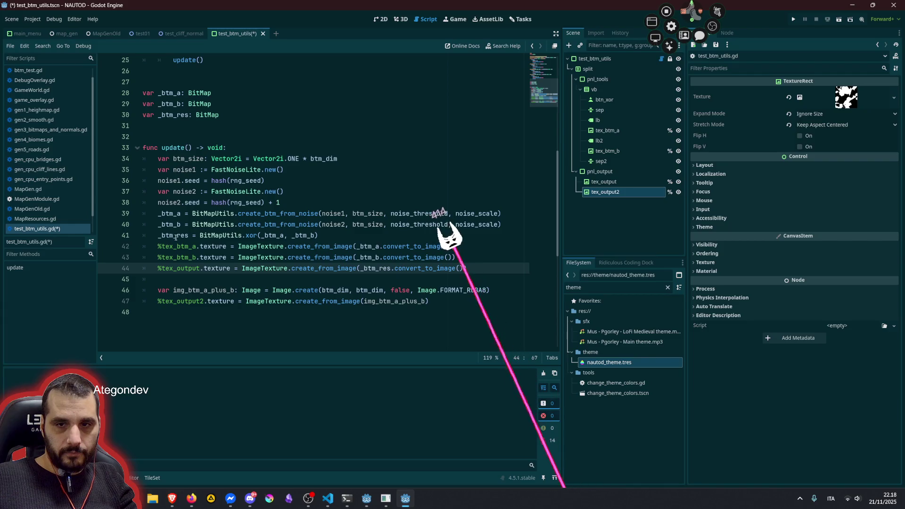
click(177, 236)
click(250, 238)
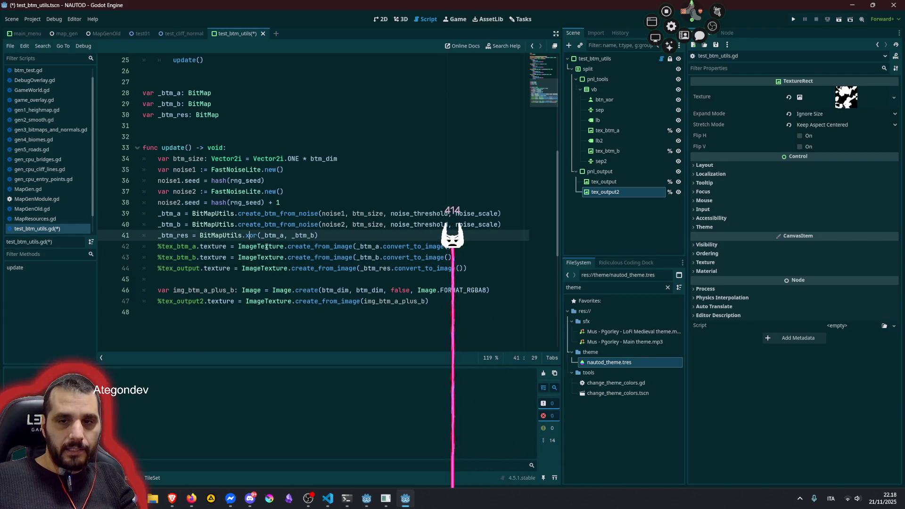
scroll(251, 241, up, 5)
scroll(279, 242, down, 1)
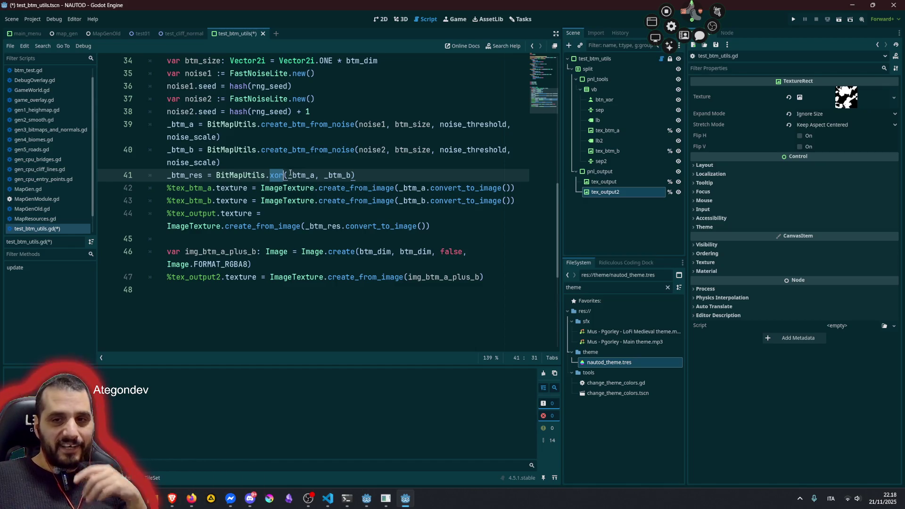
Jump to the xor function and inspect the Vector2i, BitMap and PackedByteArray types in BitMapUtils.gd.
ctrl+click(276, 175)
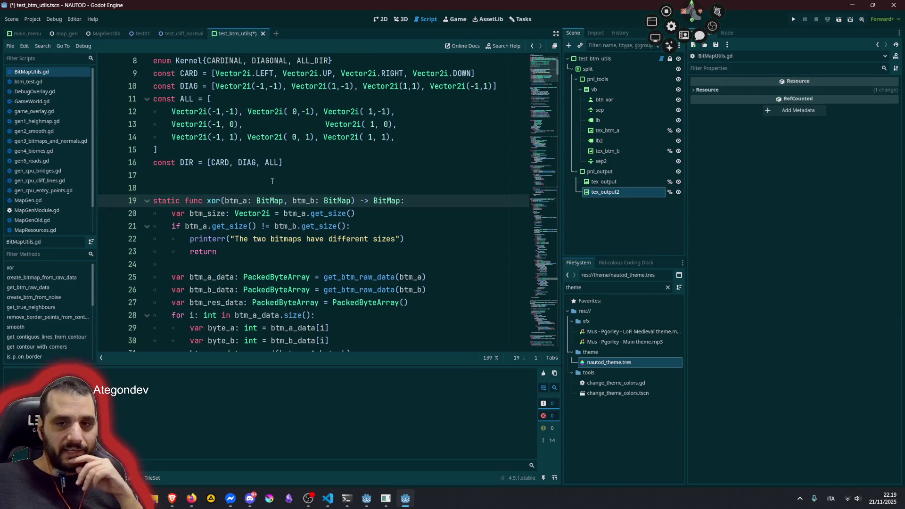
scroll(274, 178, down, 1)
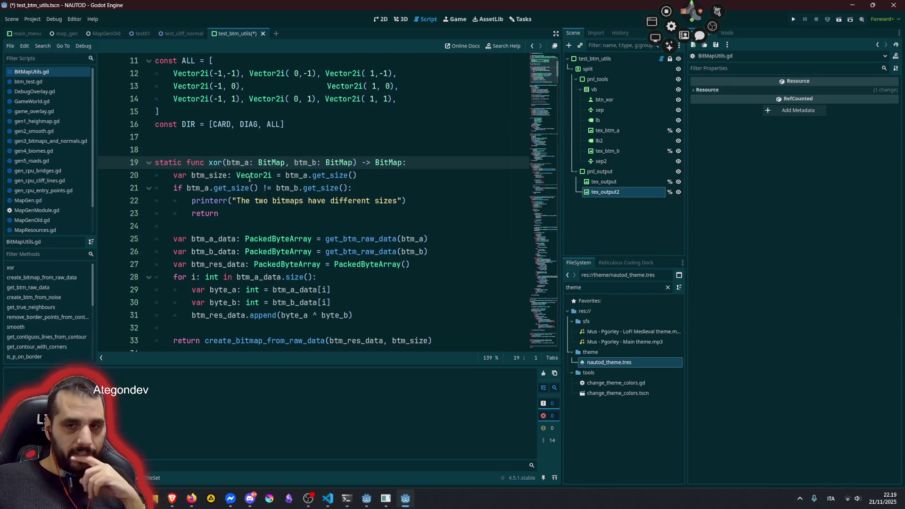
mouse_move(250, 179)
click(214, 227)
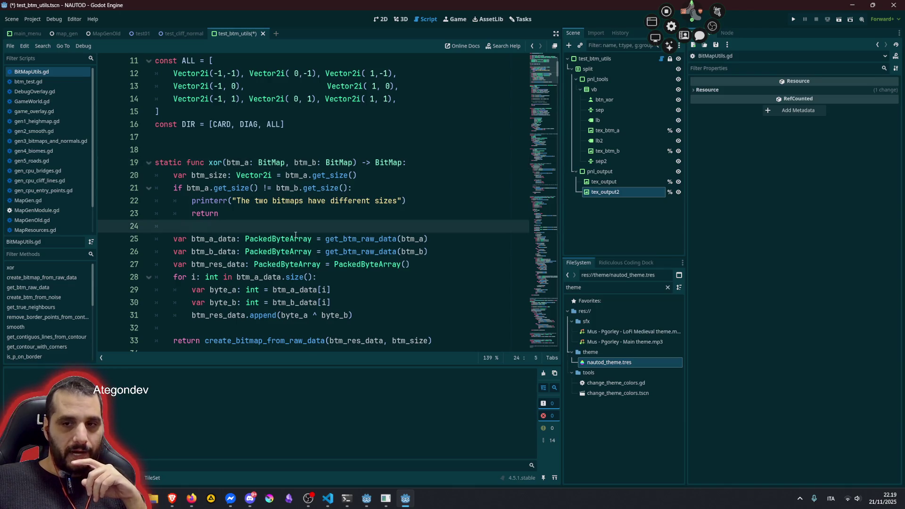
mouse_move(259, 177)
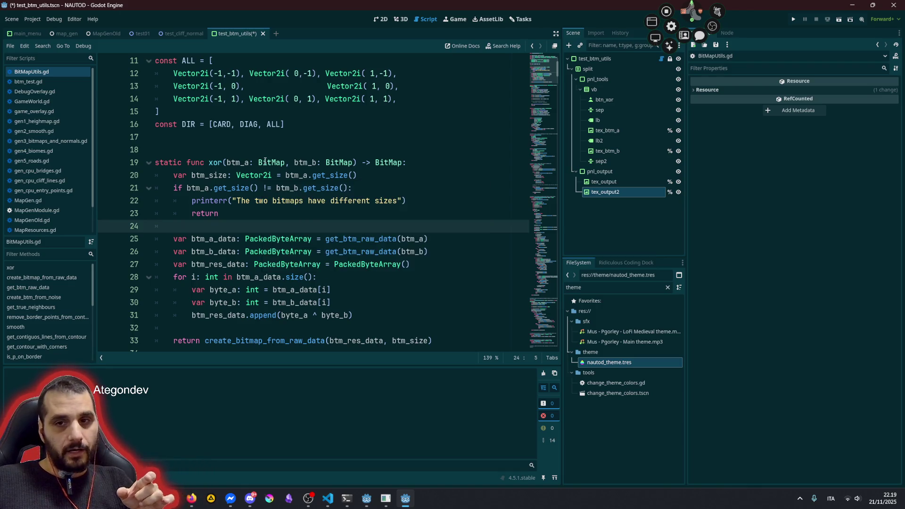
double_click(269, 163)
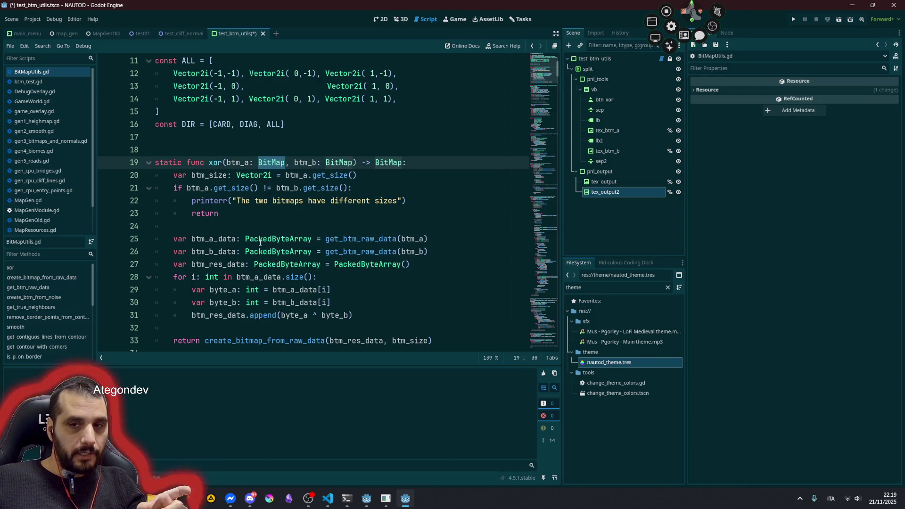
double_click(260, 242)
scroll(295, 198, down, 2)
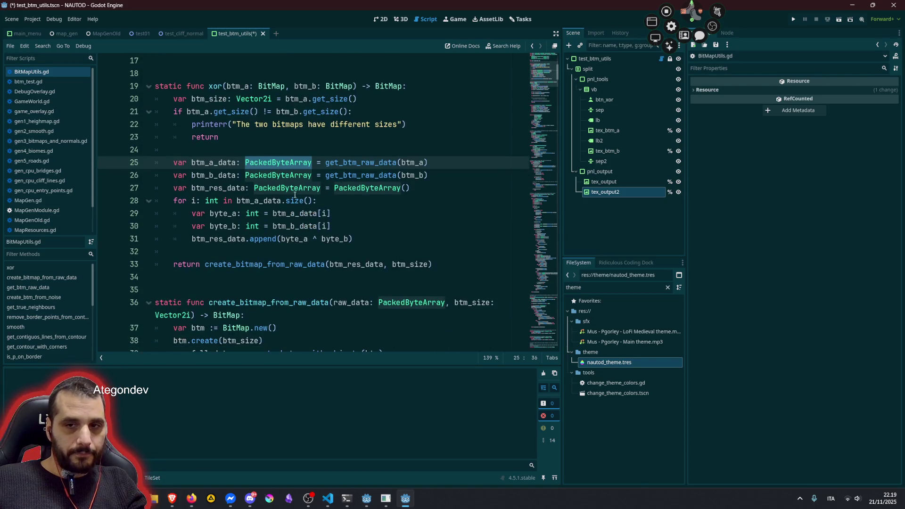
mouse_move(289, 179)
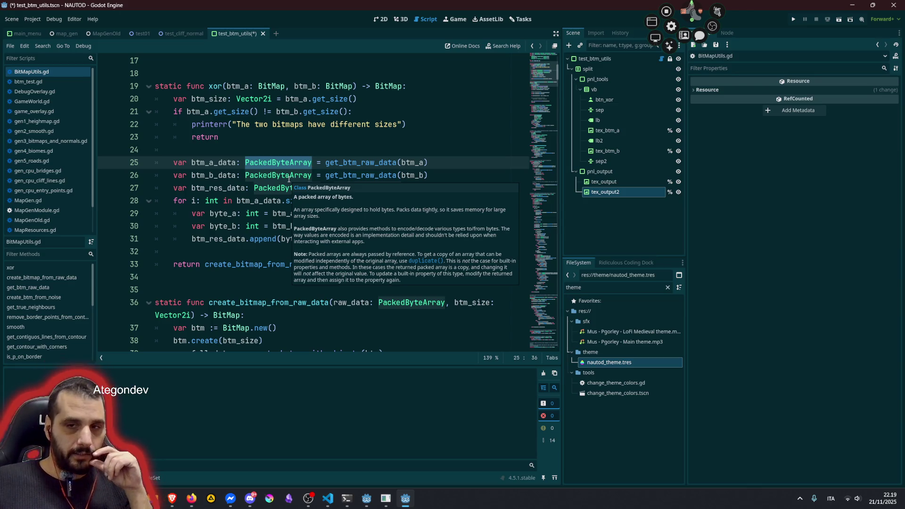
click(289, 179)
mouse_move(280, 213)
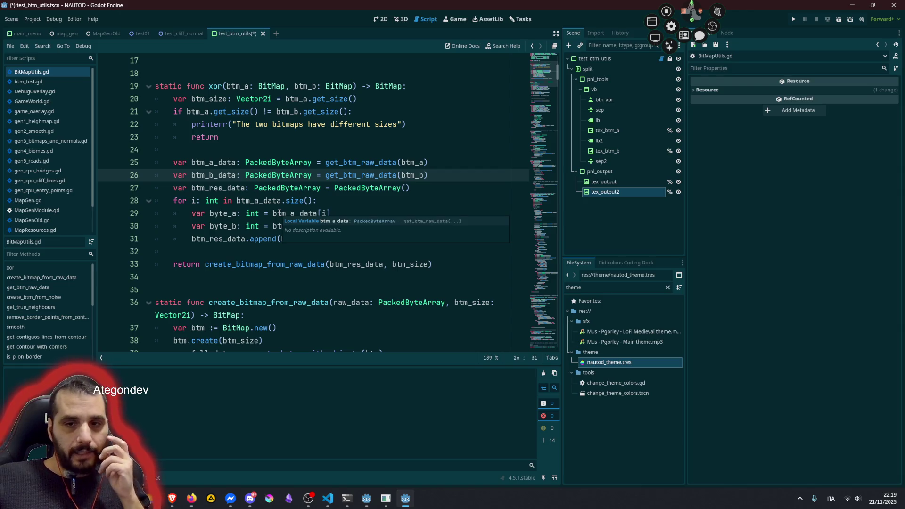
scroll(279, 213, up, 5)
scroll(279, 211, down, 1)
scroll(280, 211, up, 2)
Examine the RAW_DATA_START_BYTE constant and its value 144.
double_click(244, 105)
click(244, 106)
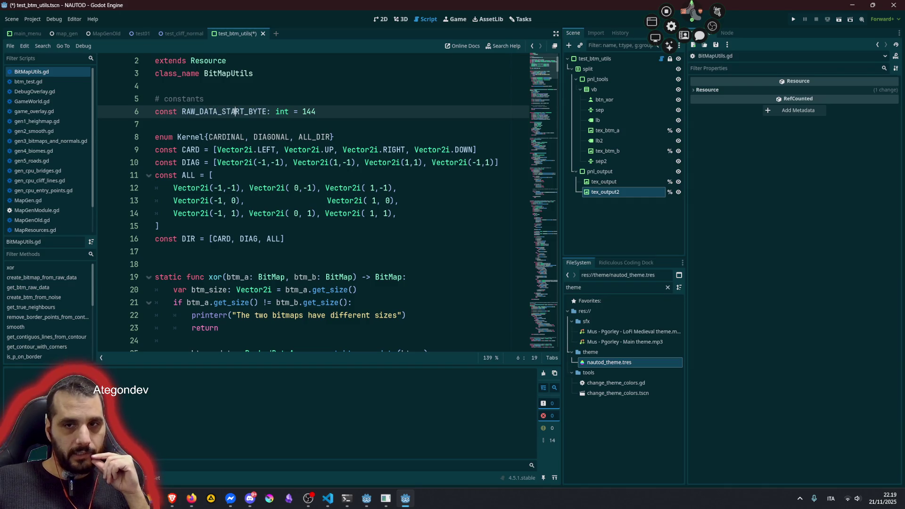
drag(248, 112, 267, 112)
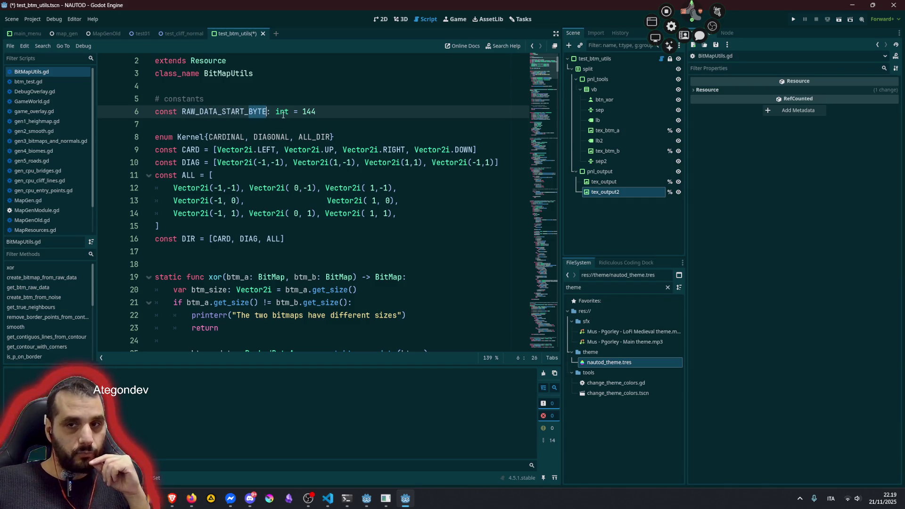
double_click(305, 111)
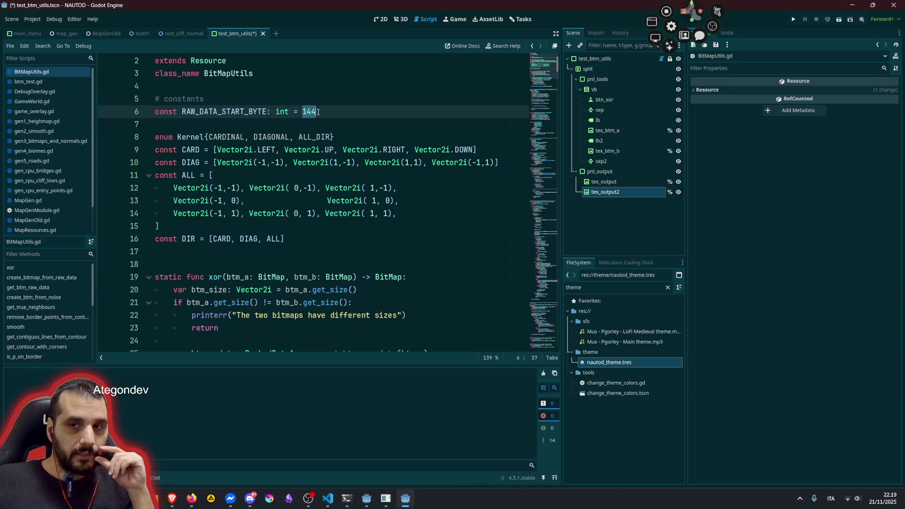
scroll(317, 113, down, 2)
scroll(318, 123, down, 4)
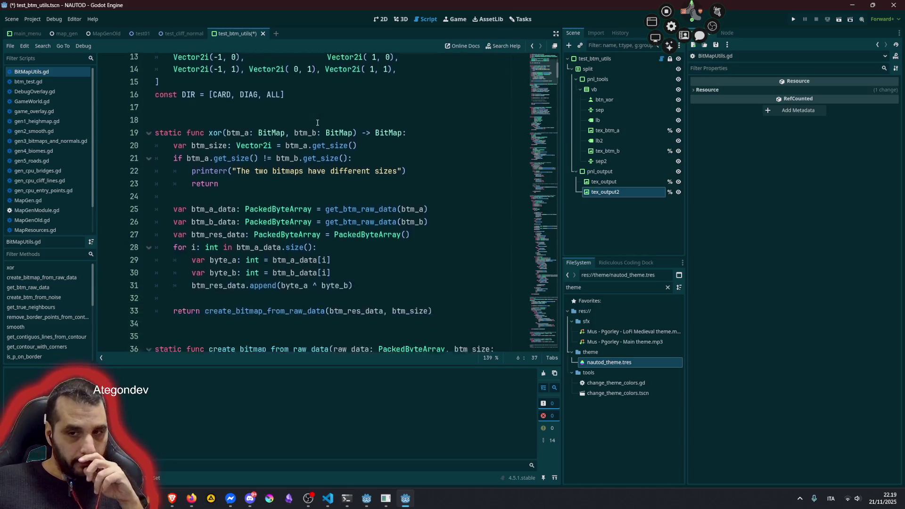
scroll(259, 151, up, 1)
scroll(228, 87, down, 2)
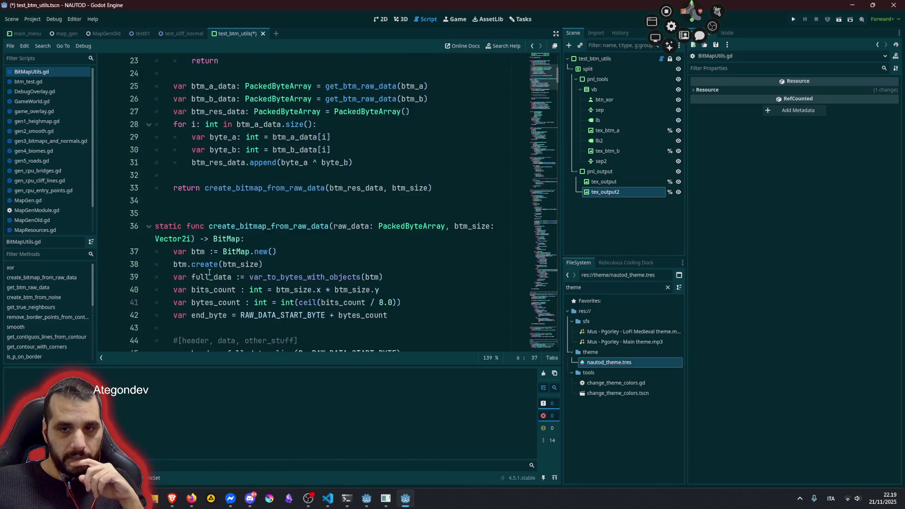
Open the help entry for var_to_bytes_with_objects from create_bitmap_from_raw_data on line 39.
double_click(323, 226)
scroll(323, 226, down, 2)
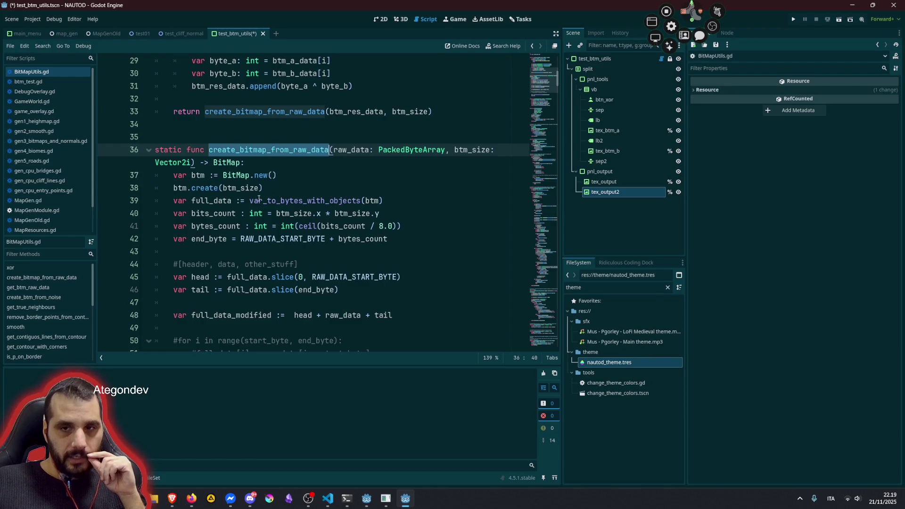
double_click(291, 202)
click(263, 200)
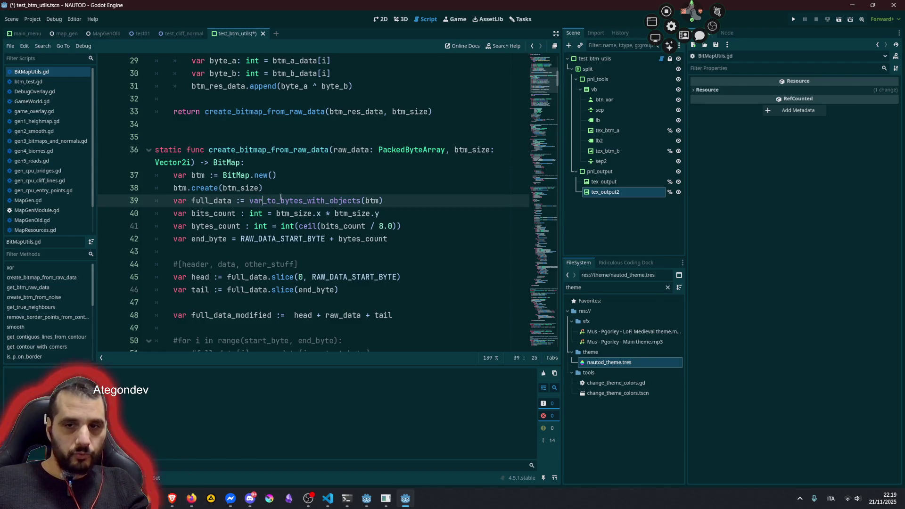
key(Right)
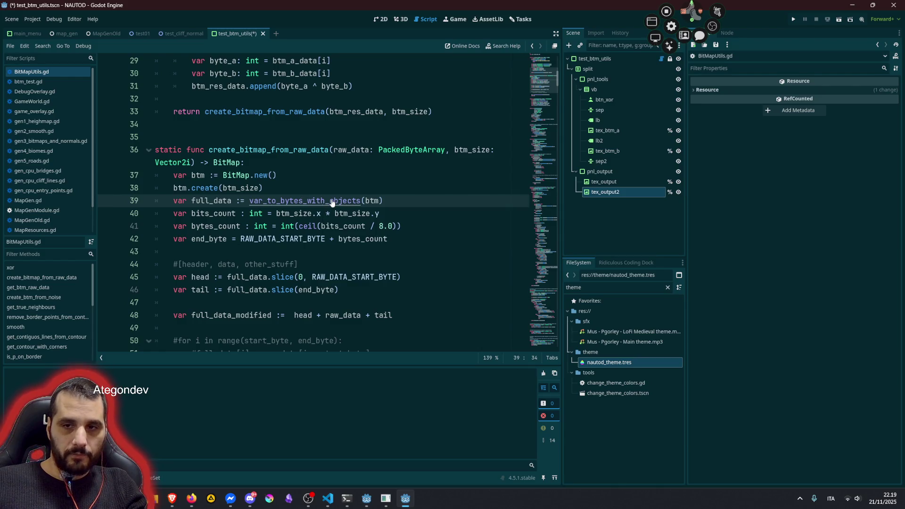
ctrl+click(330, 200)
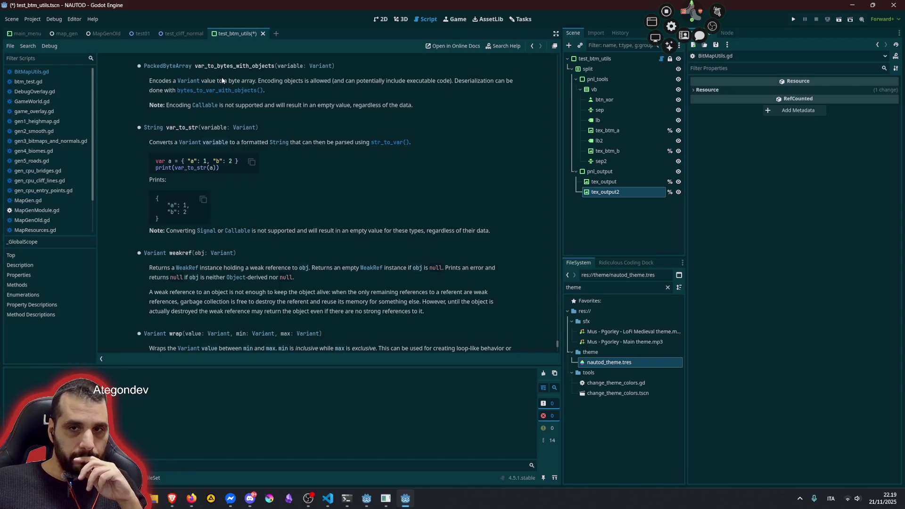
Highlight the description's byte-array phrase and its remark about executable code.
click(158, 80)
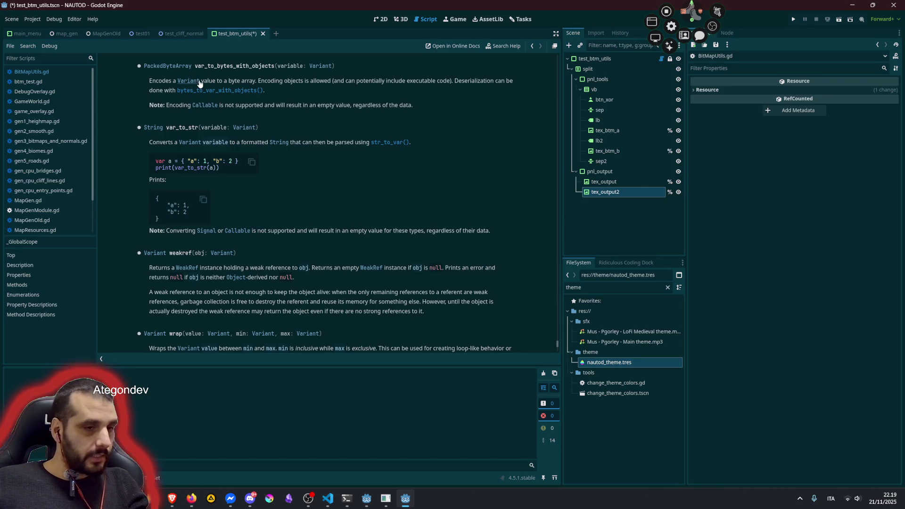
drag(230, 82, 248, 83)
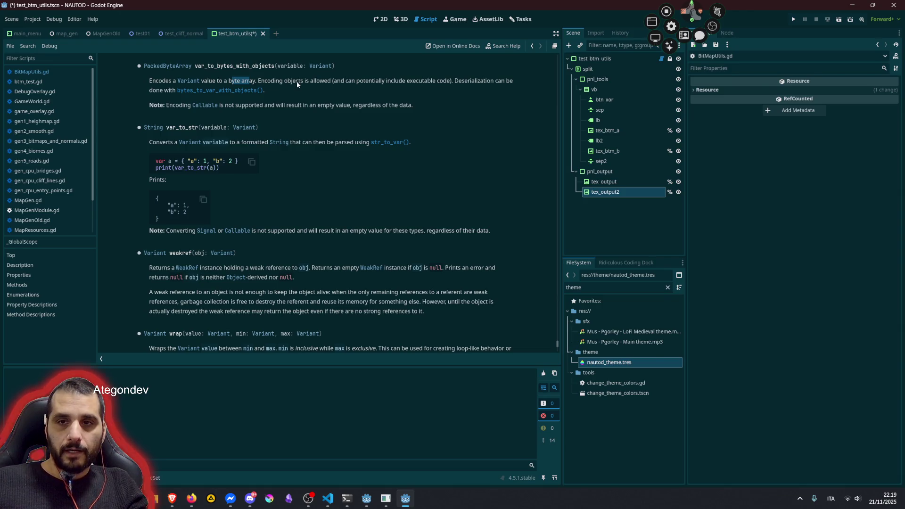
mouse_move(333, 80)
mouse_down()
mouse_move(515, 78)
mouse_move(210, 92)
mouse_move(265, 90)
mouse_up()
triple_click(516, 76)
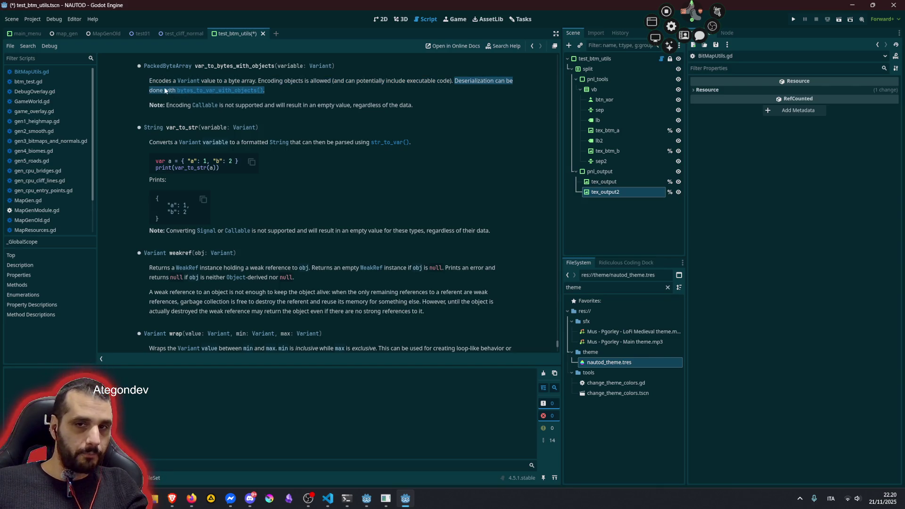
click(191, 93)
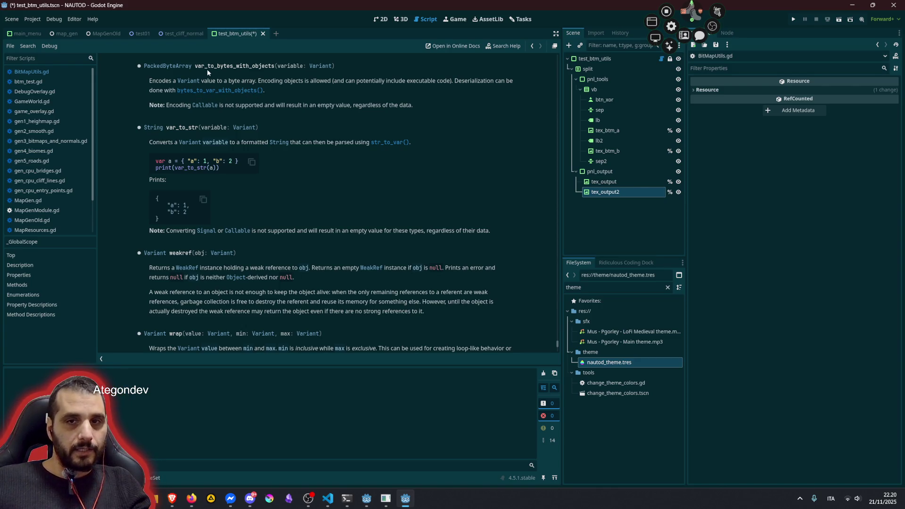
Examine the method heading and the Note, then return to BitMapUtils.gd with Alt+Left.
mouse_move(235, 65)
mouse_down()
mouse_move(138, 65)
mouse_move(274, 66)
mouse_up()
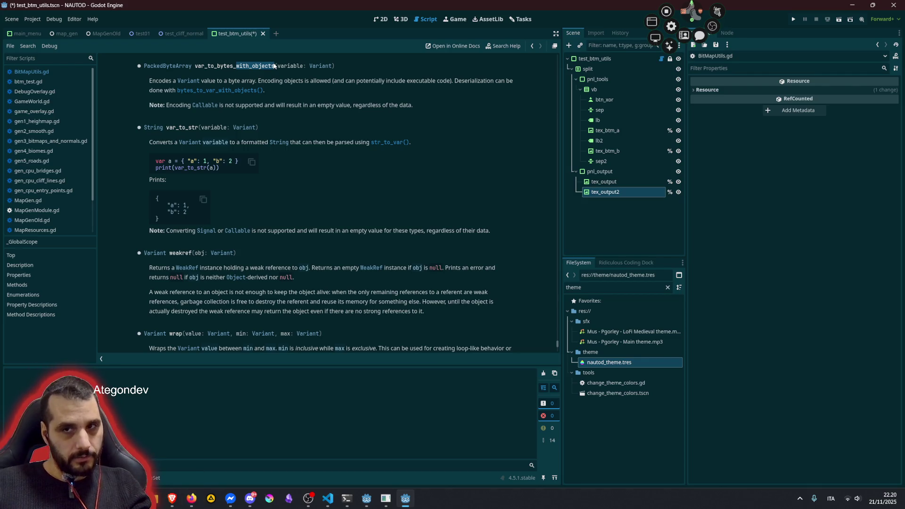
double_click(292, 66)
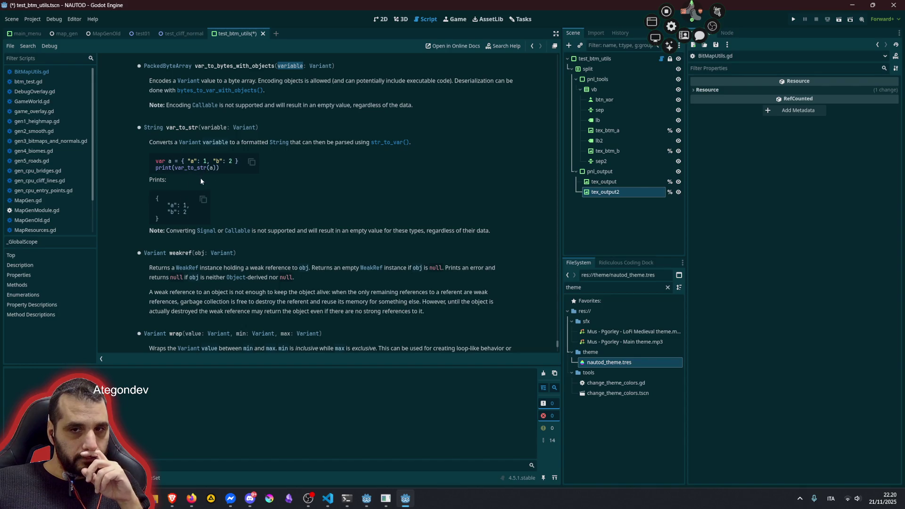
double_click(261, 105)
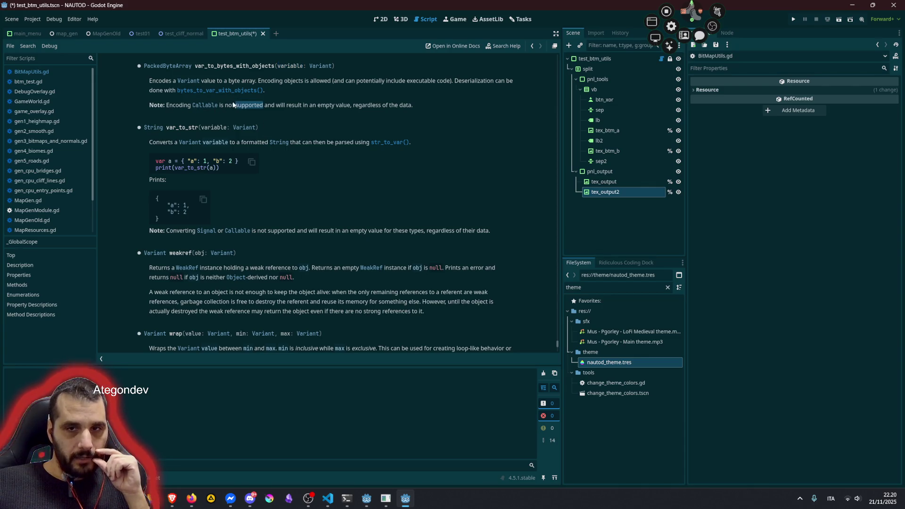
click(272, 108)
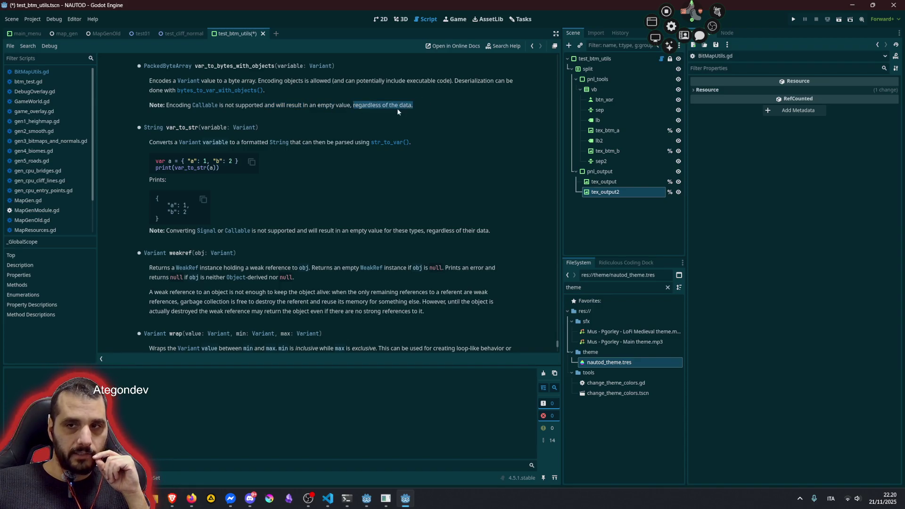
key(alt+Left)
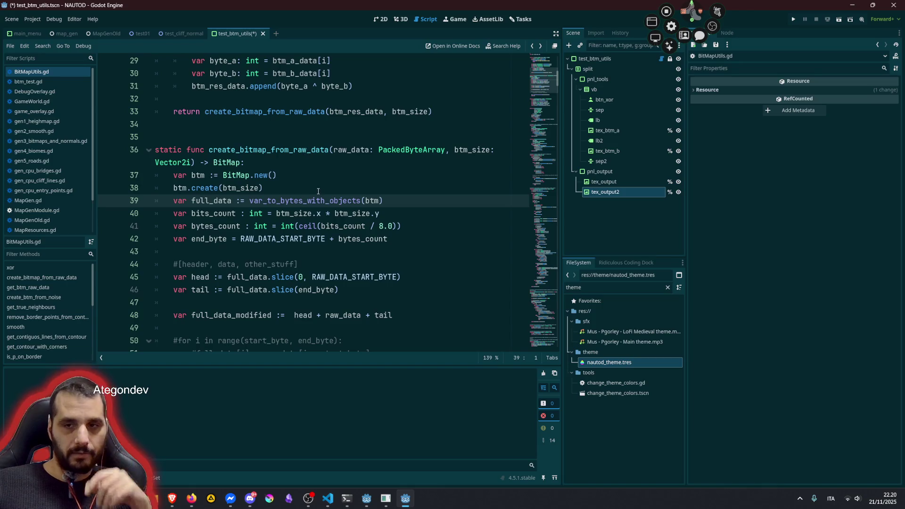
scroll(309, 193, down, 3)
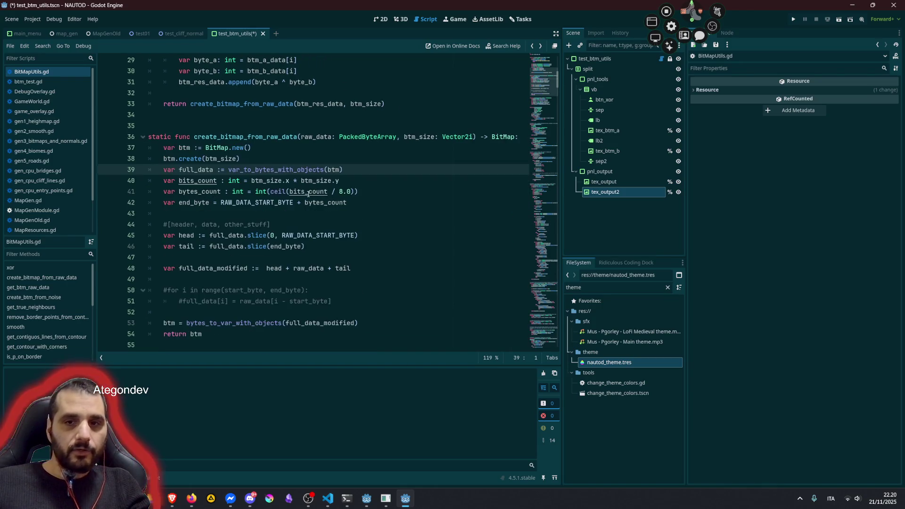
scroll(243, 187, down, 1)
double_click(198, 166)
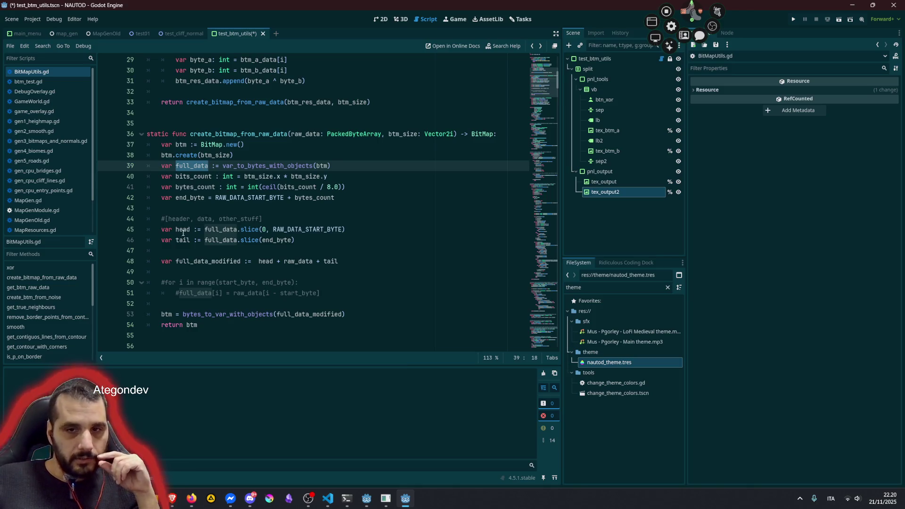
double_click(183, 229)
double_click(183, 240)
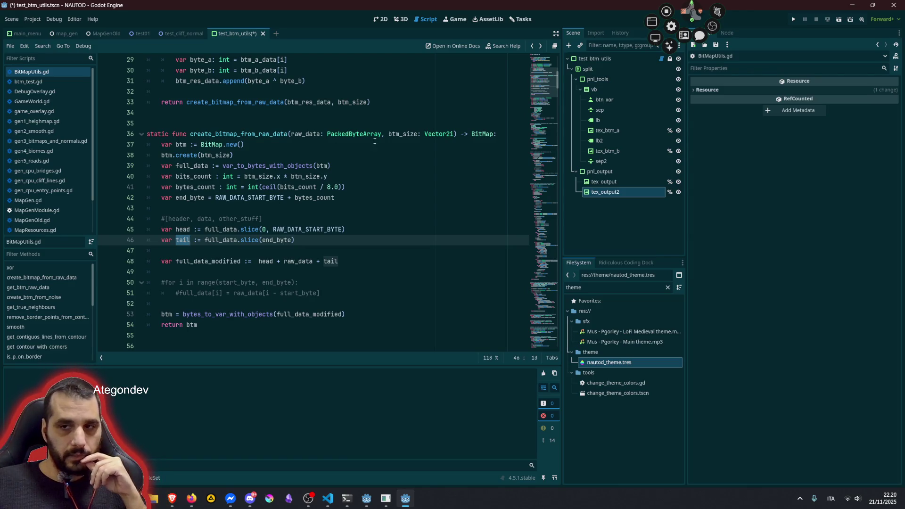
scroll(249, 175, up, 2)
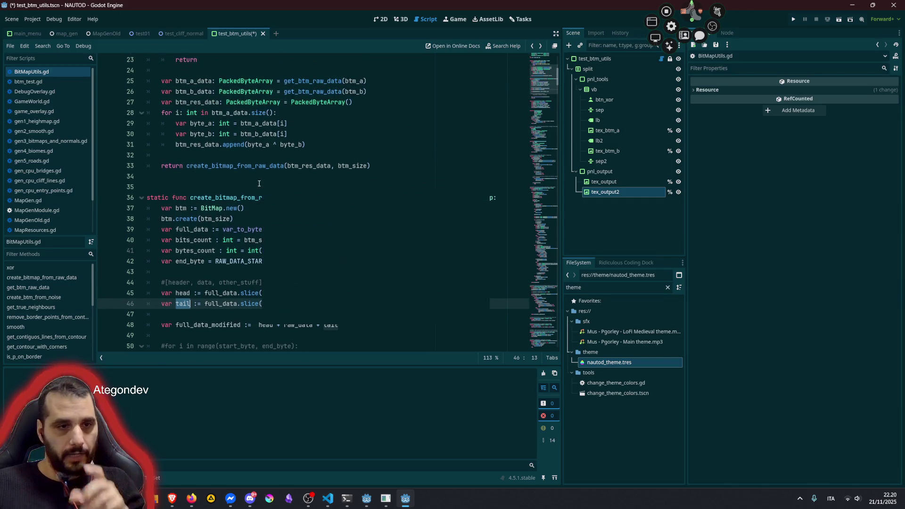
scroll(239, 224, down, 2)
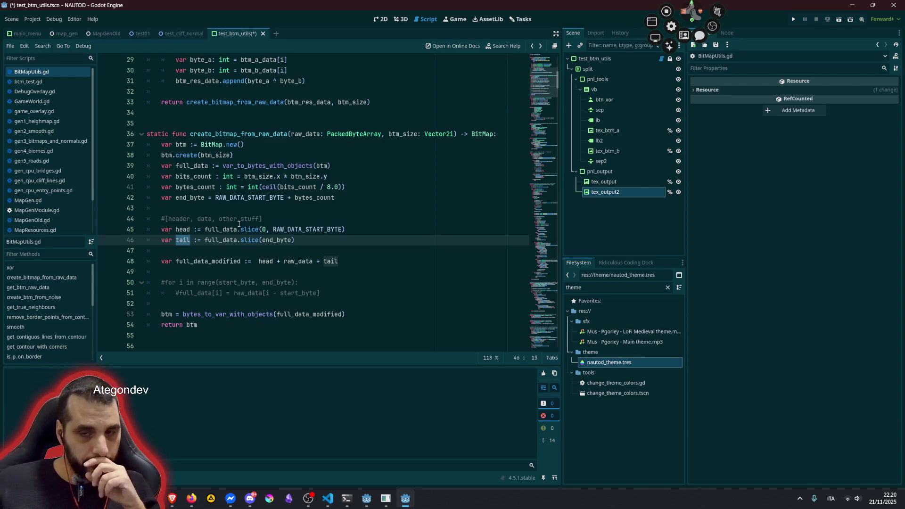
mouse_move(248, 238)
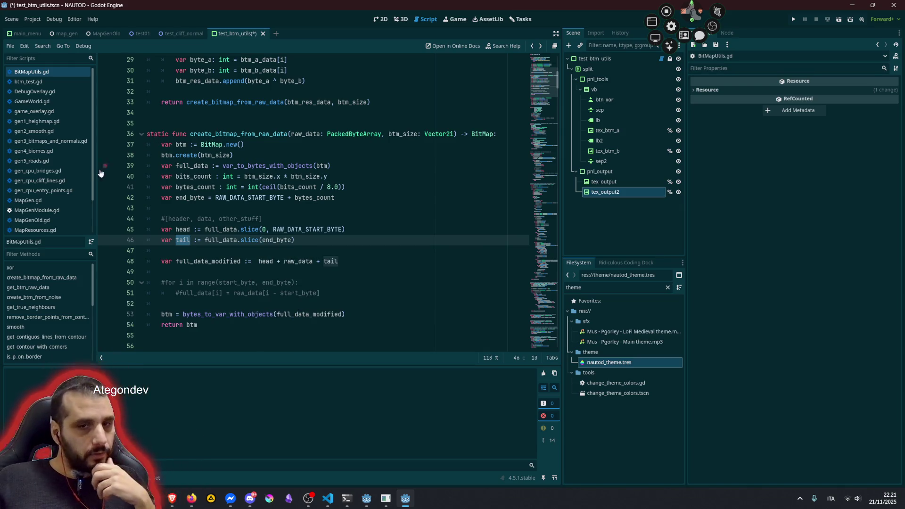
click(316, 144)
mouse_move(321, 175)
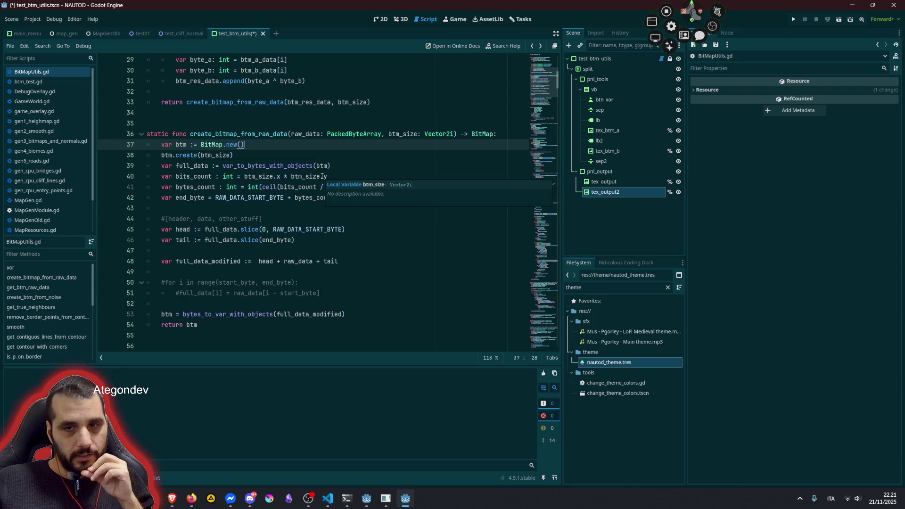
double_click(254, 229)
mouse_move(254, 228)
double_click(183, 229)
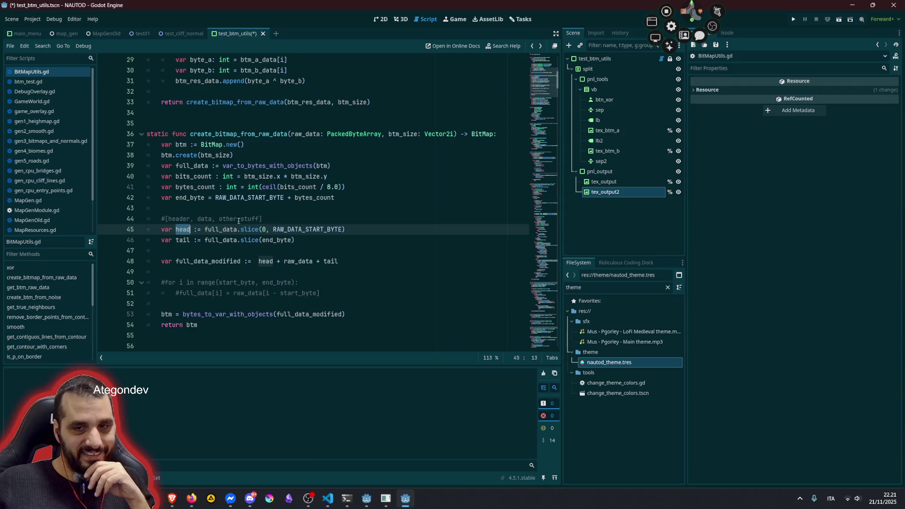
scroll(266, 217, down, 1)
click(264, 198)
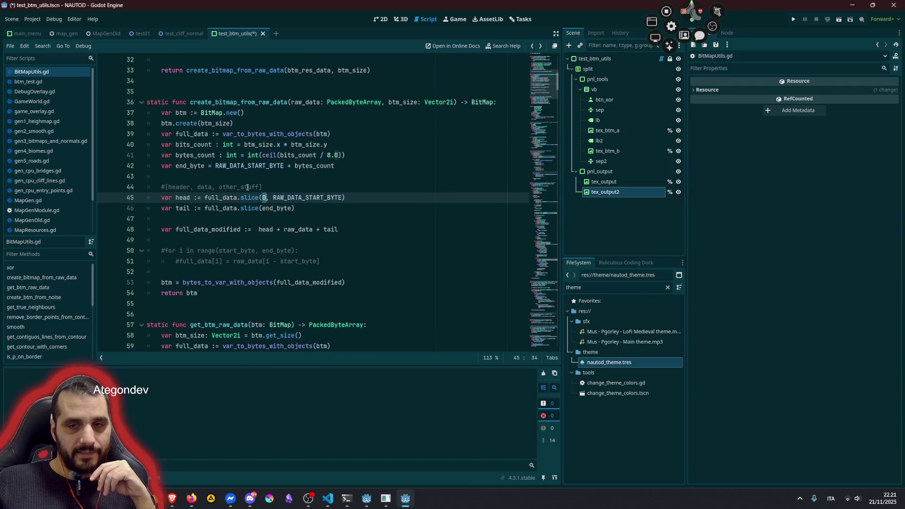
drag(273, 198, 340, 197)
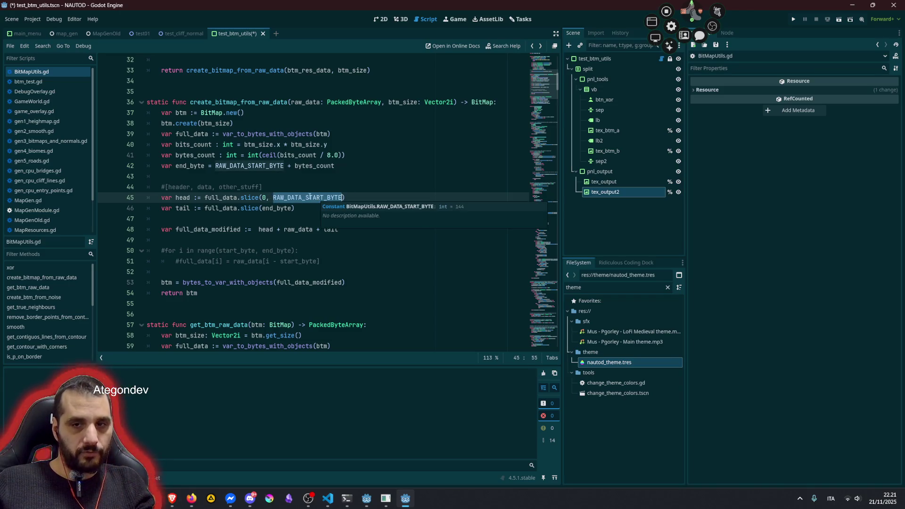
double_click(183, 198)
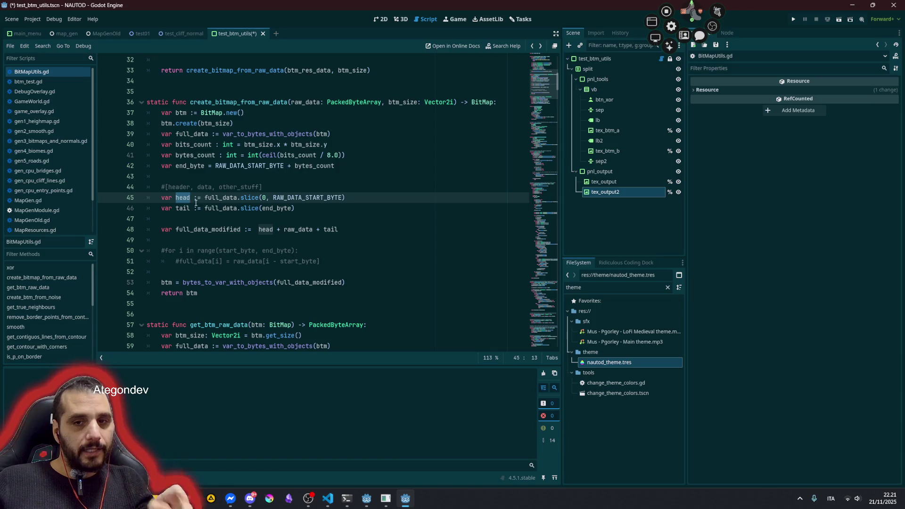
double_click(183, 208)
double_click(218, 208)
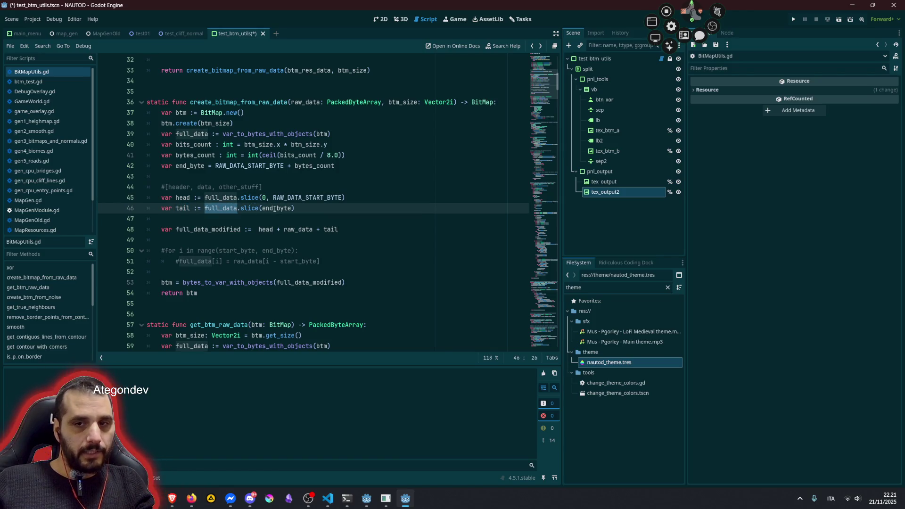
double_click(275, 209)
mouse_move(258, 170)
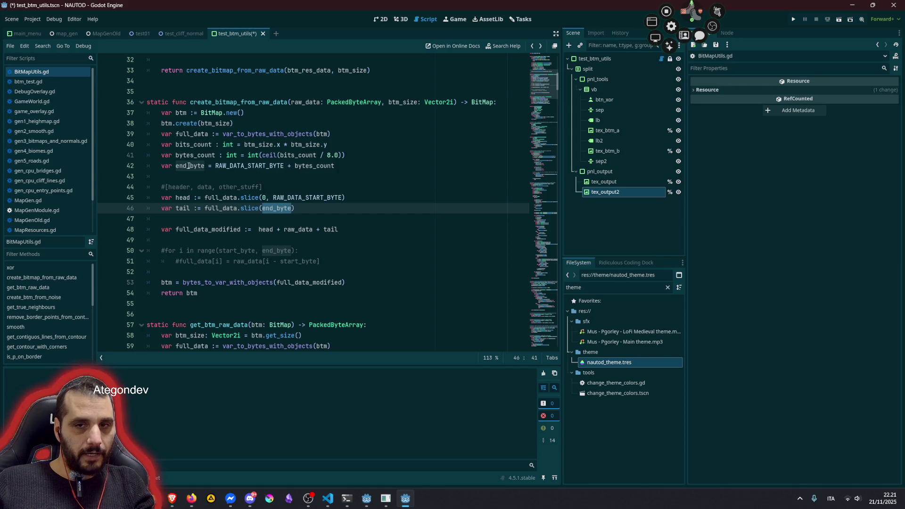
double_click(190, 166)
double_click(230, 165)
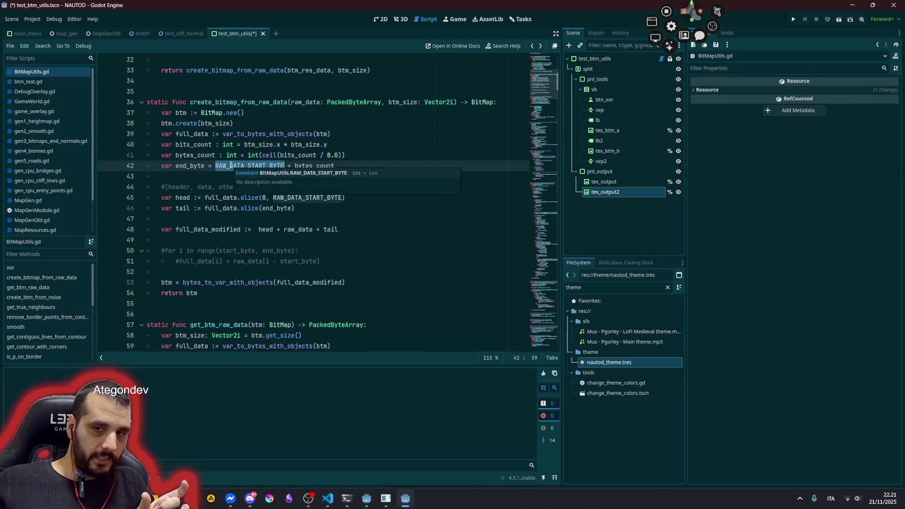
double_click(315, 165)
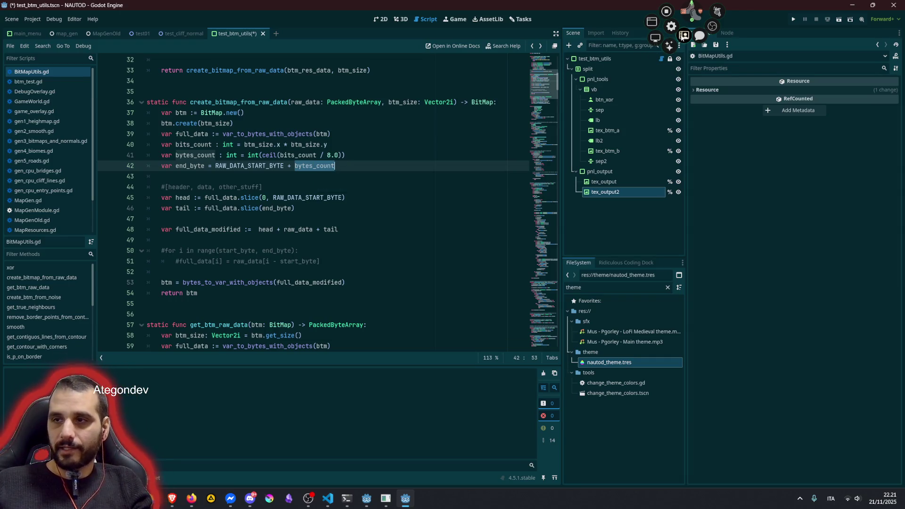
click(684, 36)
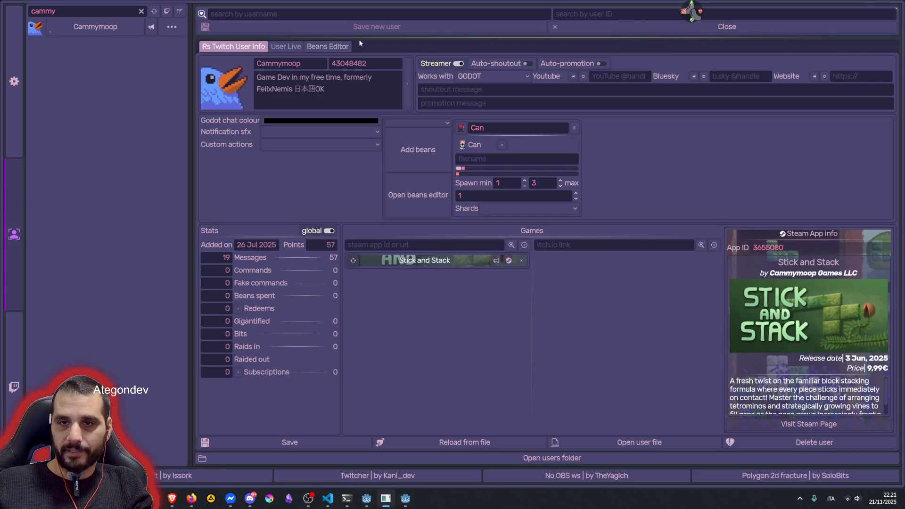
click(66, 12)
key(ctrl+a)
text(Tempt)
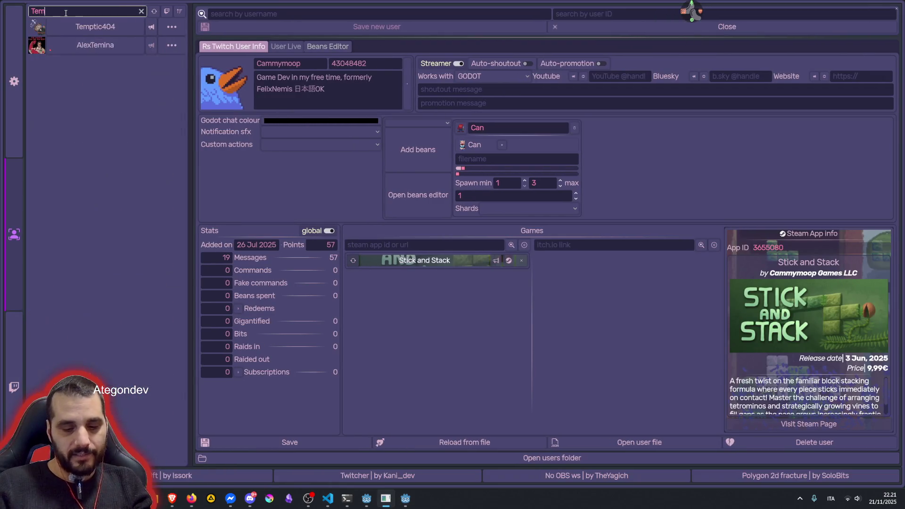
key(Tab)
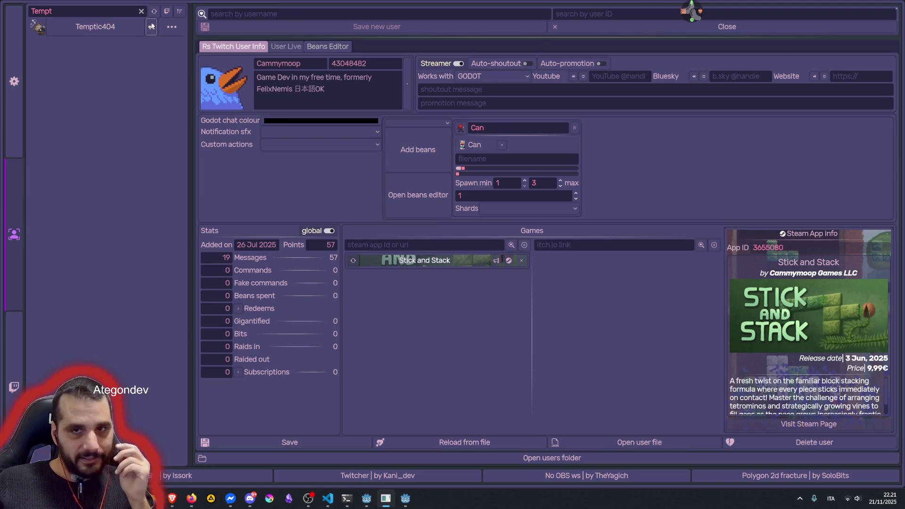
click(100, 28)
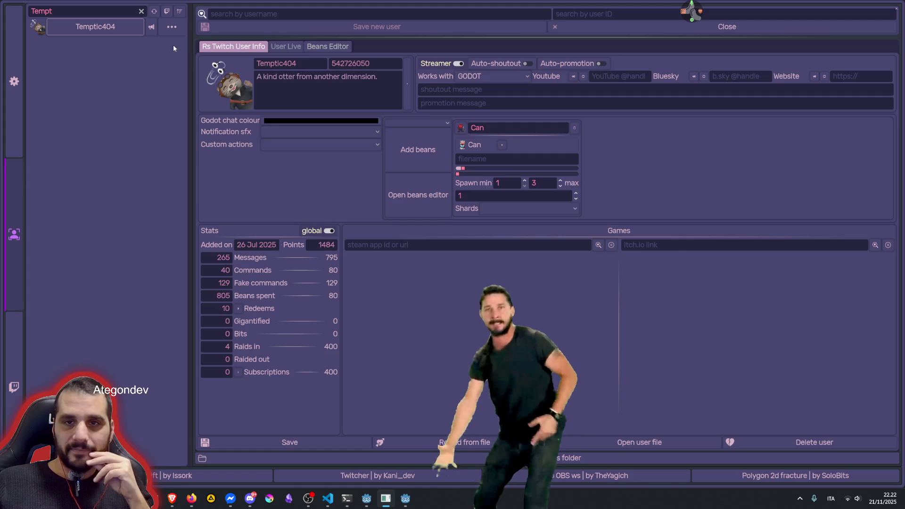
click(141, 11)
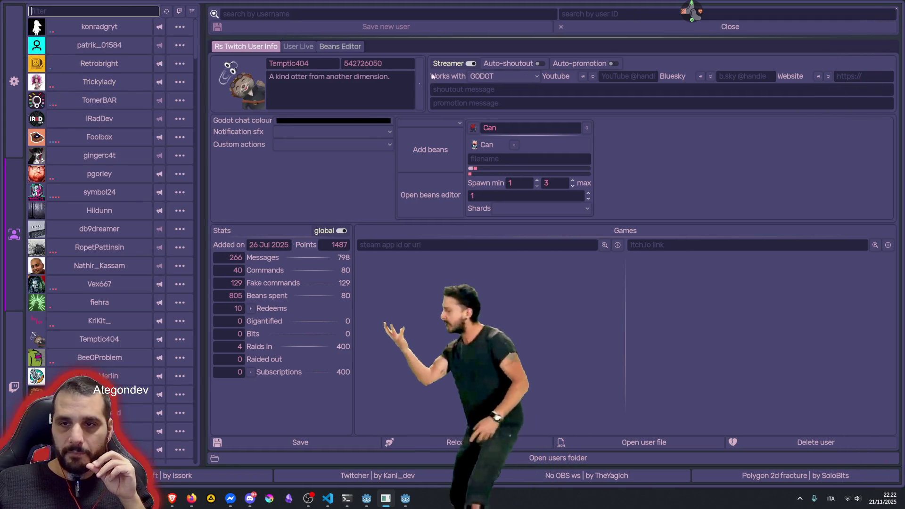
click(243, 88)
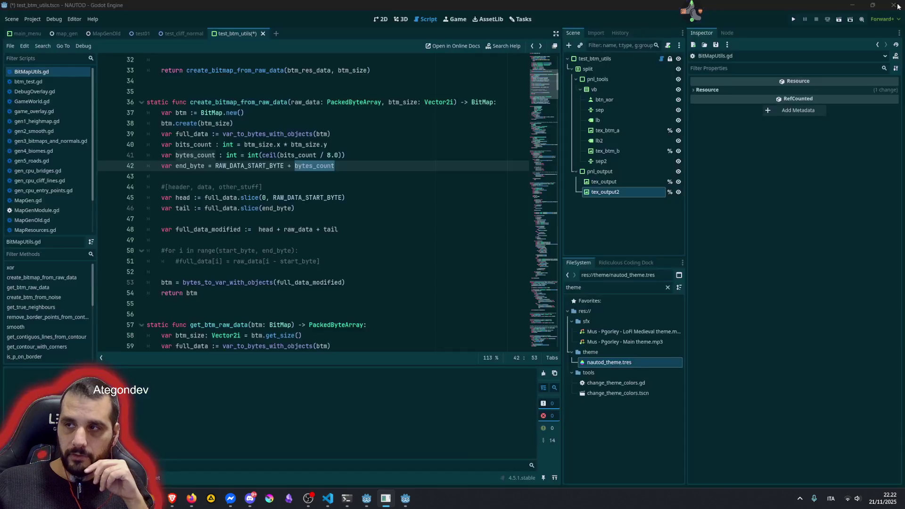
Search the web for 'amelorn steam' in Brave and open Amelorn's Steam store page.
click(172, 500)
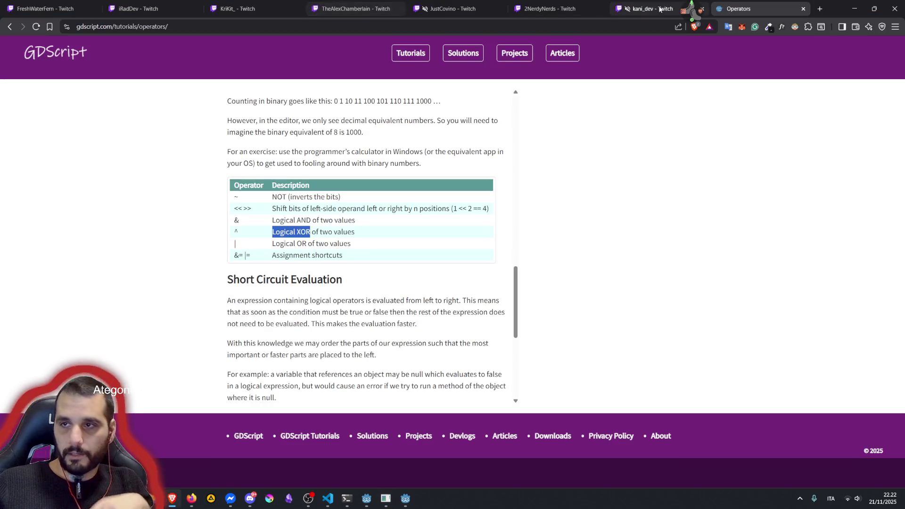
click(567, 27)
text(amelorn)
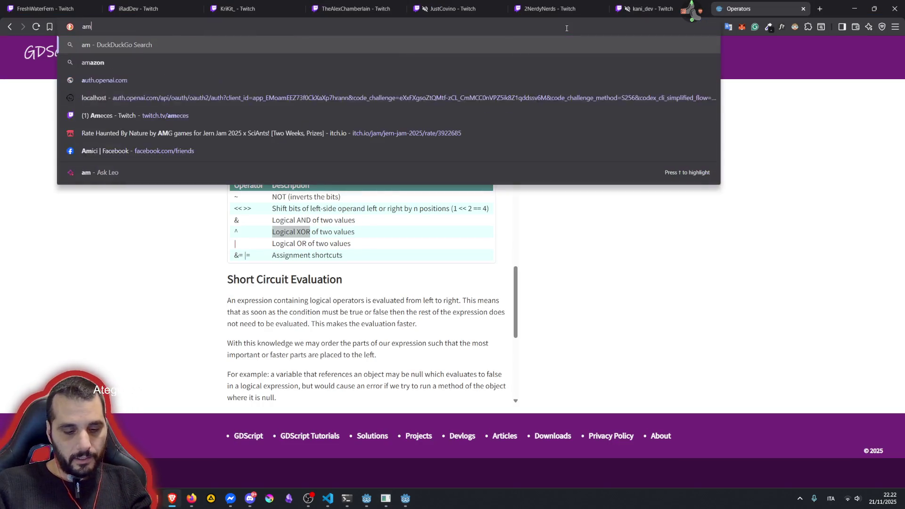
text( steam)
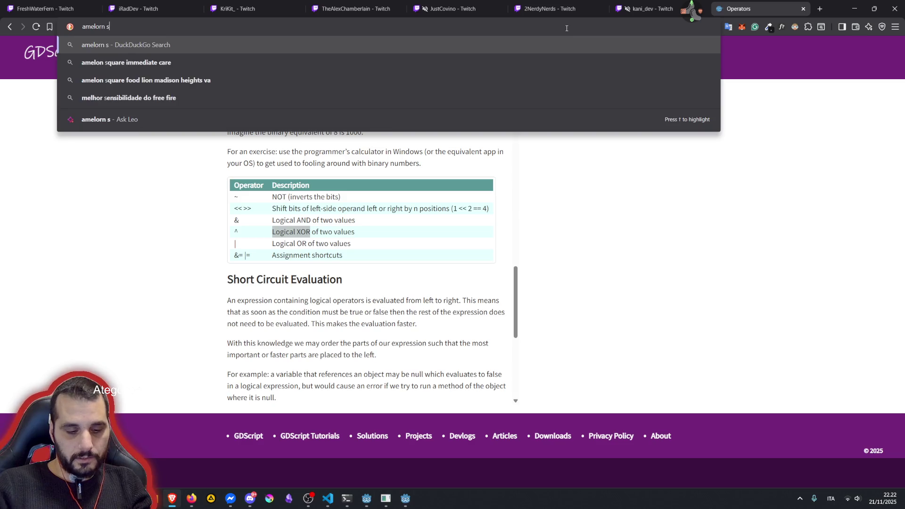
key(Return)
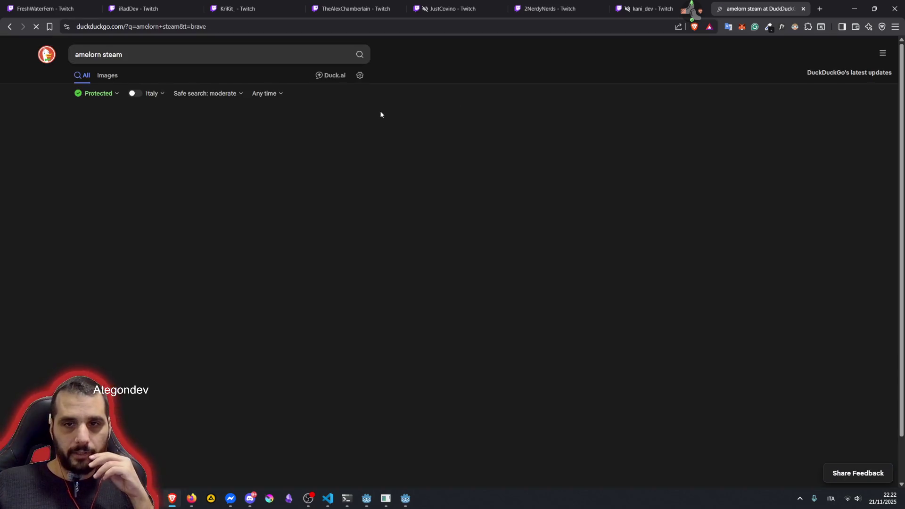
click(105, 136)
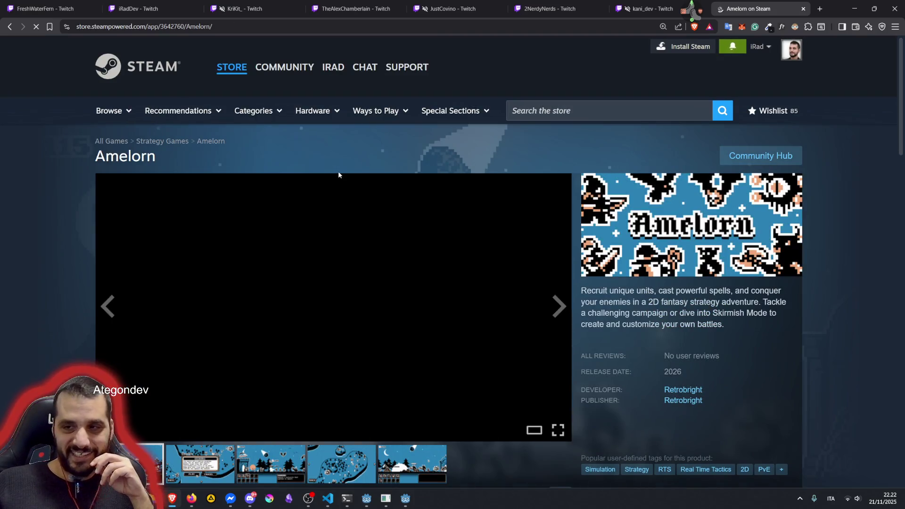
Read Amelorn's short description and add the game to the Steam wishlist.
scroll(485, 206, down, 5)
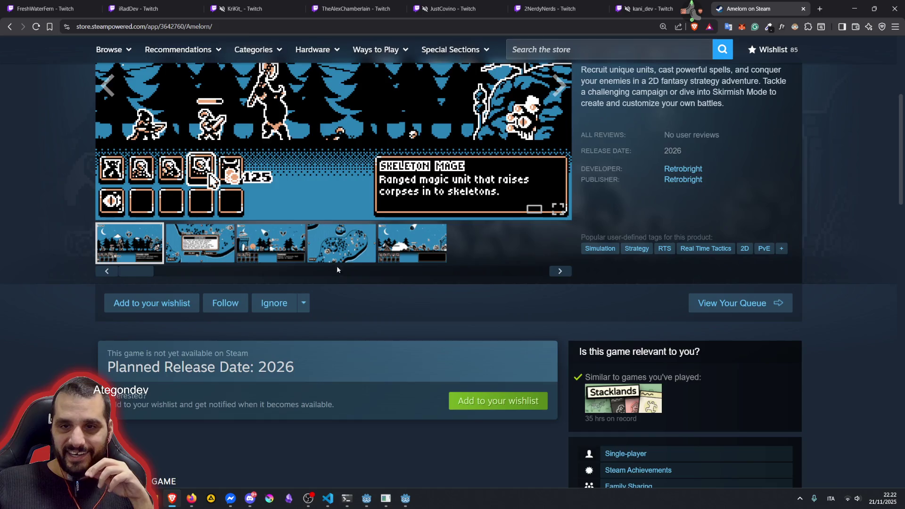
scroll(343, 269, up, 4)
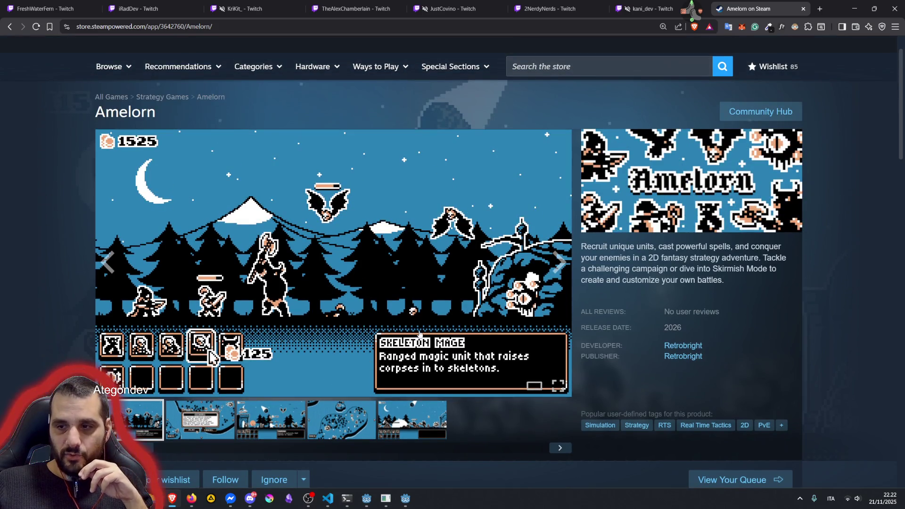
drag(620, 247, 697, 280)
click(708, 278)
scroll(707, 278, down, 3)
scroll(215, 352, down, 4)
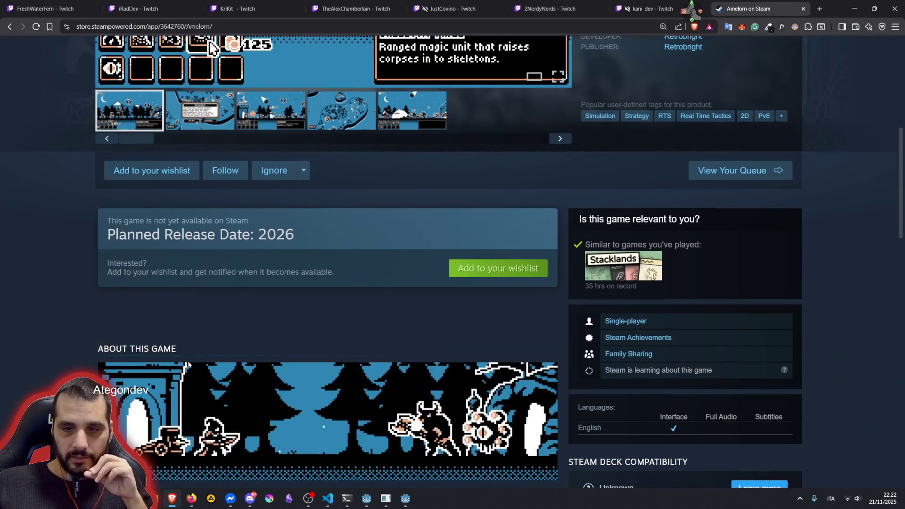
click(498, 268)
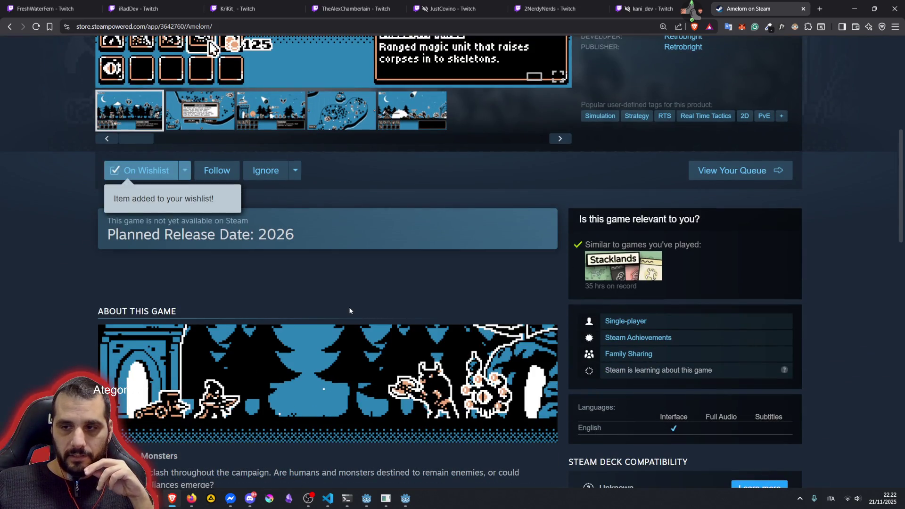
Read further down the store page, including the Humans & Monsters section, and check the calendar panel.
scroll(350, 311, down, 3)
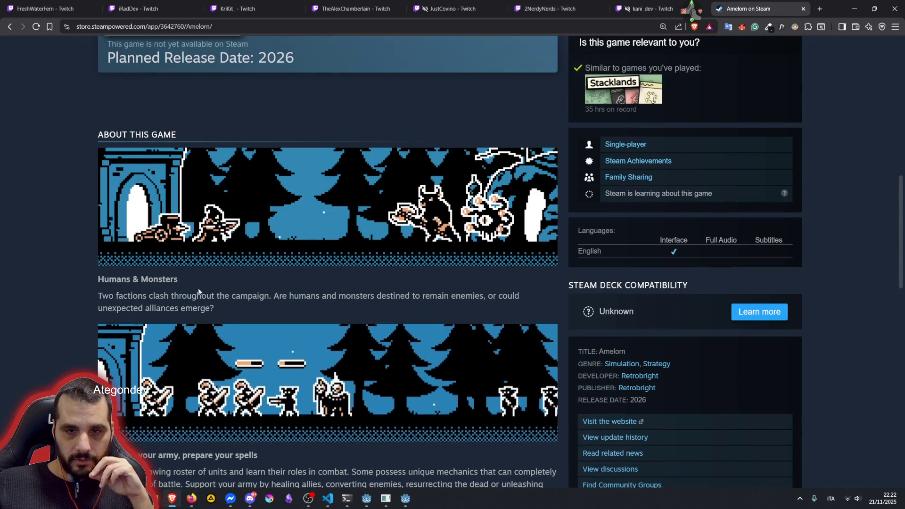
mouse_move(109, 279)
mouse_down()
mouse_move(127, 296)
mouse_move(214, 296)
mouse_move(230, 306)
mouse_up()
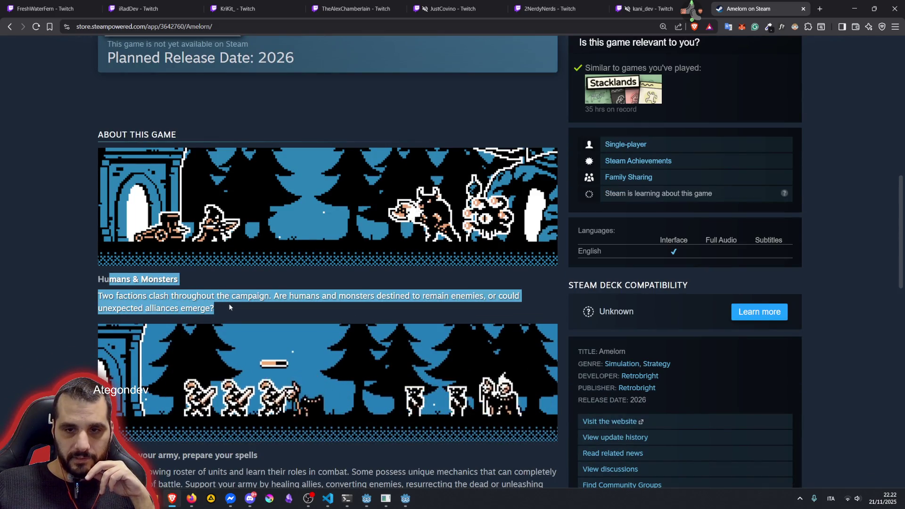
scroll(230, 307, down, 3)
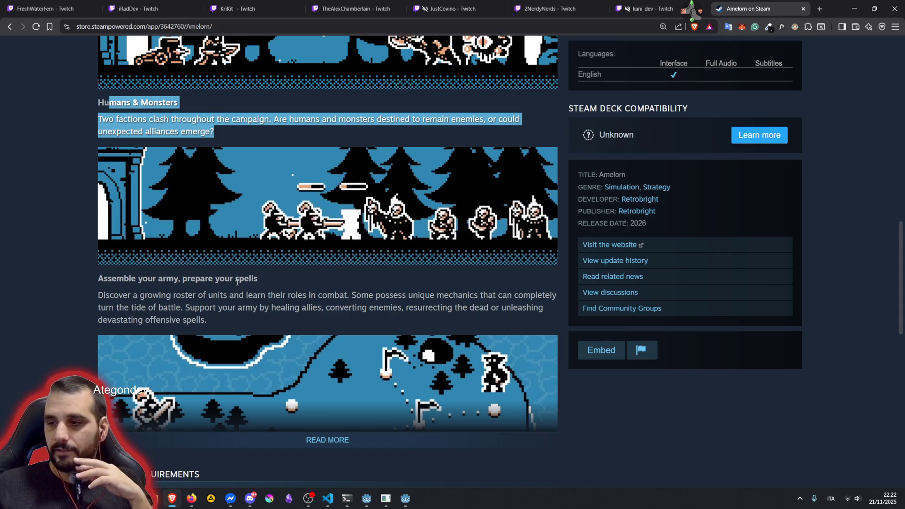
click(883, 498)
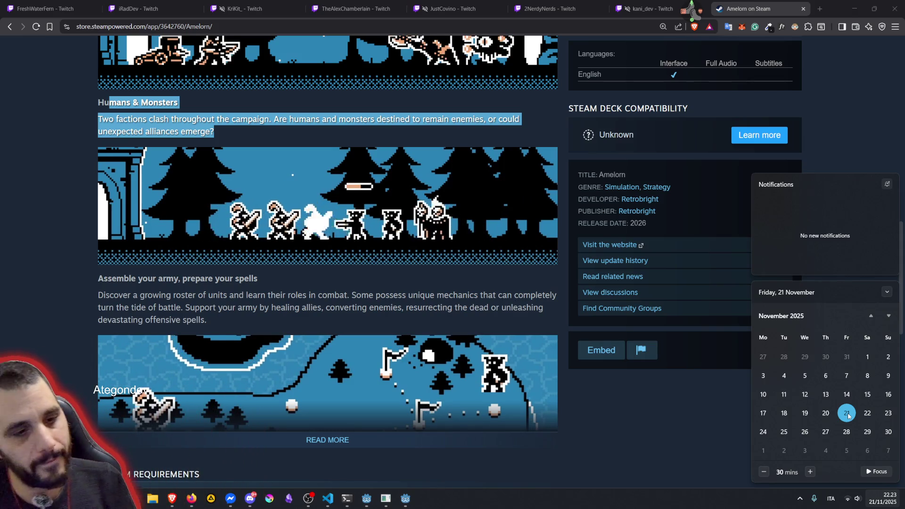
click(778, 179)
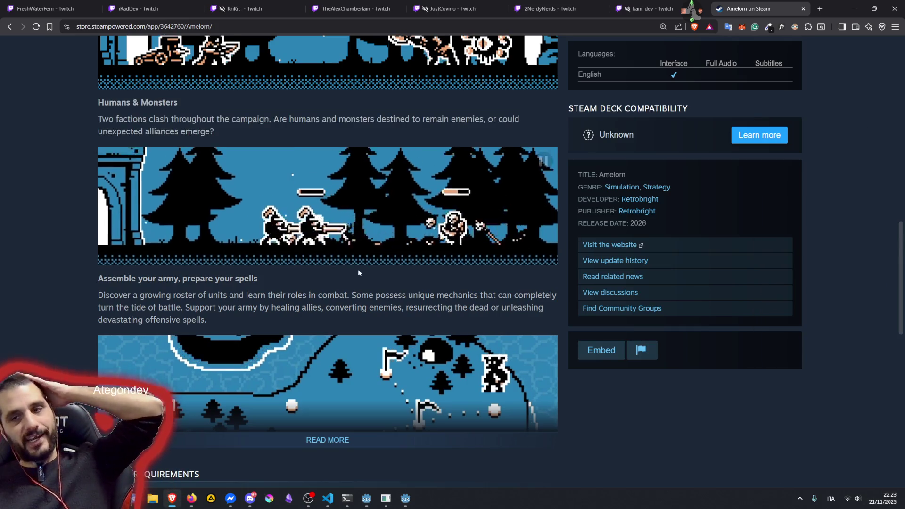
Return to the top of the page and select Amelorn's app ID in the address bar.
scroll(357, 270, down, 5)
scroll(357, 269, up, 12)
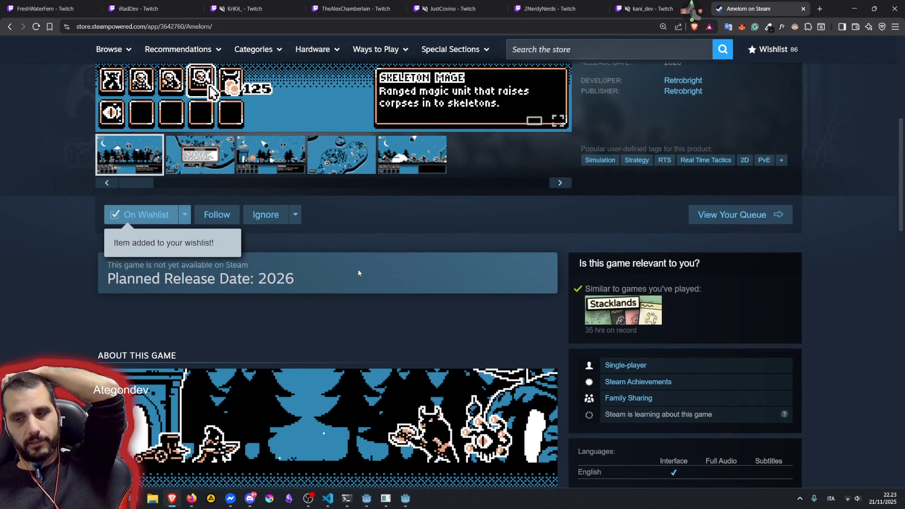
scroll(358, 272, up, 5)
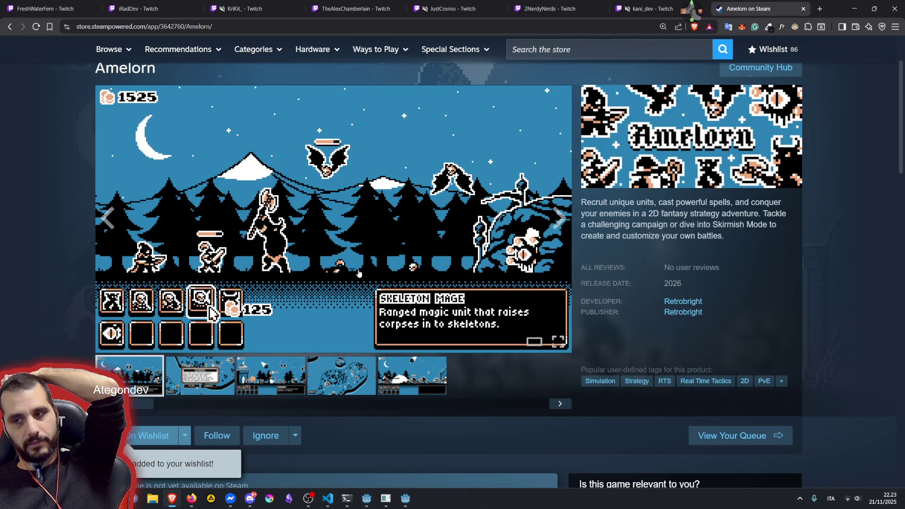
scroll(358, 273, up, 2)
scroll(199, 271, down, 7)
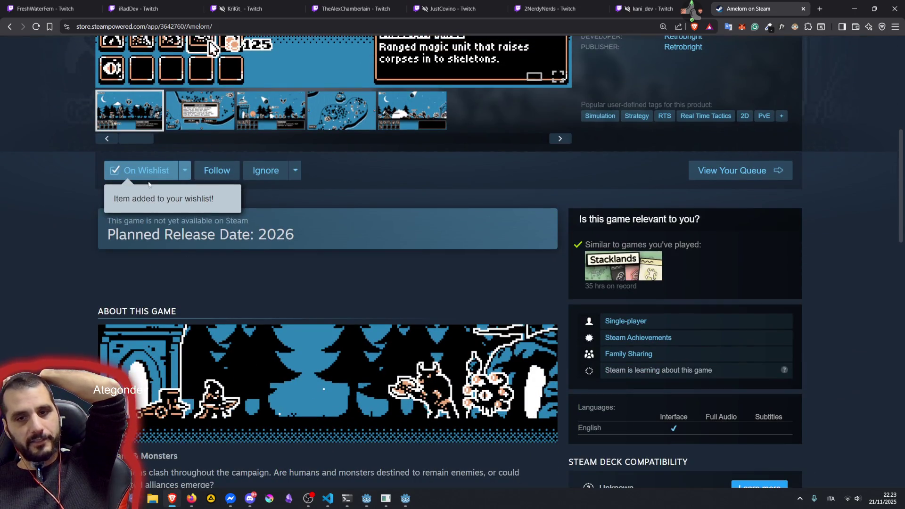
scroll(146, 226, up, 8)
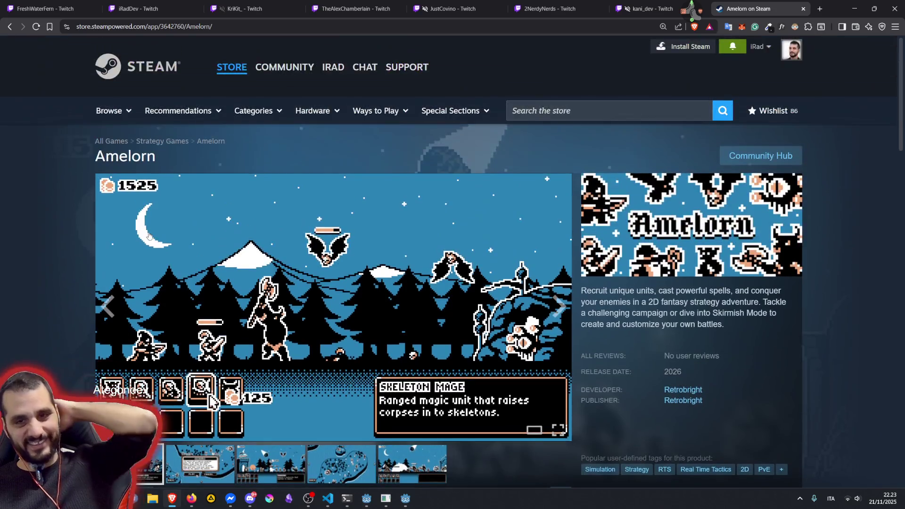
double_click(193, 26)
mouse_move(251, 48)
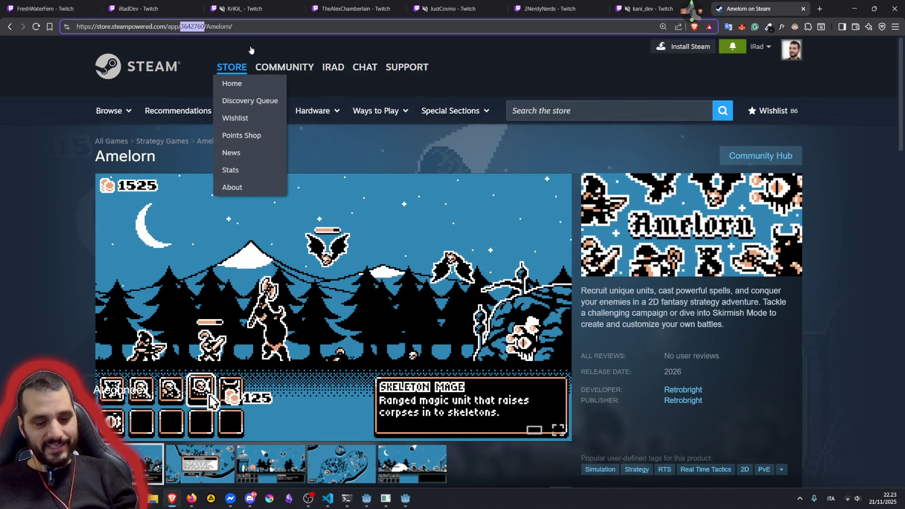
middle_click(684, 29)
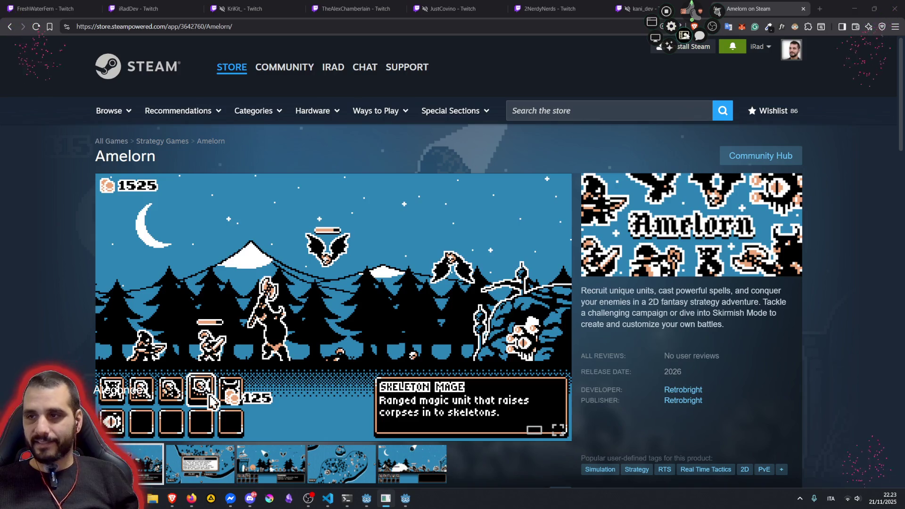
In the user manager, sort the user list by Games.
click(684, 35)
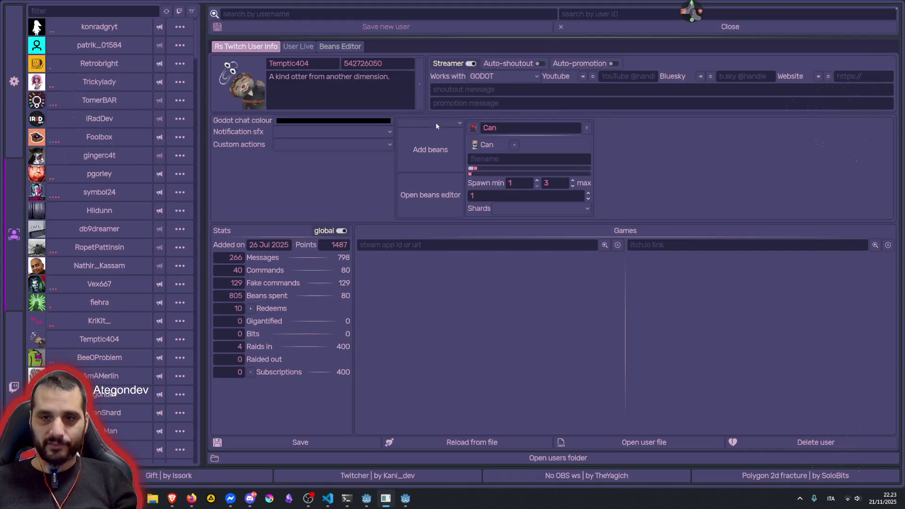
click(192, 11)
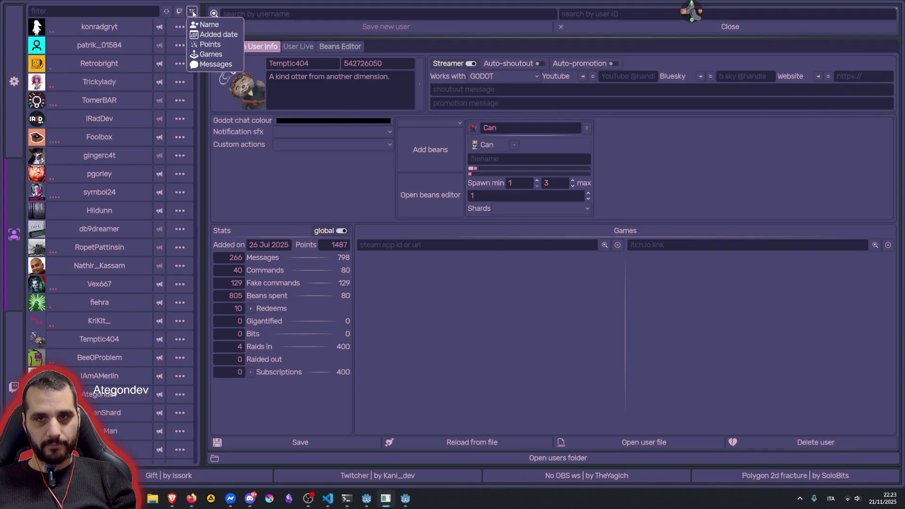
click(211, 54)
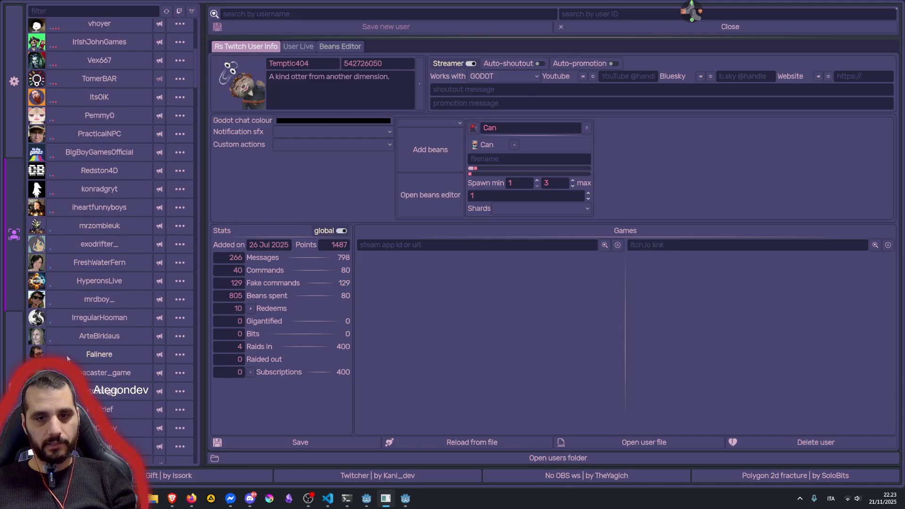
Open Retrobright's record and show Kerker's Steam info: app 2645100, free to play.
click(84, 392)
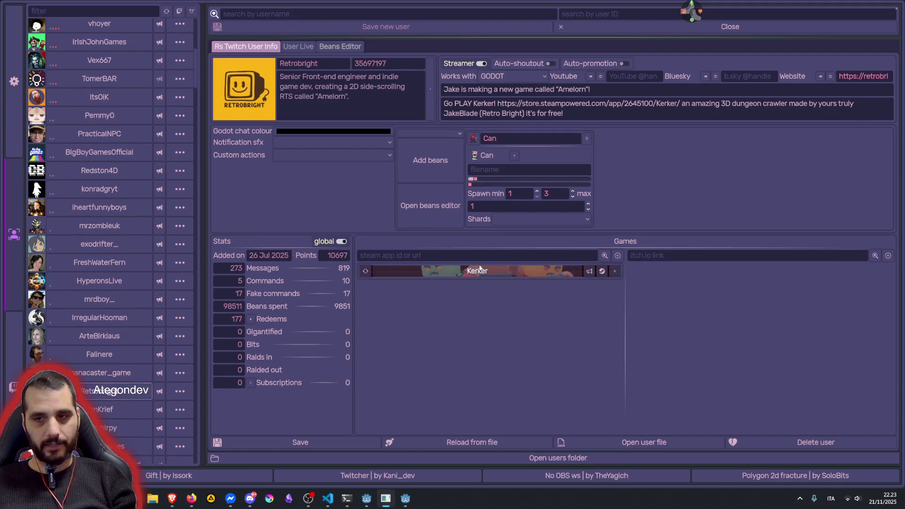
scroll(56, 313, down, 3)
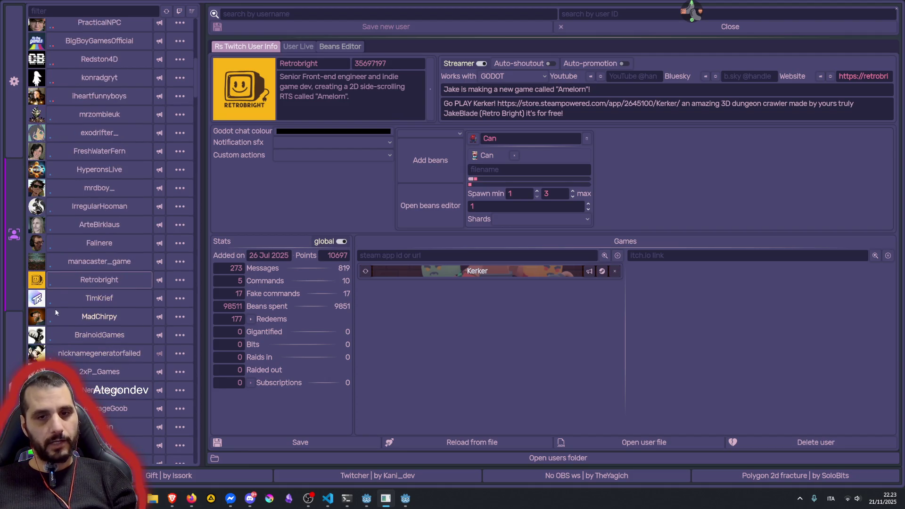
click(589, 272)
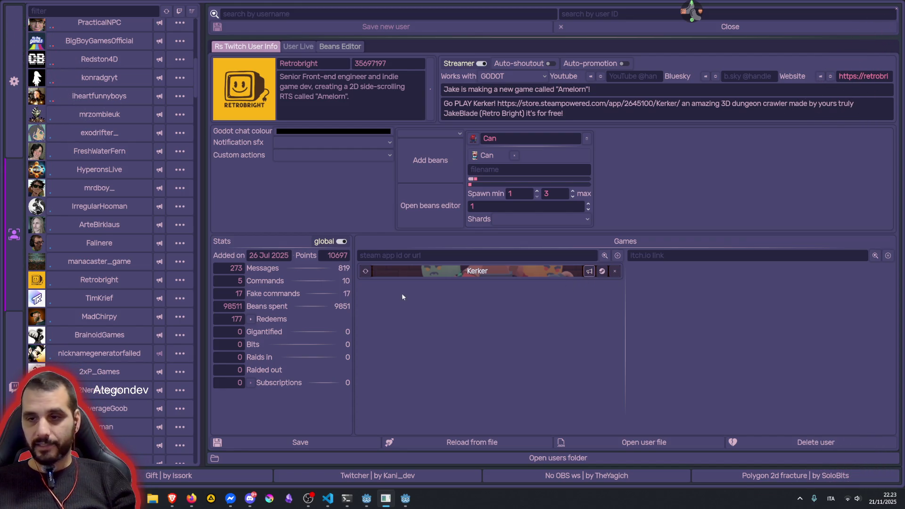
click(488, 272)
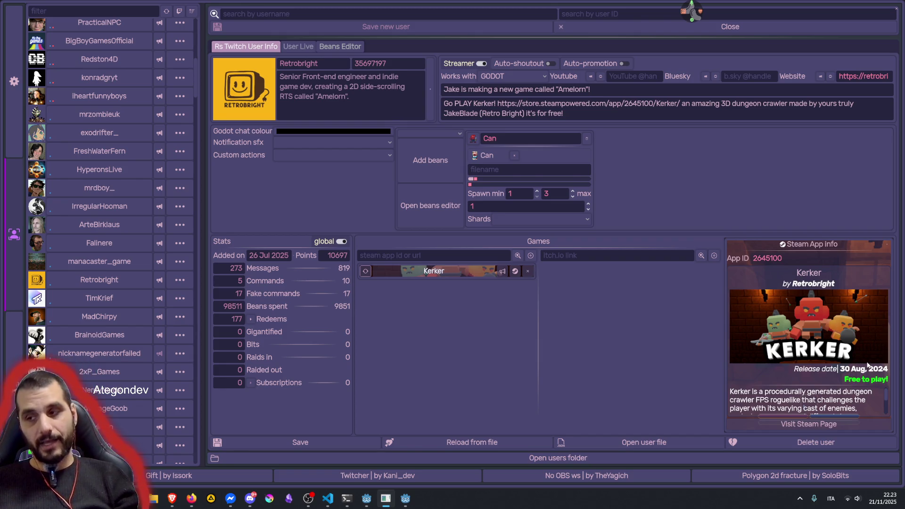
Paste Amelorn's app ID 3642760 into Retrobright's Steam field, add it, and refresh the user list.
click(485, 256)
key(ctrl+v)
key(Return)
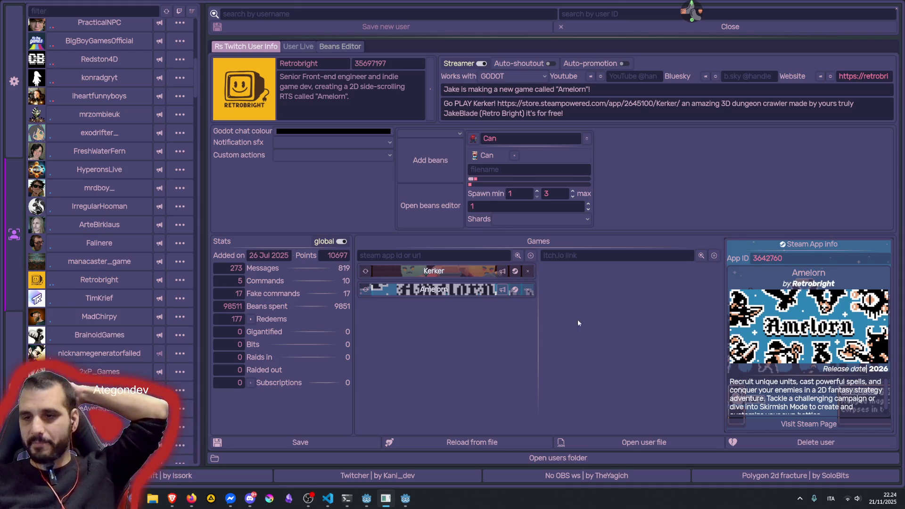
click(166, 11)
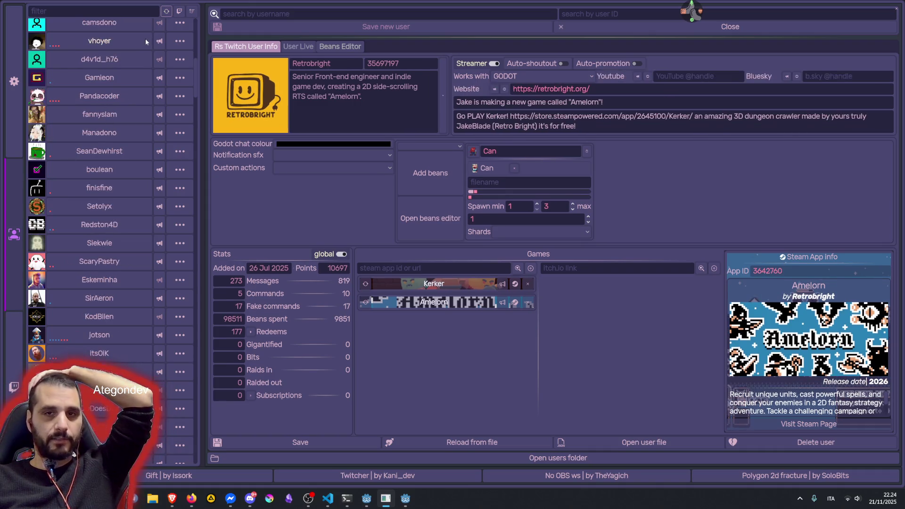
Change the sort order of the user list.
click(191, 11)
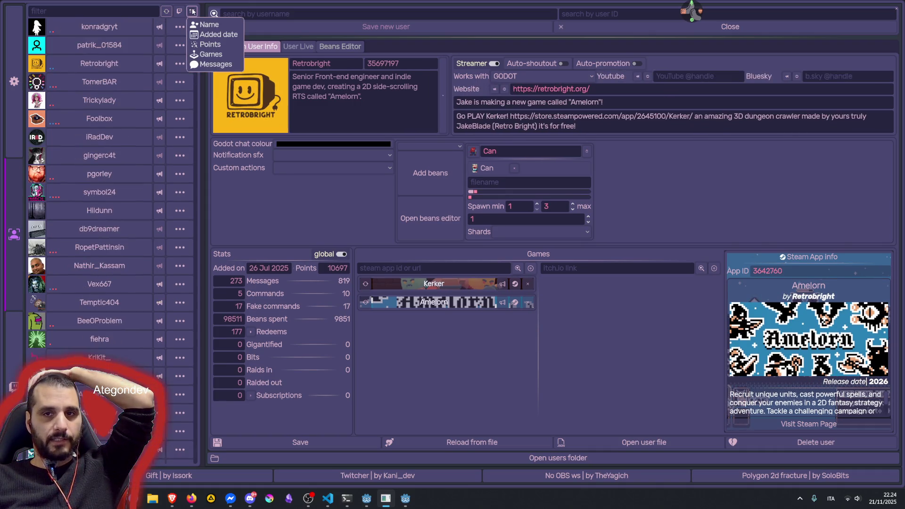
click(207, 53)
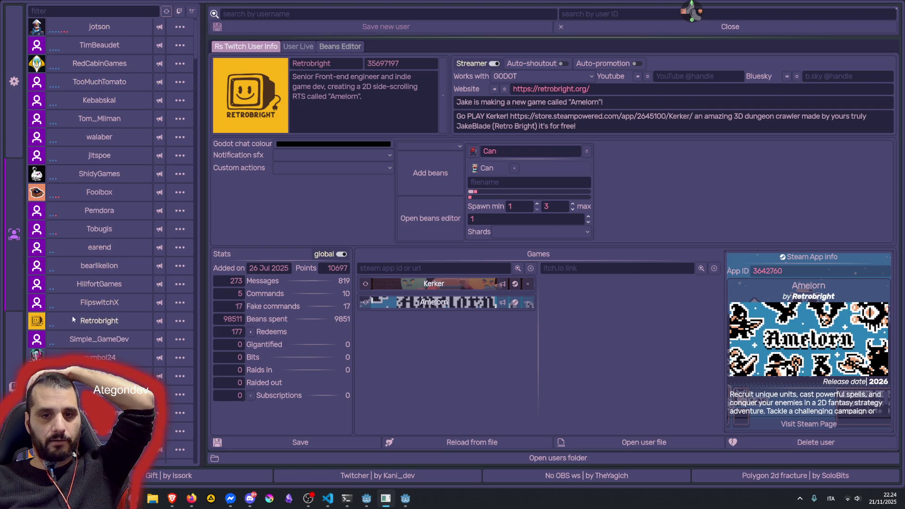
scroll(86, 264, down, 5)
scroll(87, 265, down, 10)
scroll(88, 265, up, 15)
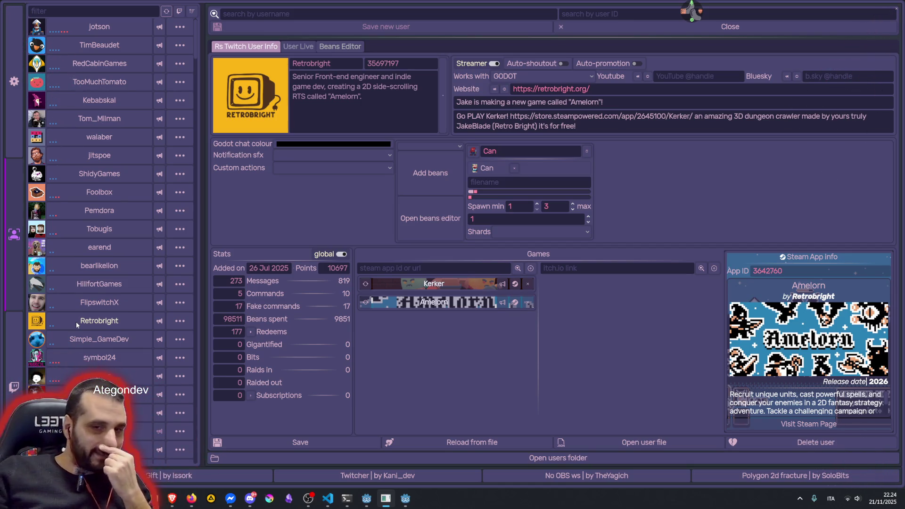
Browse Simple_GameDev, FlipswitchX, HillfortGames, bearlikelion and earend, then return to Retrobright and close the tool.
click(79, 341)
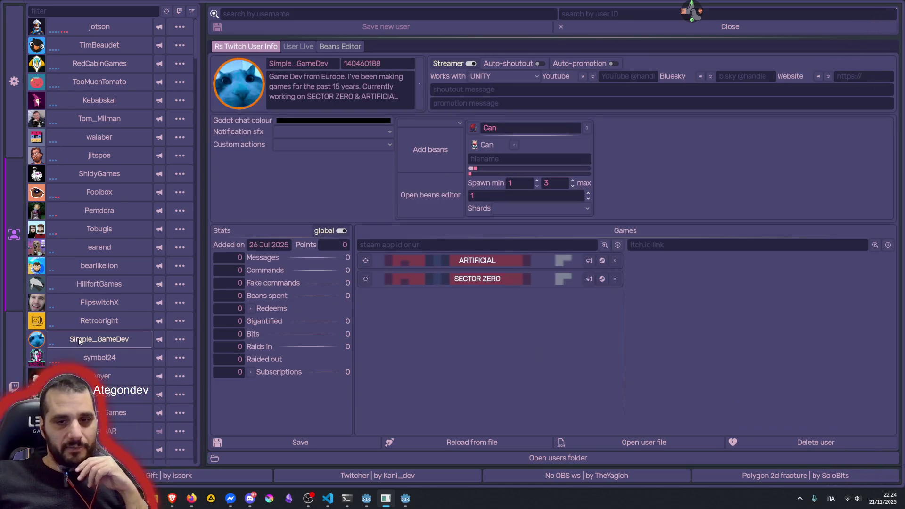
click(108, 305)
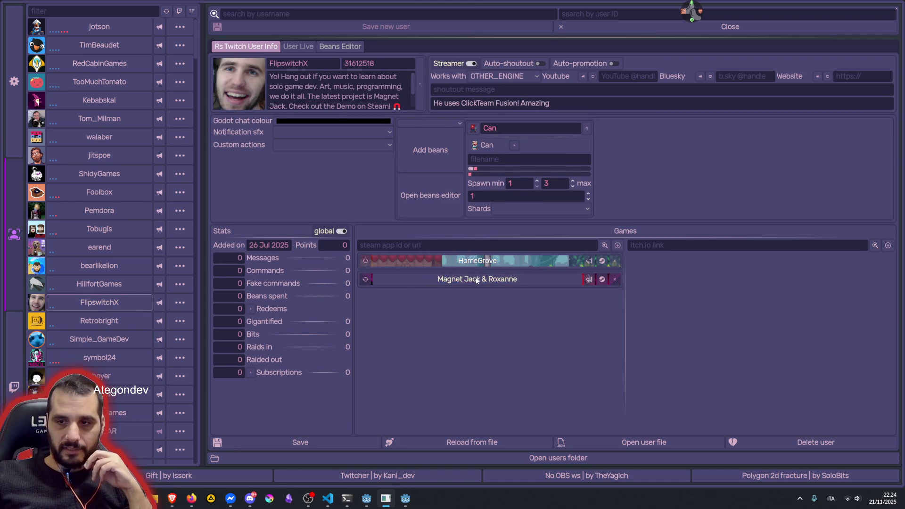
click(98, 285)
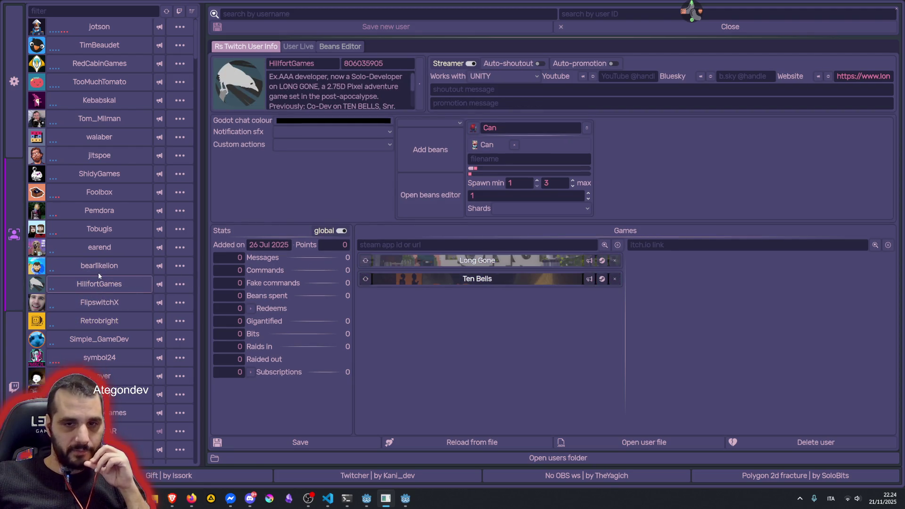
click(93, 267)
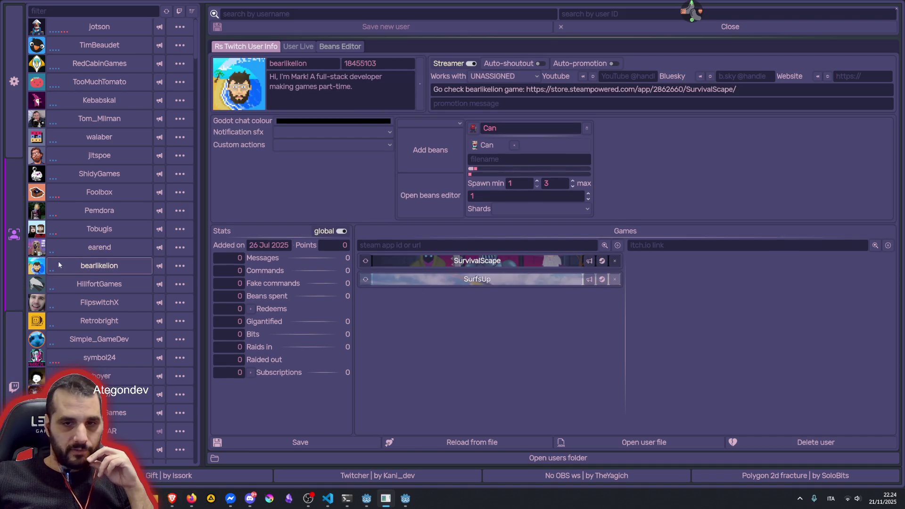
click(87, 253)
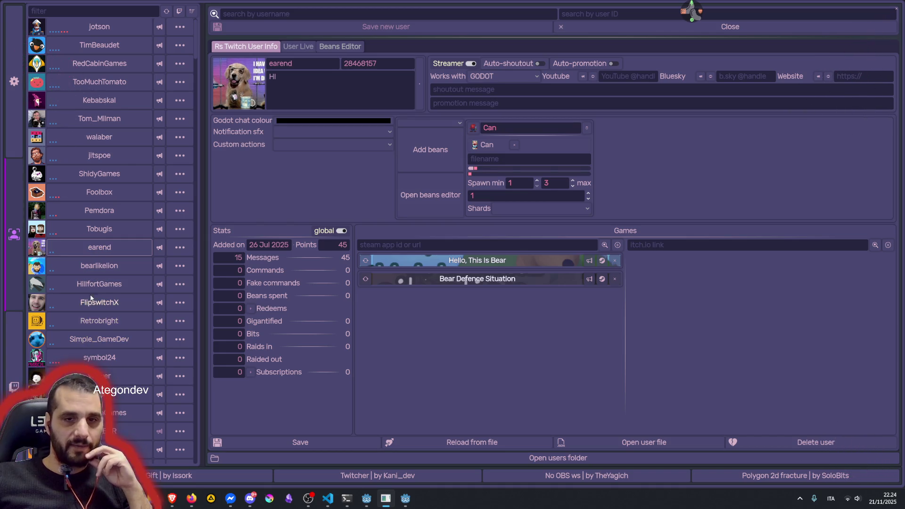
click(99, 321)
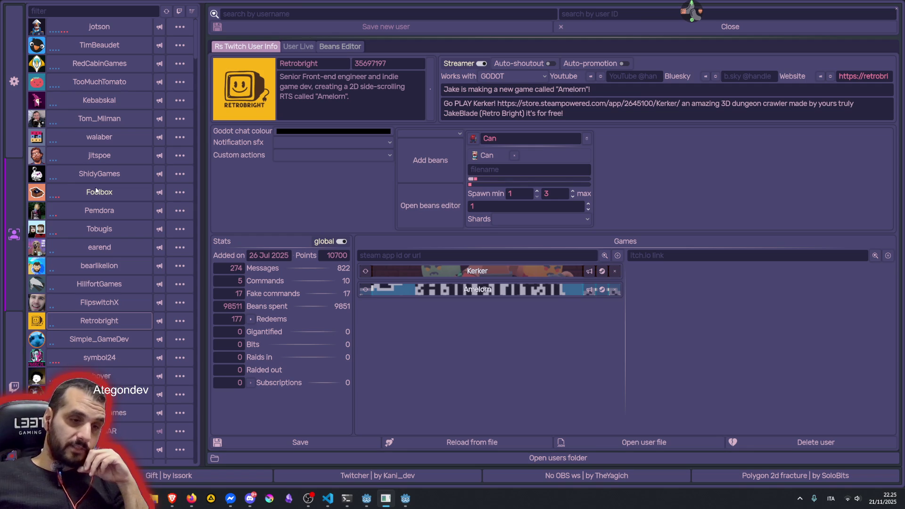
scroll(96, 191, down, 3)
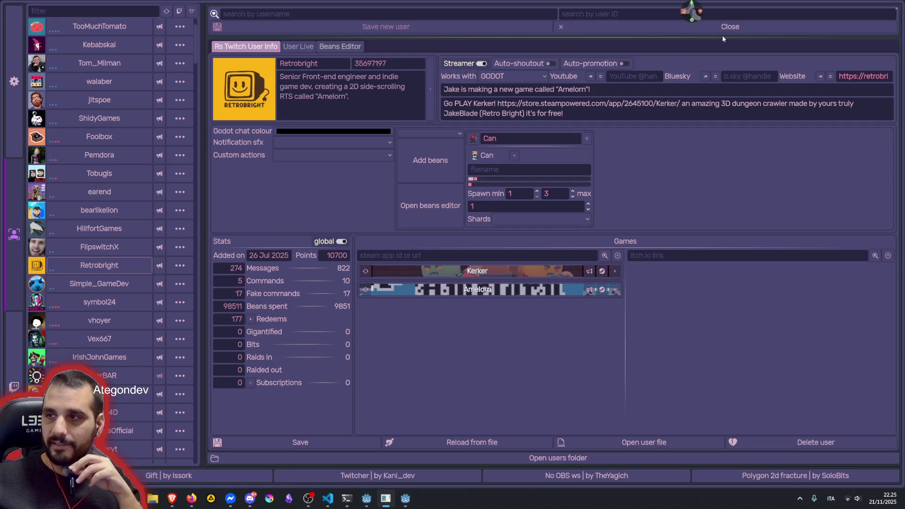
click(897, 10)
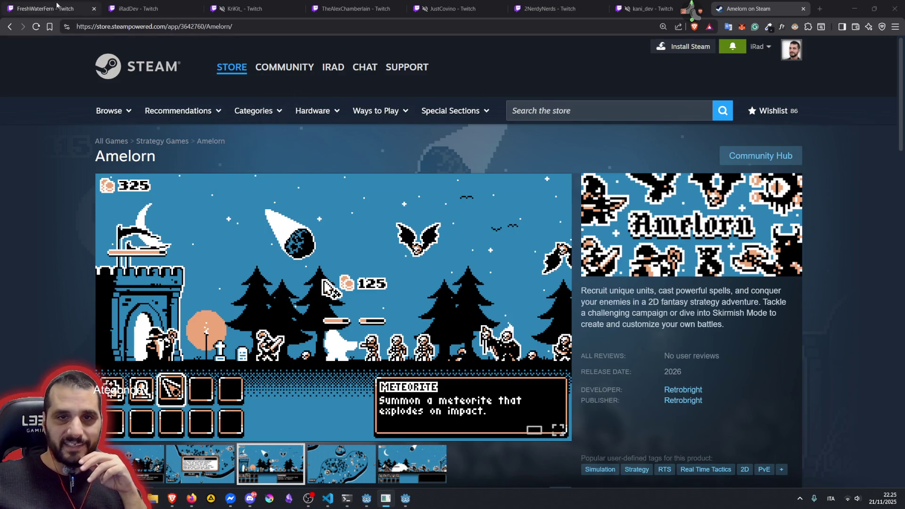
Switch to the iRadDev Twitch stream tab.
click(135, 9)
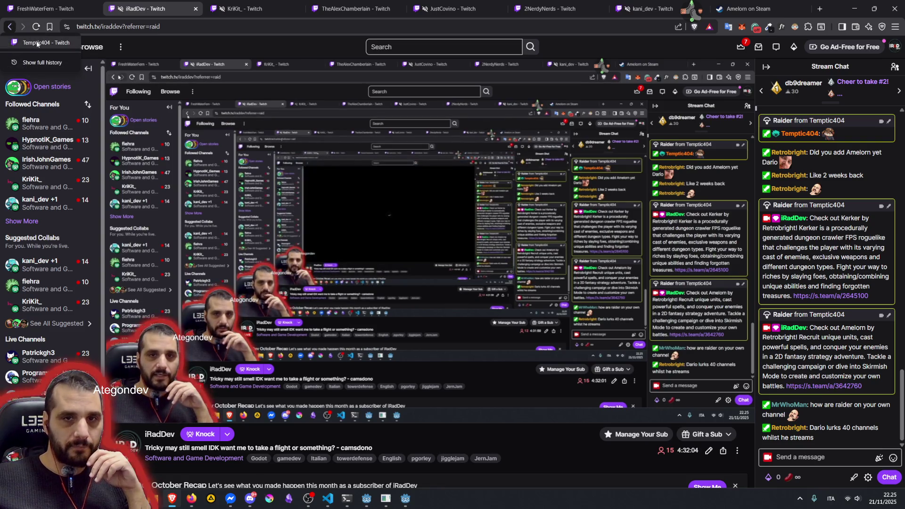
Revisit the Temptic404 channel, close that finished stream's tab, and return to the user manager.
click(10, 27)
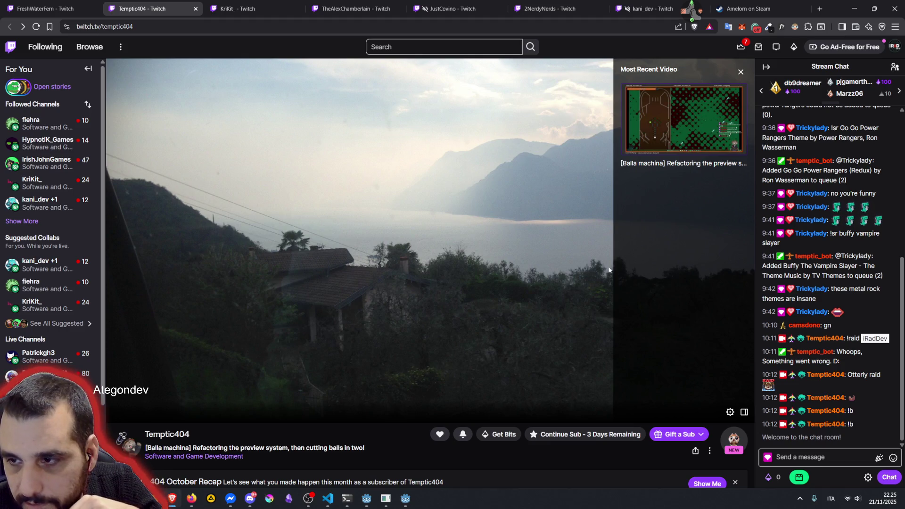
scroll(412, 240, down, 3)
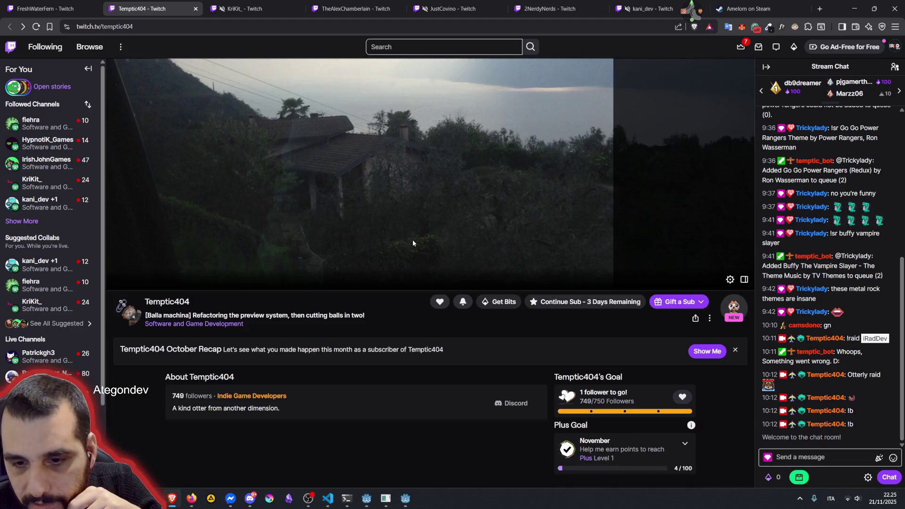
scroll(436, 333, up, 3)
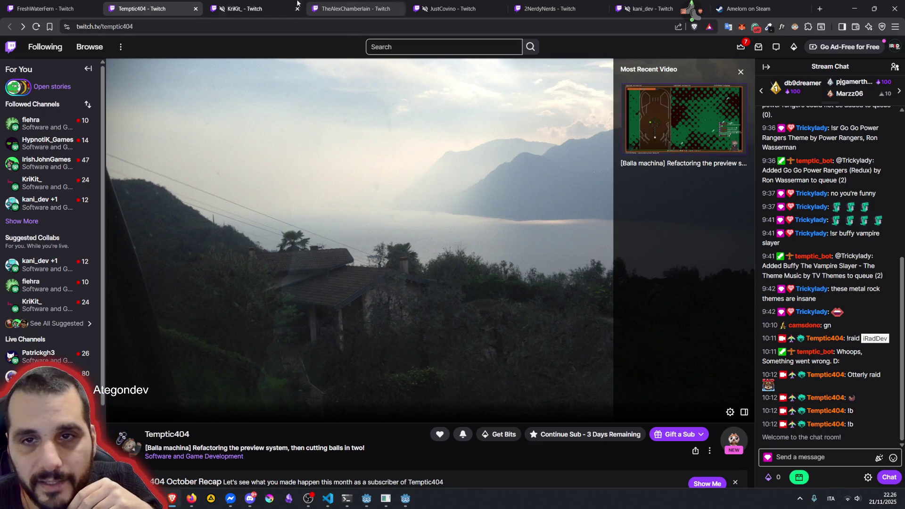
click(195, 8)
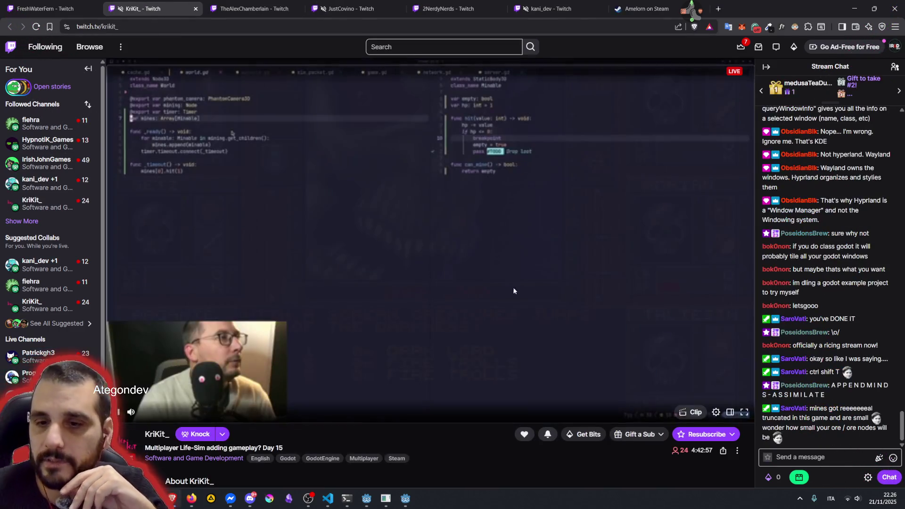
key(alt+Tab)
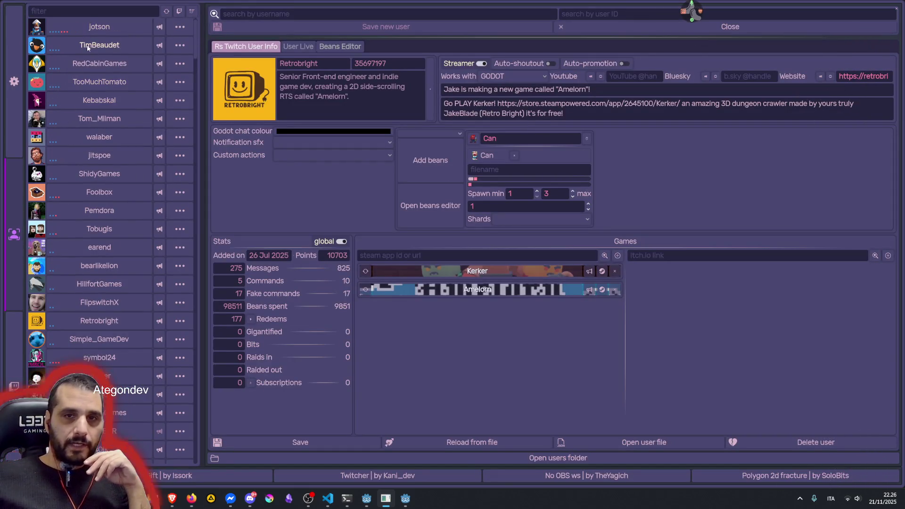
Open the Gravity Ace developer, then the Eggcelerate! developer and view its three Eggcelerate! games.
click(100, 20)
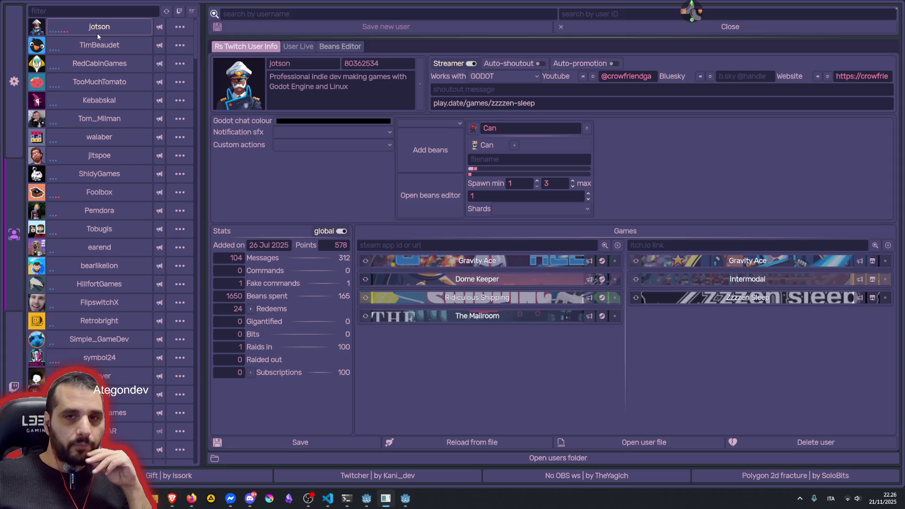
click(99, 45)
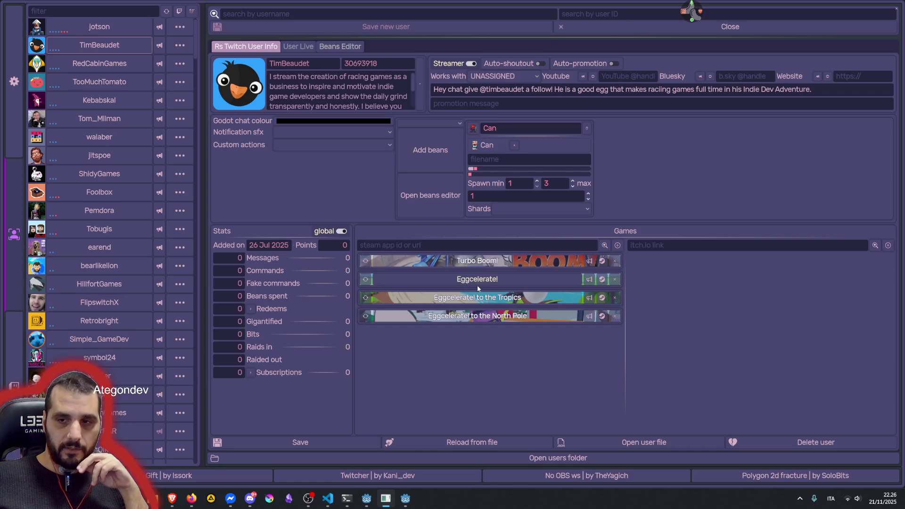
click(470, 316)
click(447, 298)
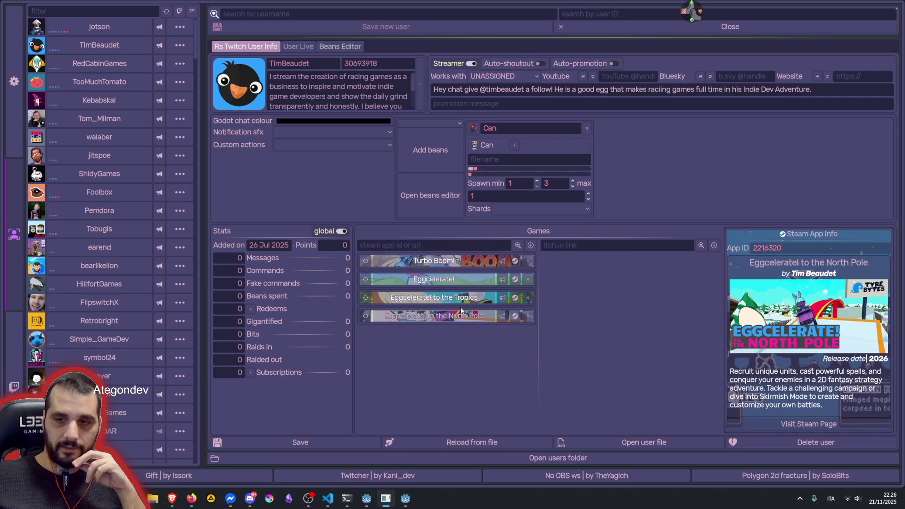
click(465, 280)
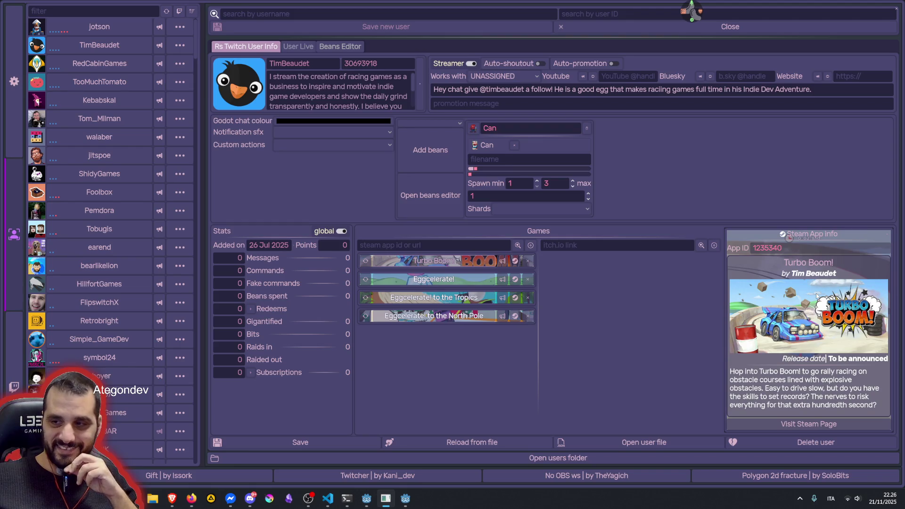
Open the Space Scavenger developer and view Terraform, Fortify, Space Scavenger and Space Scavenger 2 details.
click(99, 64)
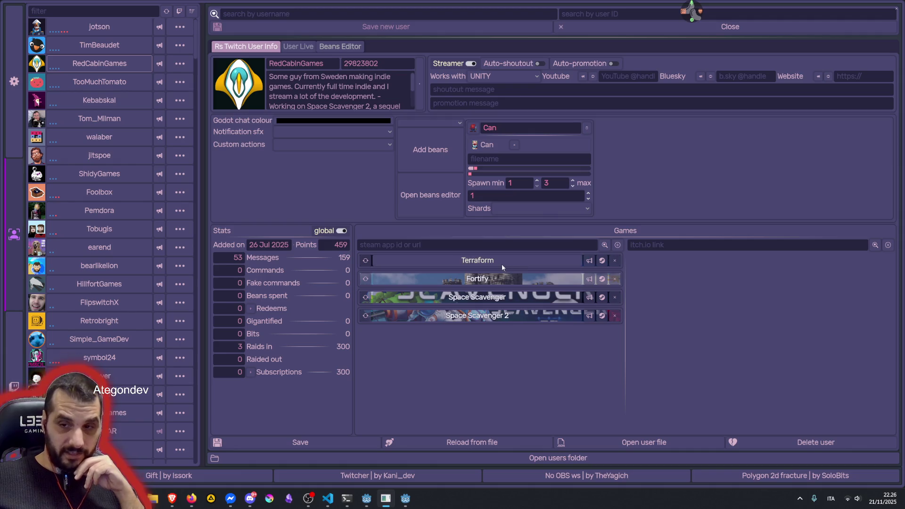
click(502, 265)
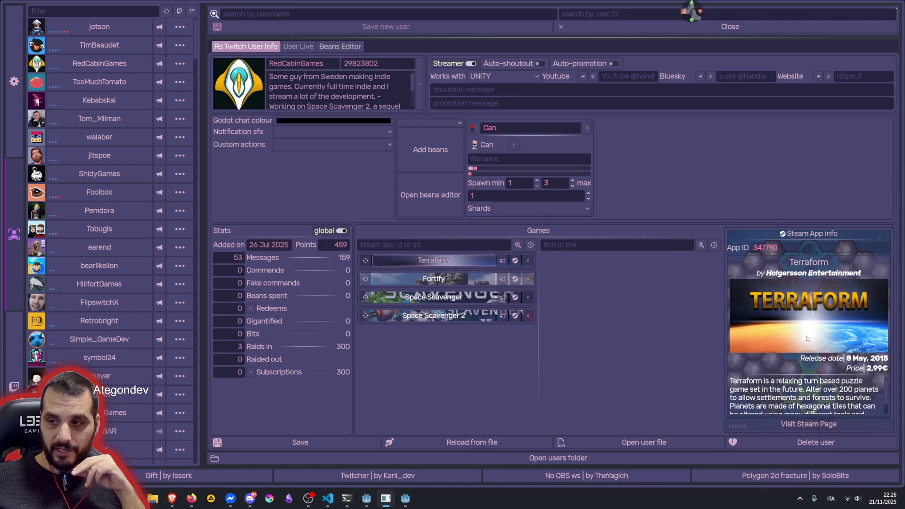
click(450, 277)
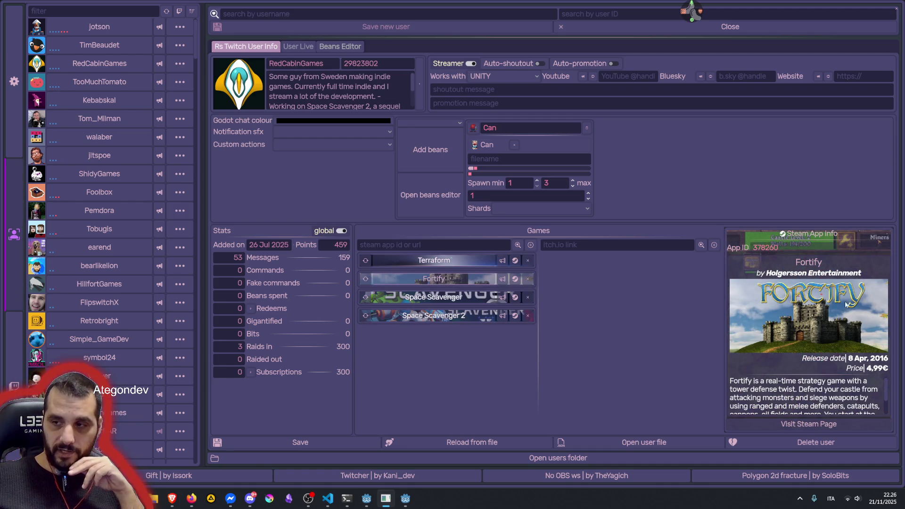
click(440, 300)
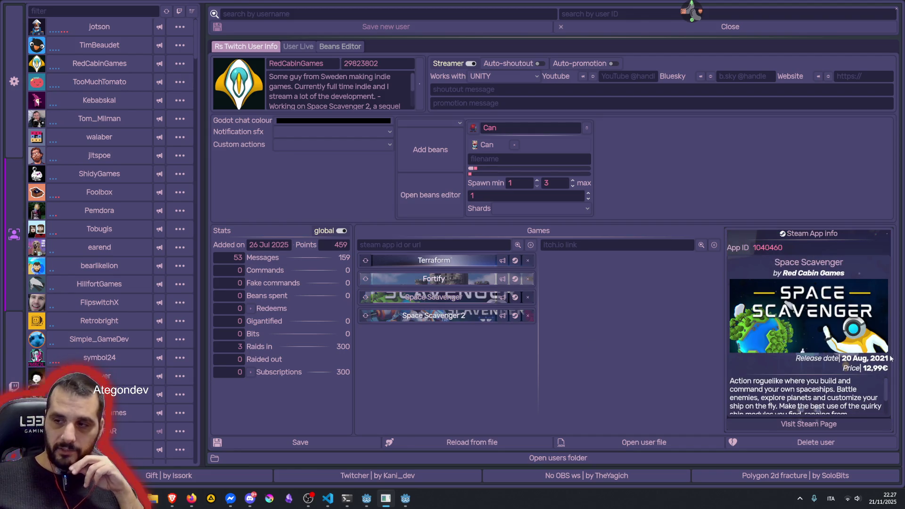
click(431, 319)
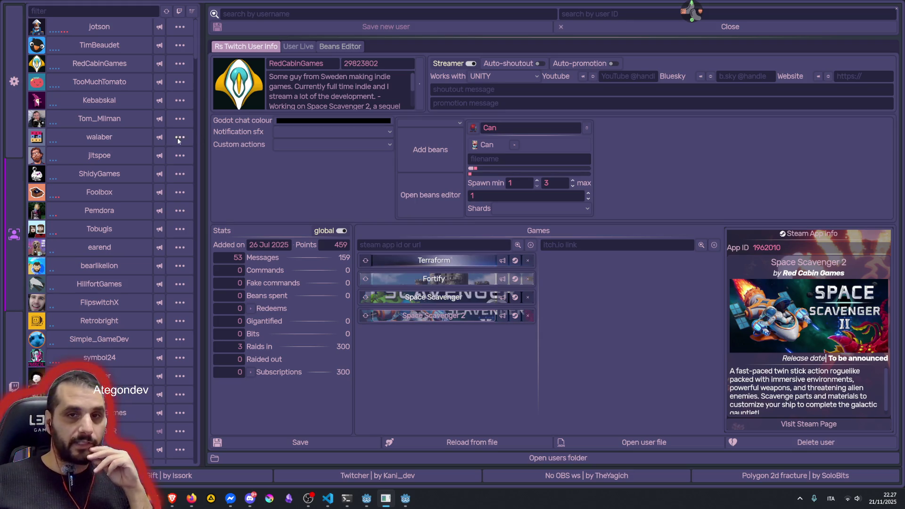
View the TORSO TENNIS developer's four games, then open the Bear Defense Situation developer's profile.
click(87, 76)
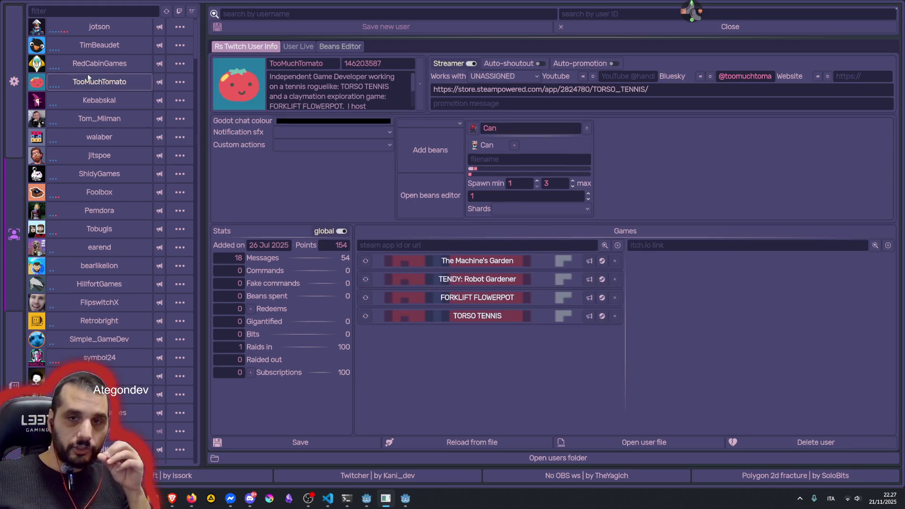
click(478, 264)
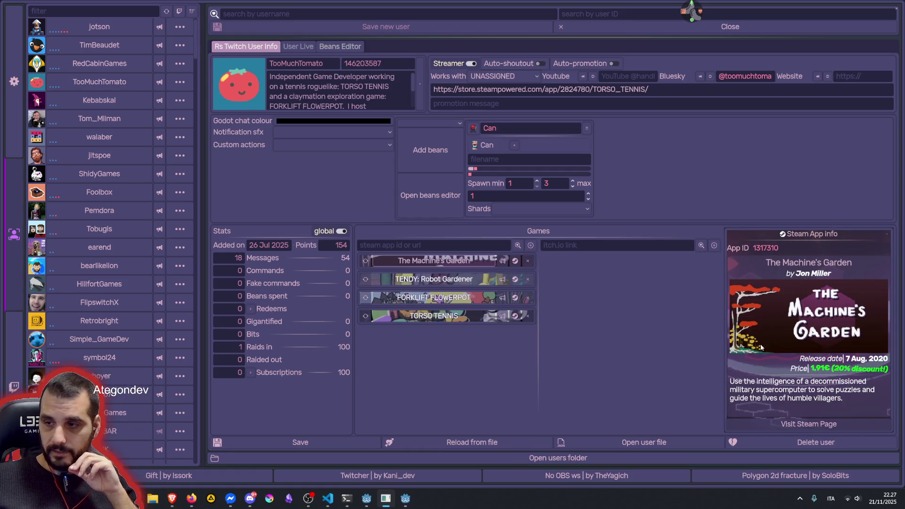
click(443, 279)
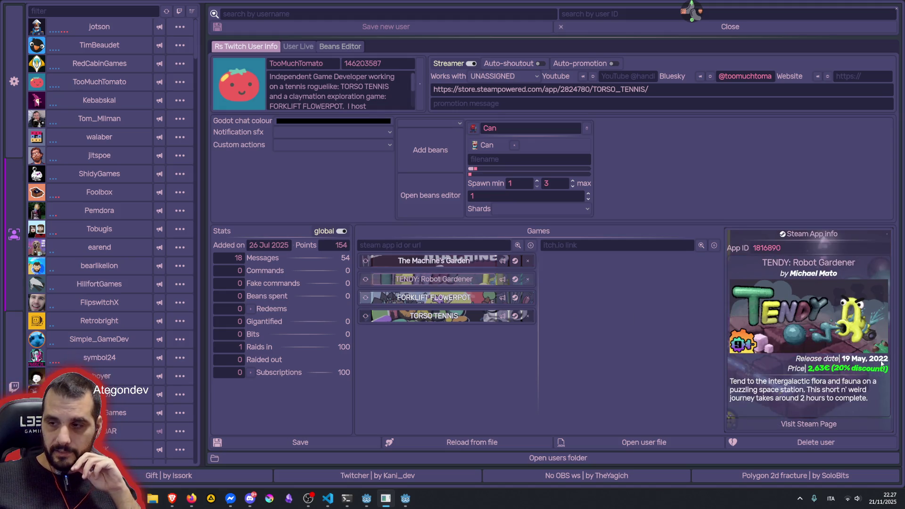
click(450, 298)
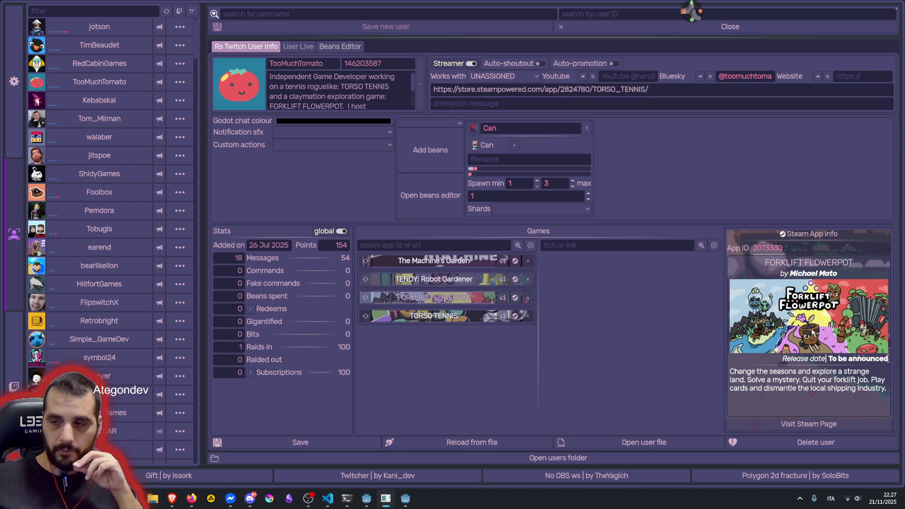
click(445, 317)
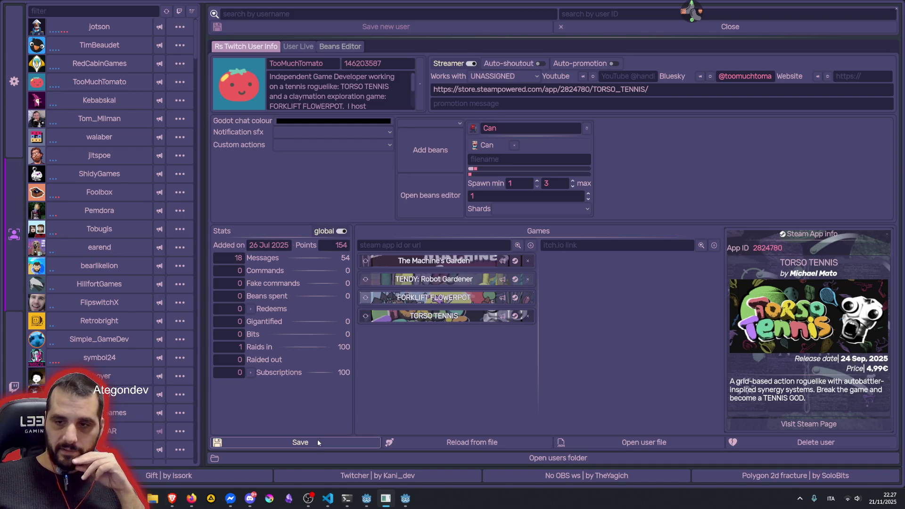
click(451, 297)
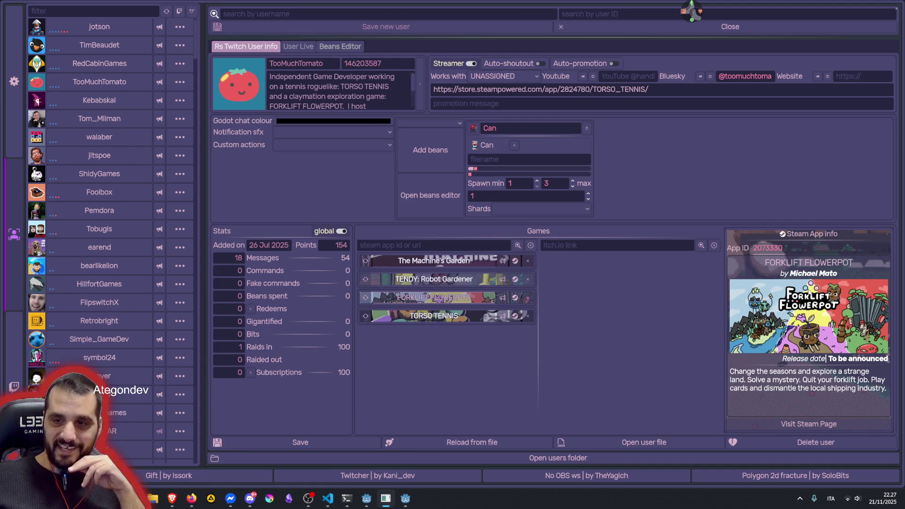
mouse_move(178, 127)
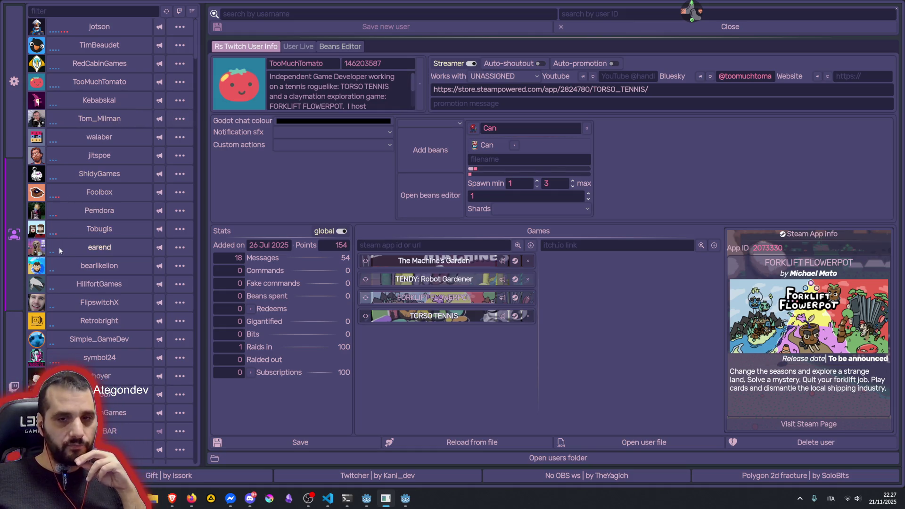
click(75, 248)
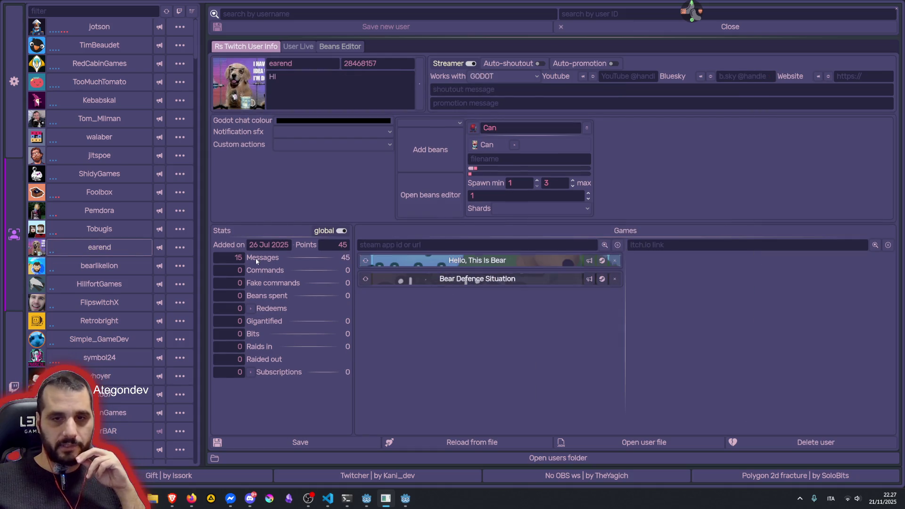
View details for Wake Cup - Prototype on itch.io and Grime & Gold on itch.io and Steam.
click(73, 228)
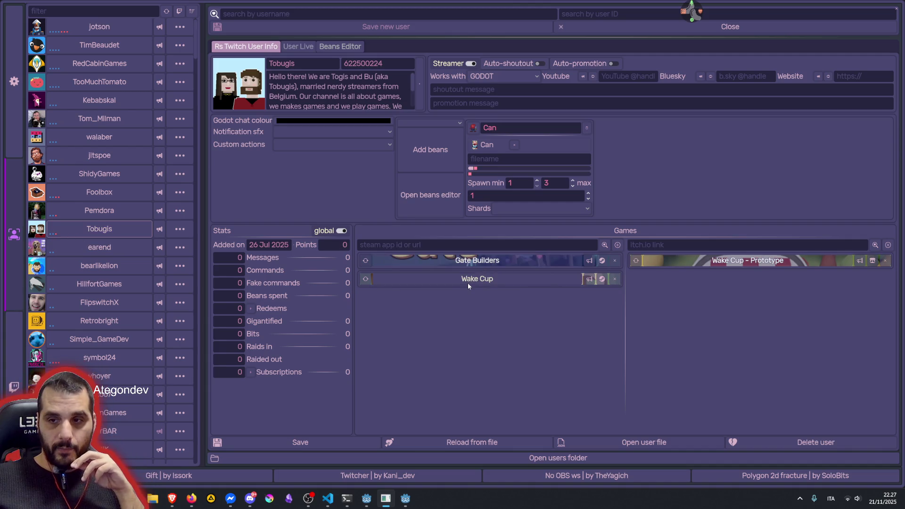
click(732, 260)
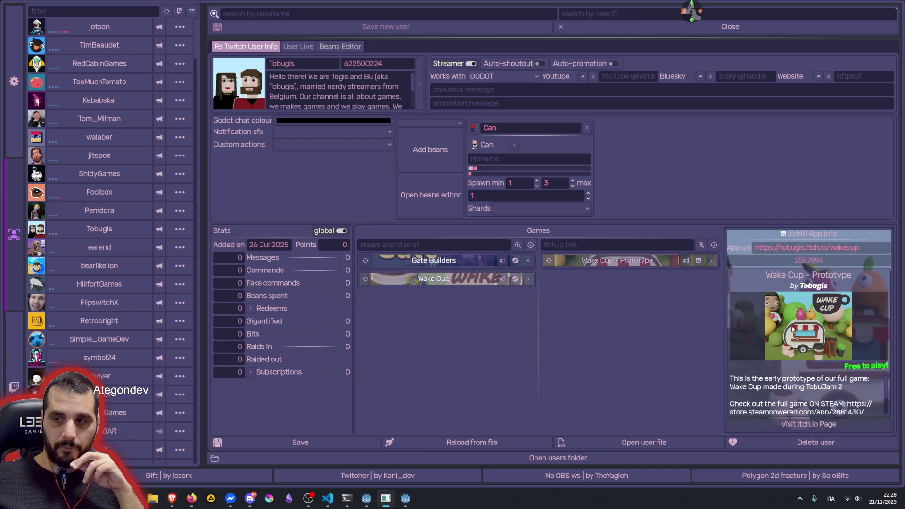
click(81, 217)
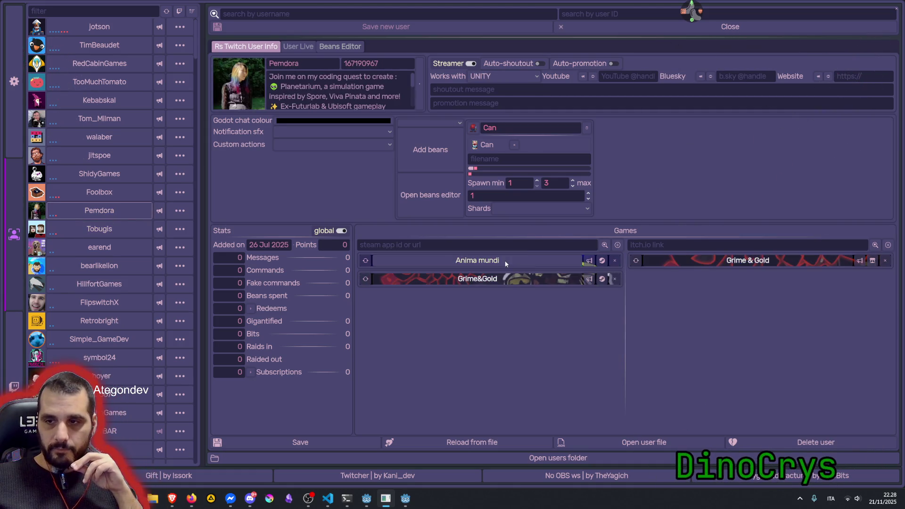
click(646, 261)
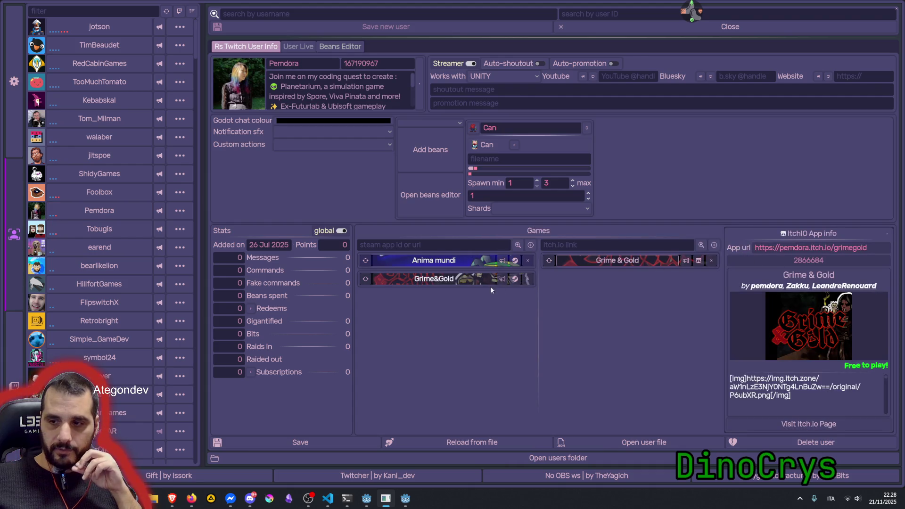
click(454, 280)
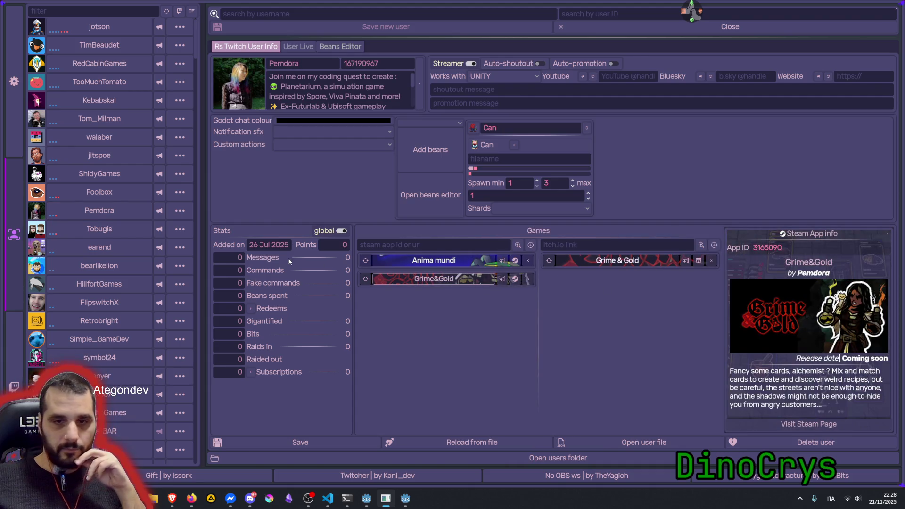
Browse scopecreep's games Block Shop and Snot Much, and refresh Scopecreep's Steam info to Q1 2026.
click(99, 192)
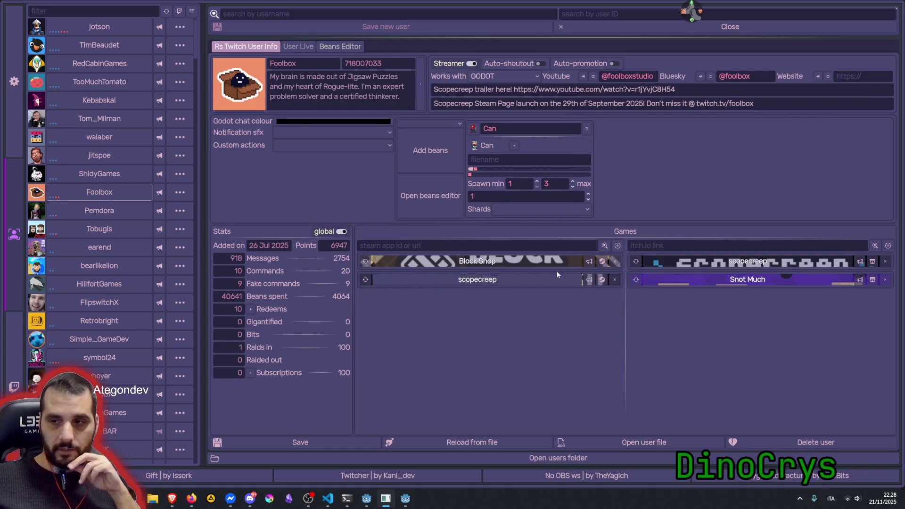
click(580, 263)
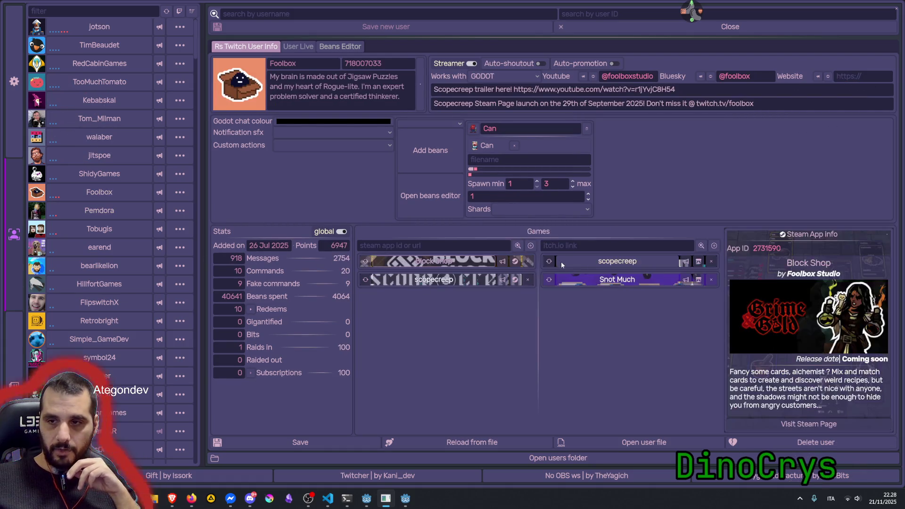
click(460, 281)
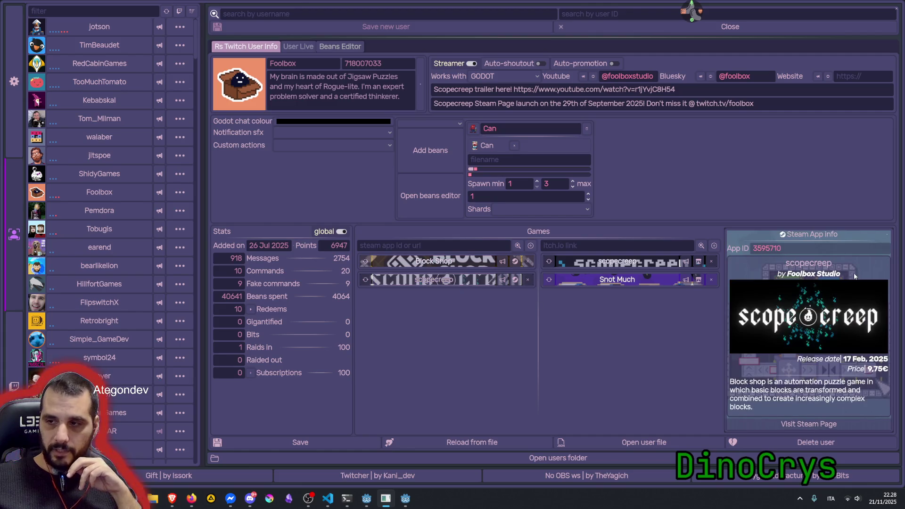
click(617, 285)
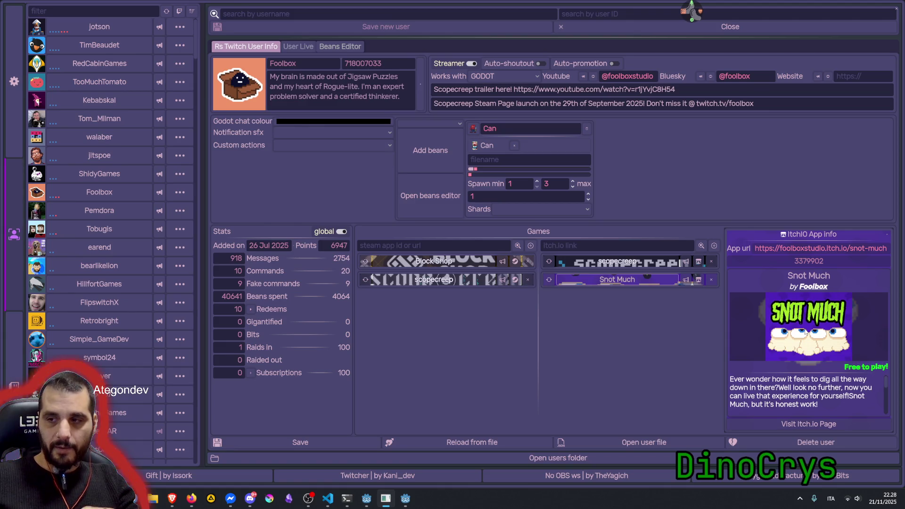
click(454, 283)
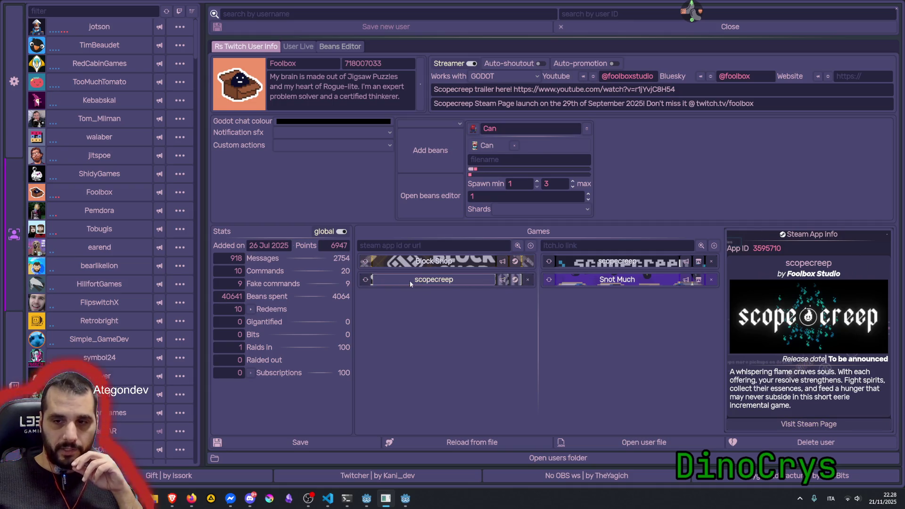
click(367, 280)
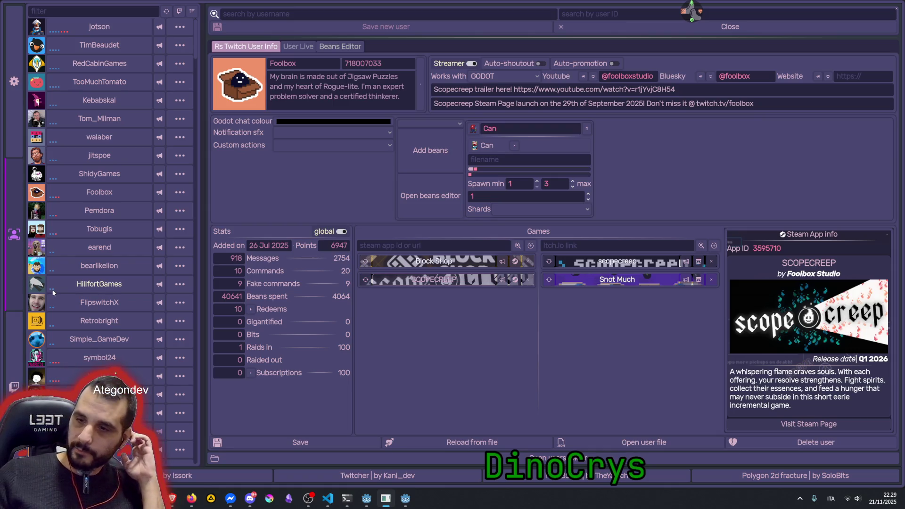
scroll(67, 281, down, 5)
scroll(68, 281, up, 5)
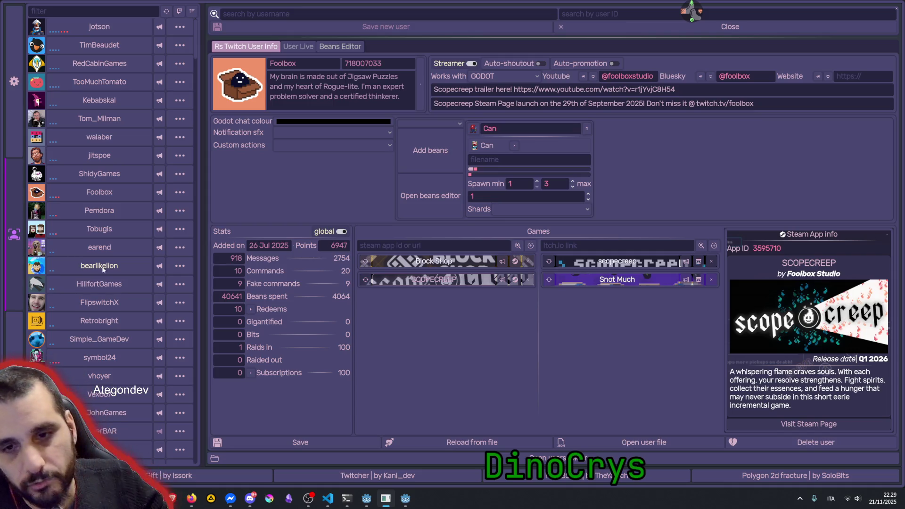
click(106, 12)
text(ate)
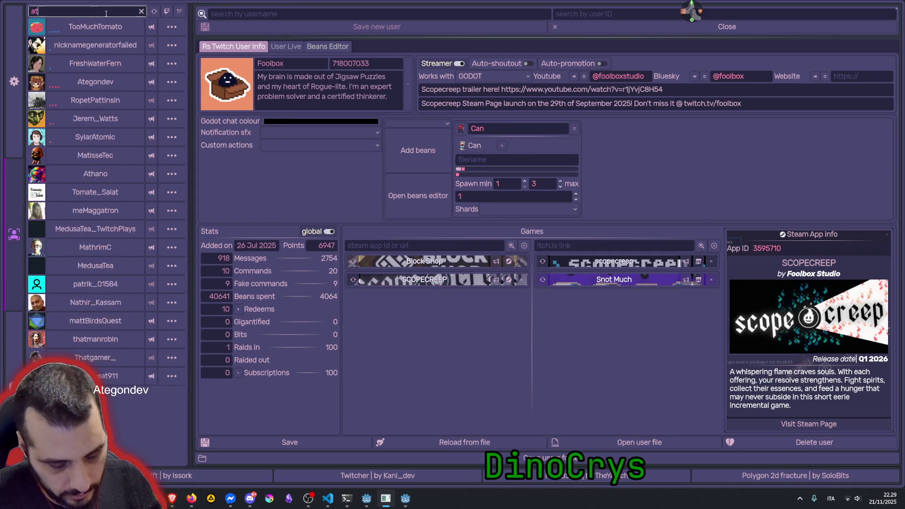
click(71, 46)
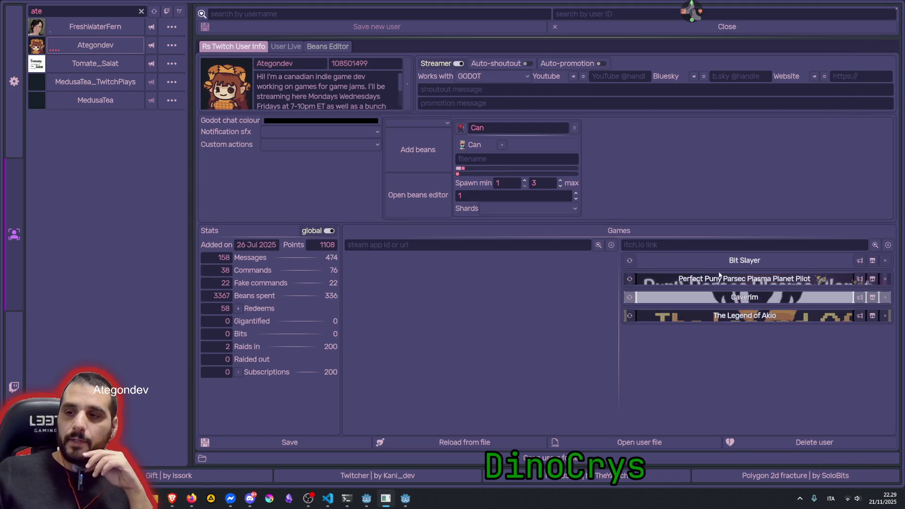
click(871, 262)
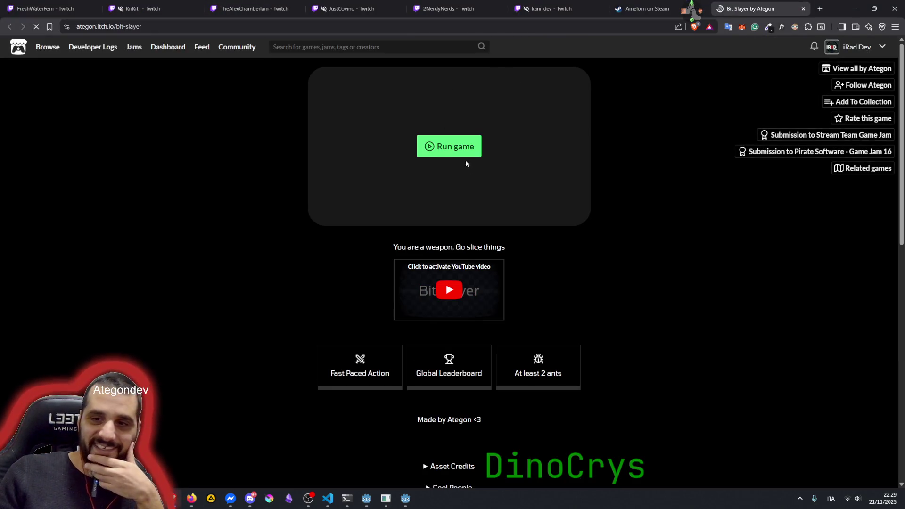
Scroll through Bit Slayer's itch.io page and Ategon's creator page of games from 2021 to 2025.
scroll(560, 281, down, 15)
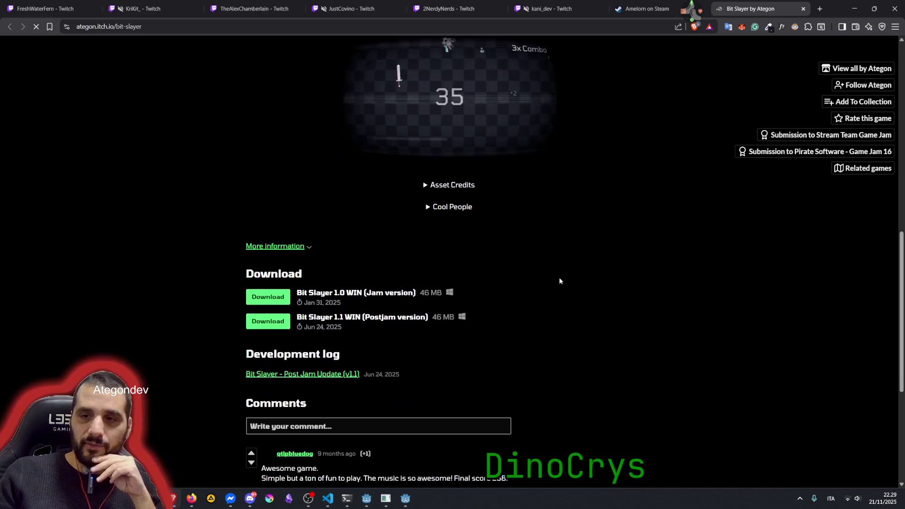
scroll(560, 281, up, 15)
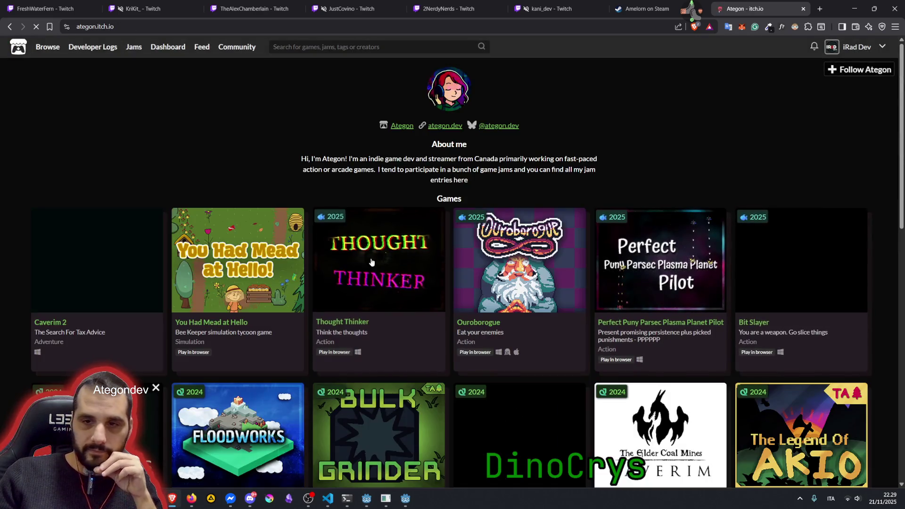
scroll(227, 261, down, 10)
scroll(228, 264, down, 3)
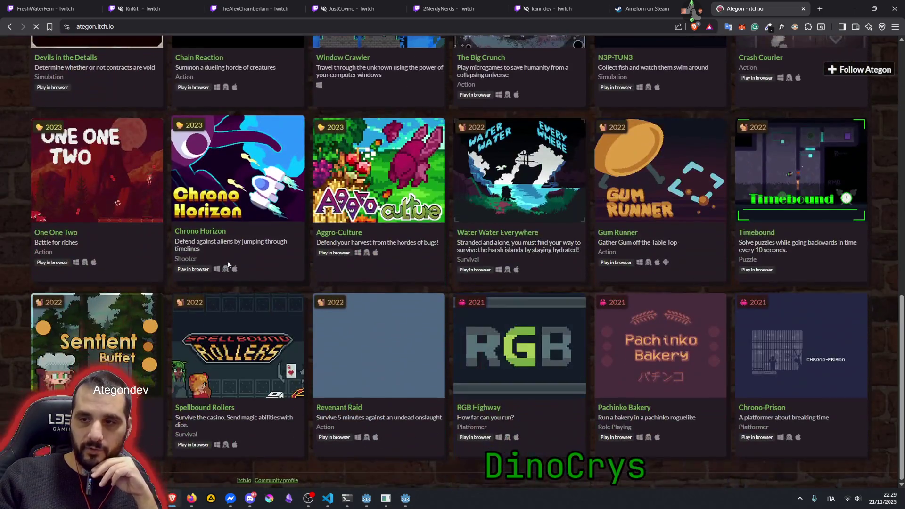
scroll(473, 287, up, 20)
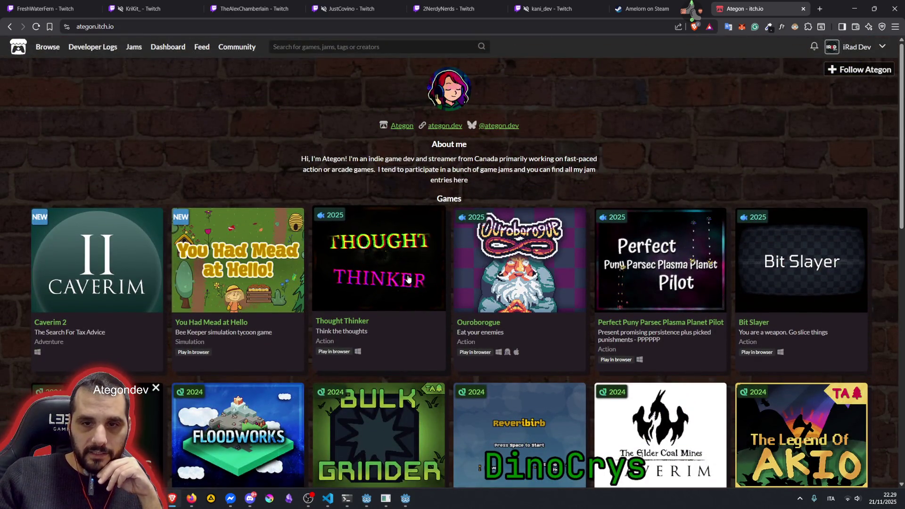
scroll(408, 279, down, 13)
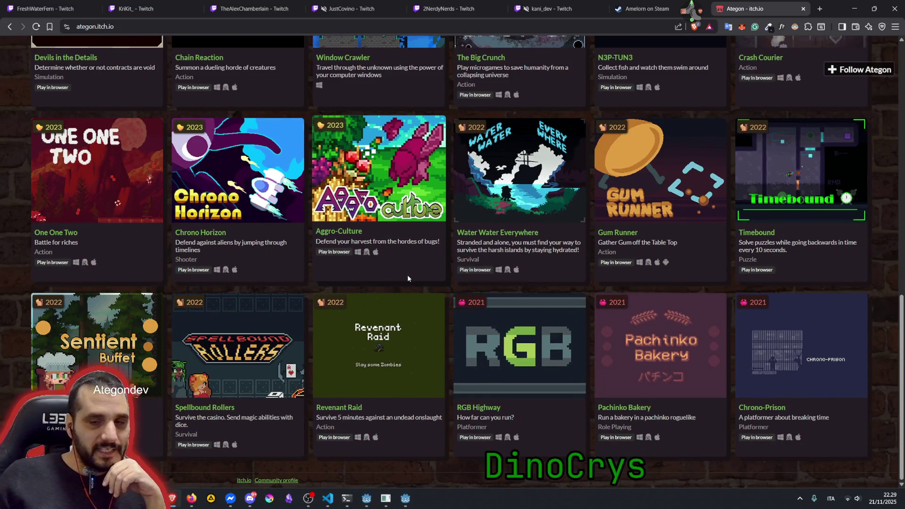
scroll(408, 278, up, 7)
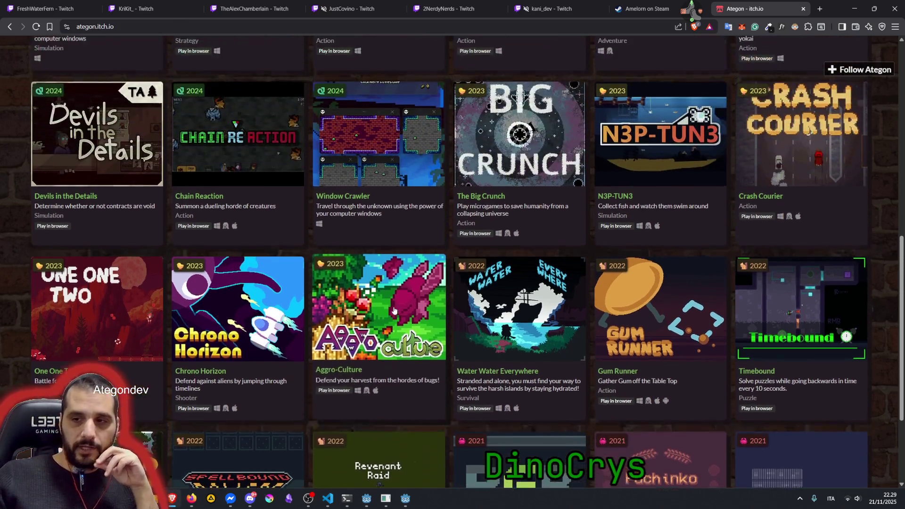
scroll(394, 311, up, 5)
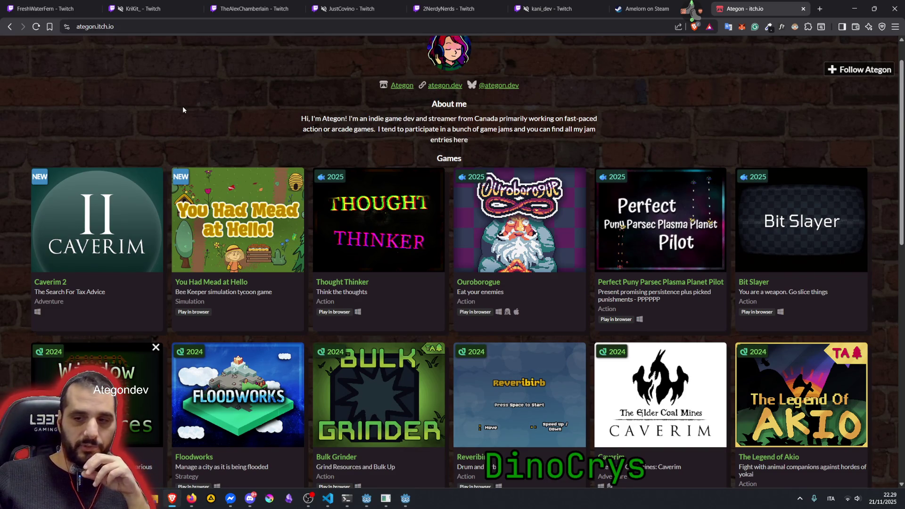
scroll(240, 208, down, 3)
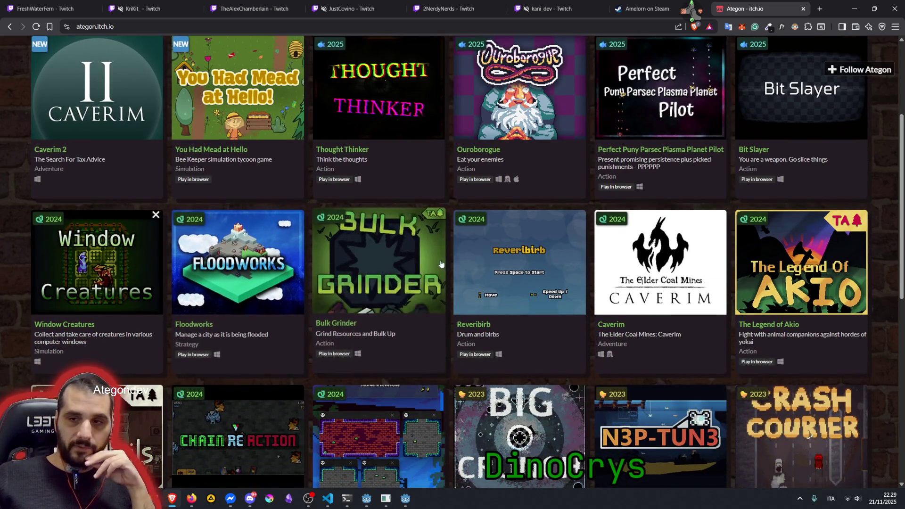
scroll(443, 258, down, 3)
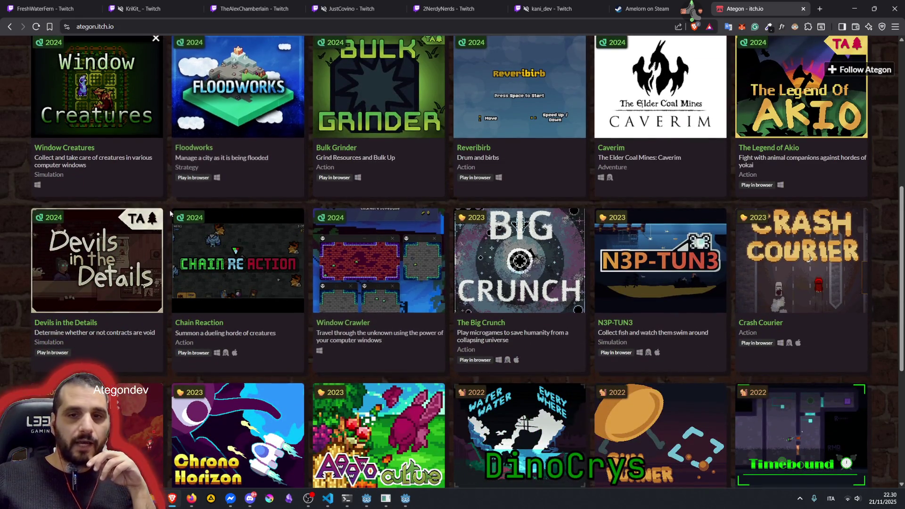
scroll(602, 253, down, 4)
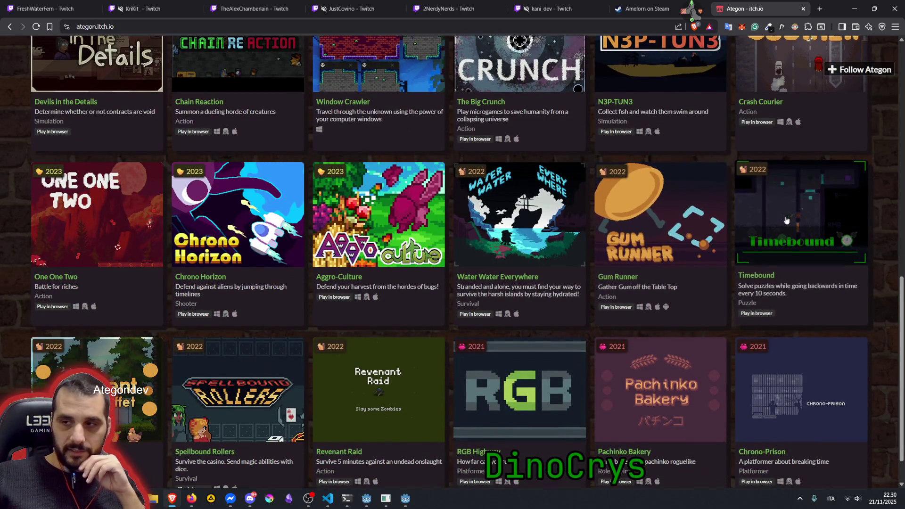
scroll(698, 216, down, 1)
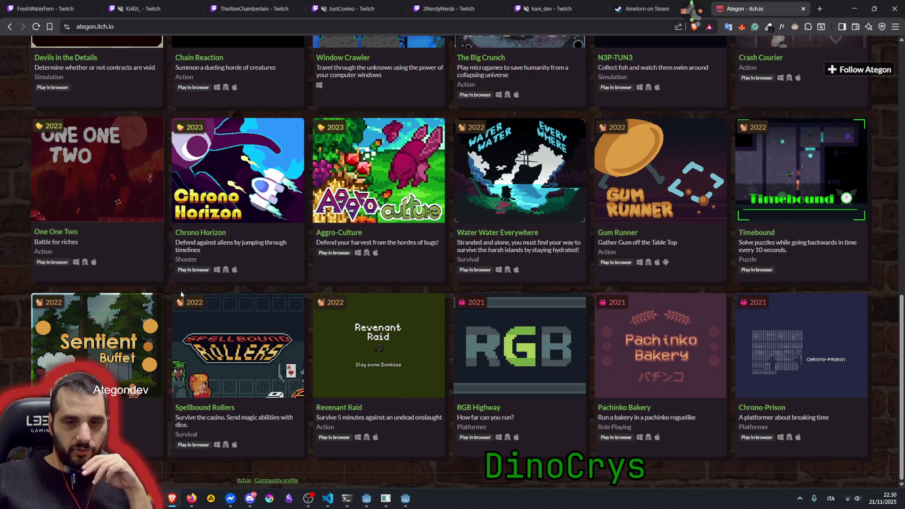
scroll(124, 227, up, 10)
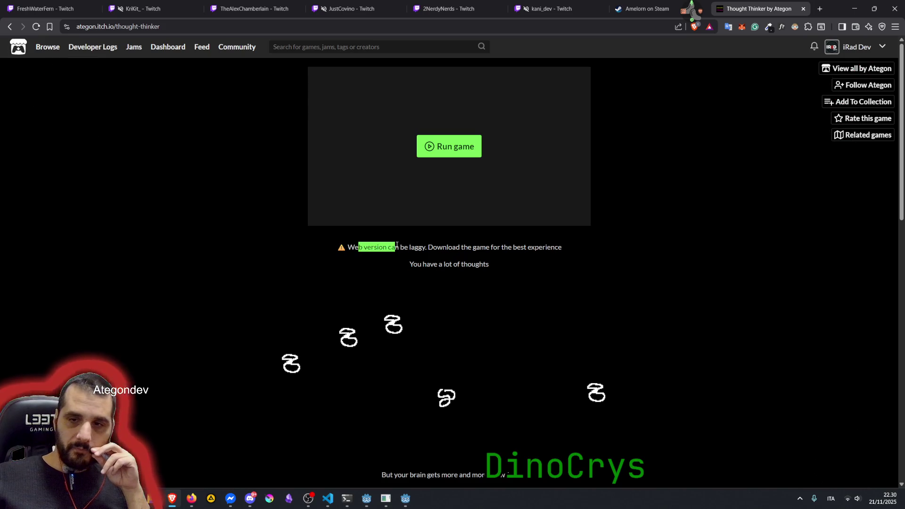
Read through the Thought Thinker description, highlighting its download advice and intro lines.
drag(429, 245, 553, 245)
drag(430, 264, 454, 273)
click(180, 268)
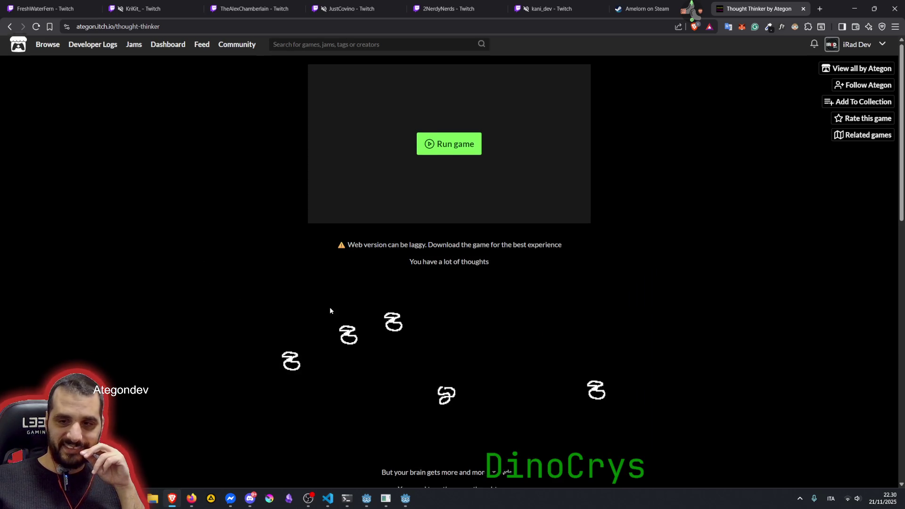
scroll(306, 264, down, 3)
scroll(580, 242, down, 2)
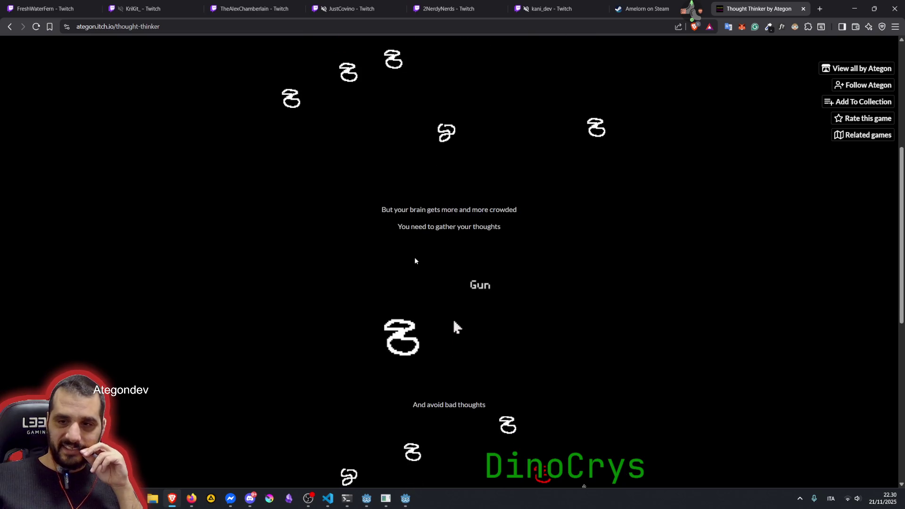
drag(397, 210, 497, 215)
double_click(503, 209)
scroll(503, 209, up, 1)
scroll(441, 217, up, 3)
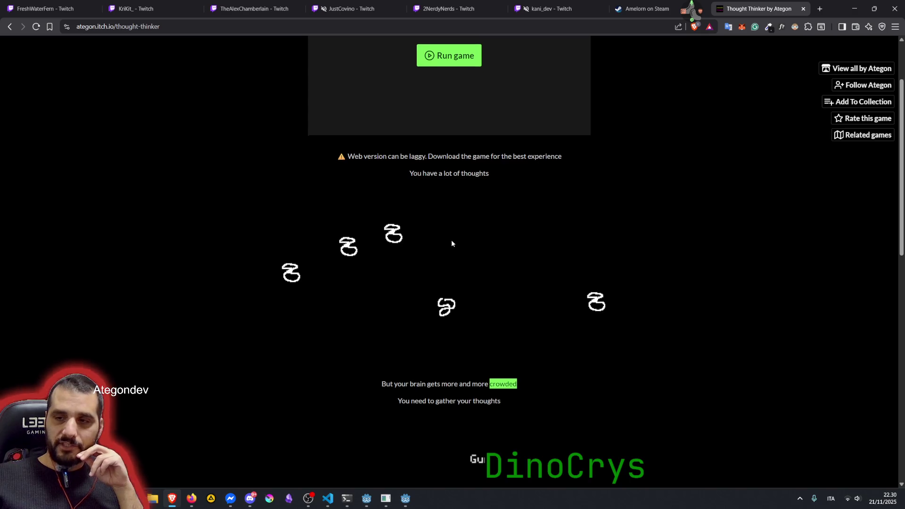
scroll(451, 240, down, 5)
scroll(451, 243, down, 5)
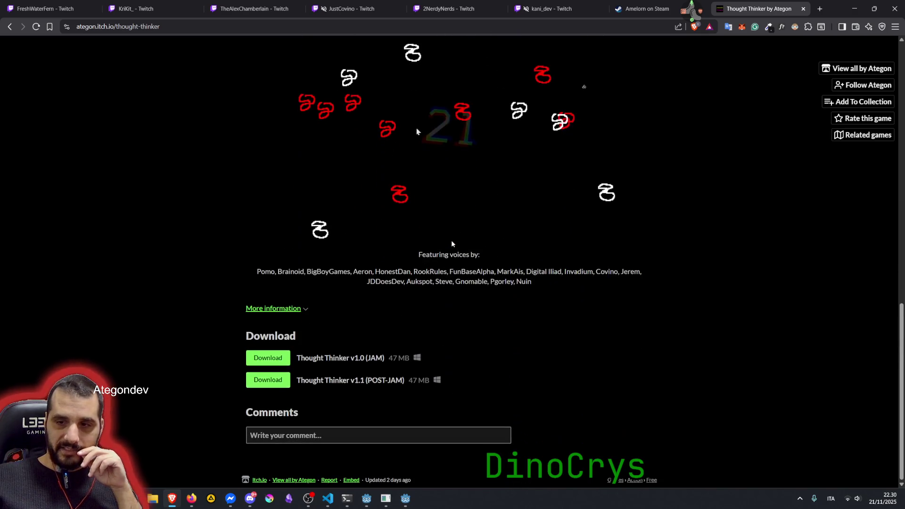
scroll(451, 244, up, 10)
drag(412, 246, 454, 263)
click(463, 260)
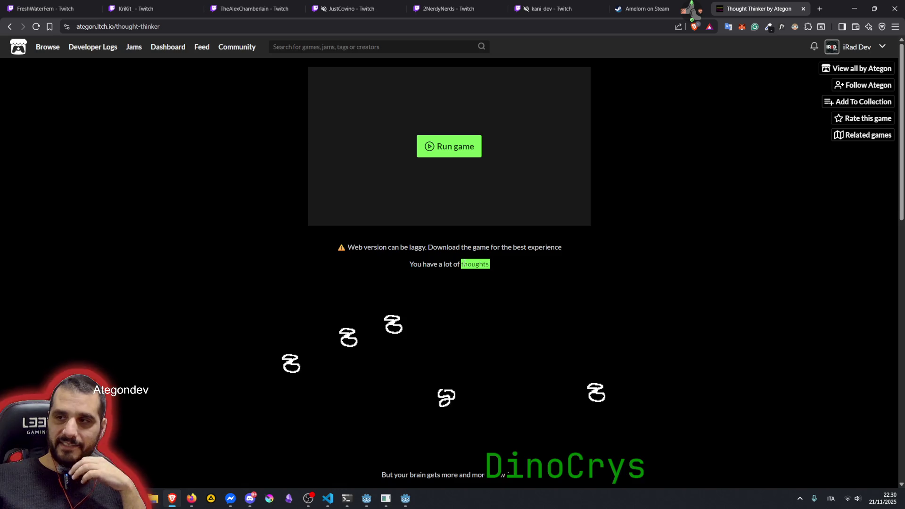
Follow Ategon on itch.io, then keep reading down the Thought Thinker page.
click(870, 89)
scroll(436, 260, down, 3)
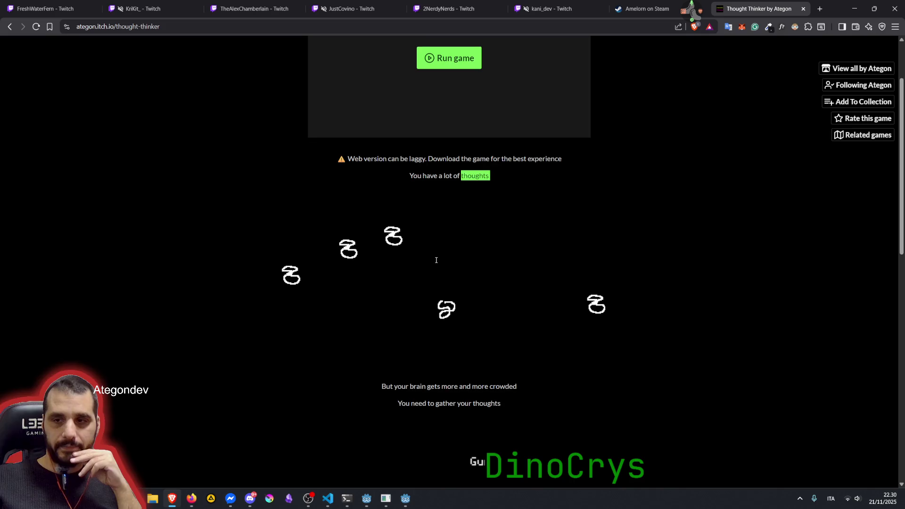
drag(386, 297, 514, 295)
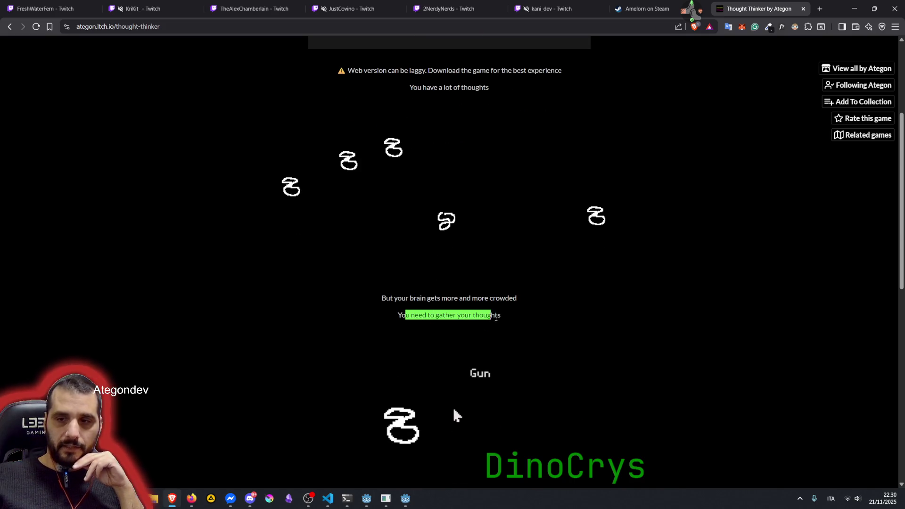
scroll(503, 241, down, 3)
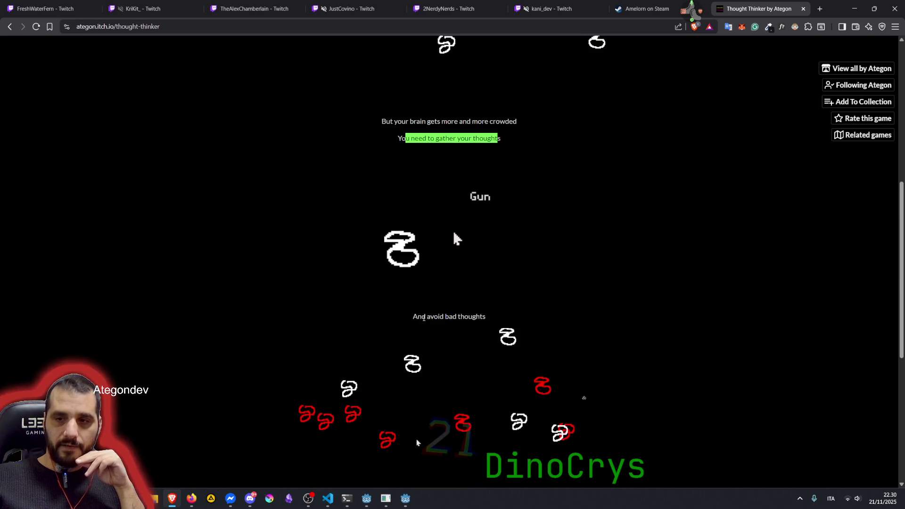
scroll(481, 309, down, 1)
scroll(481, 309, down, 3)
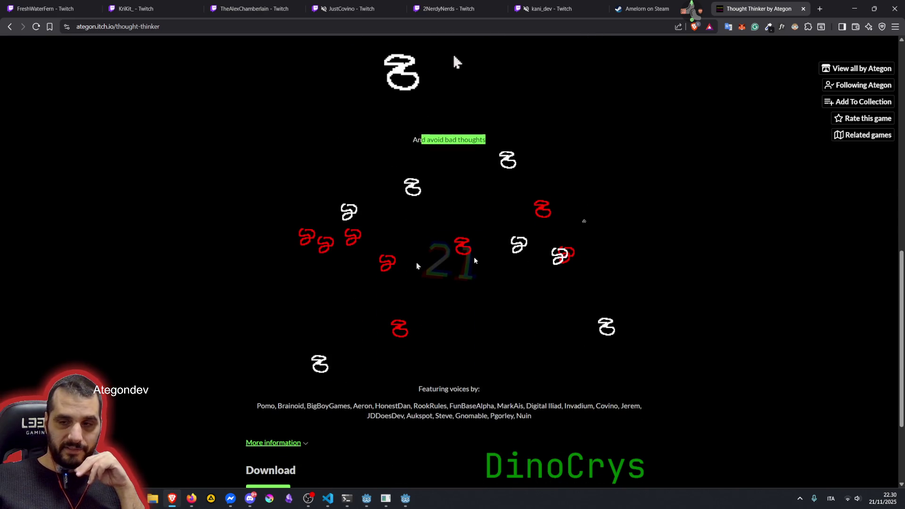
scroll(475, 259, down, 3)
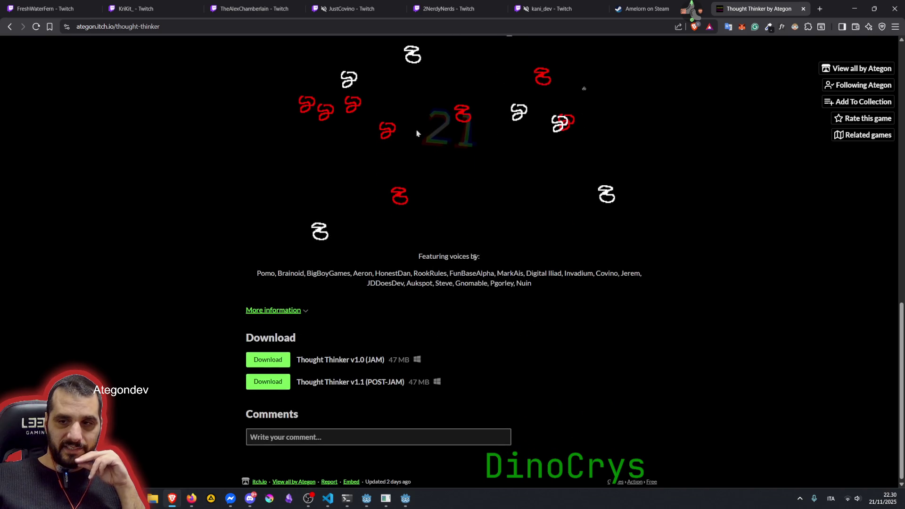
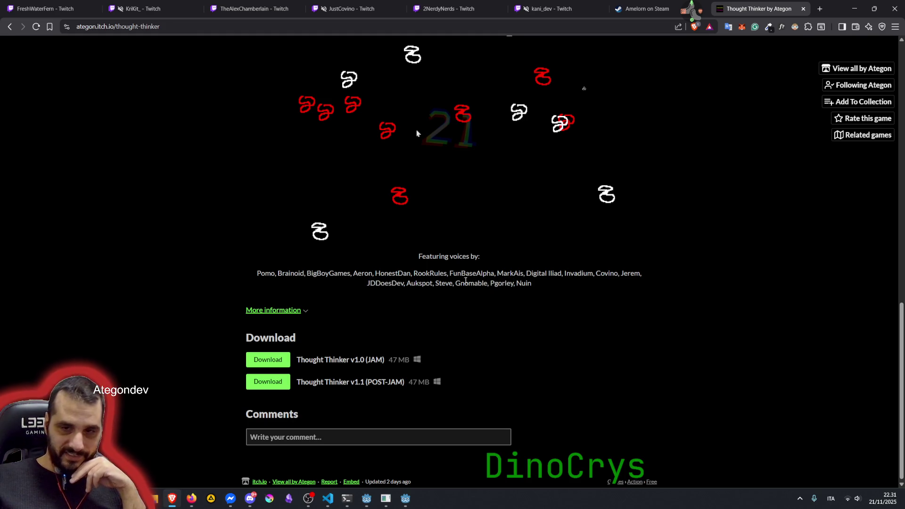
Load the Thought Thinker web game with Run game and play it fullscreen.
drag(257, 275, 540, 293)
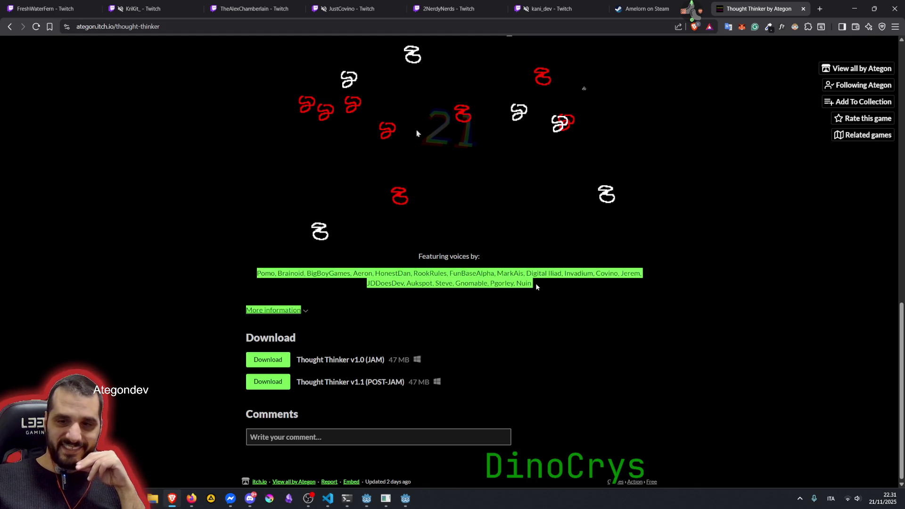
click(477, 285)
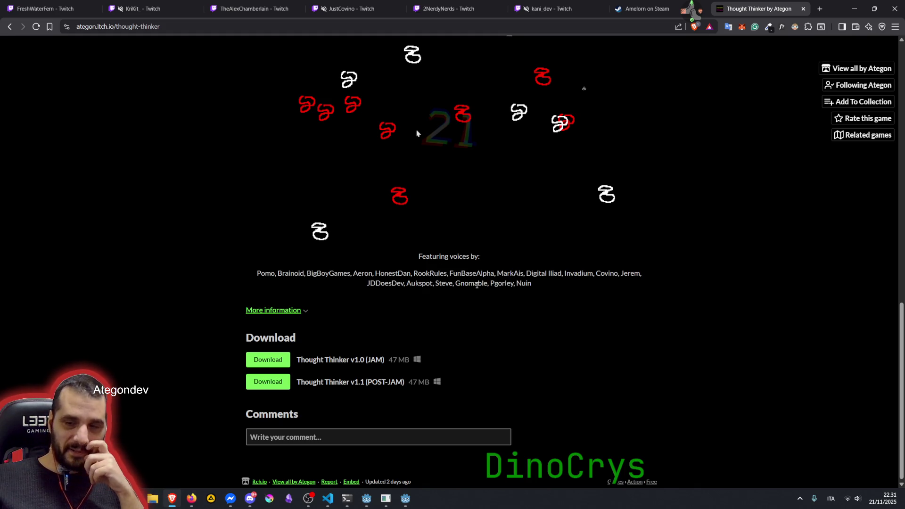
scroll(478, 284, up, 10)
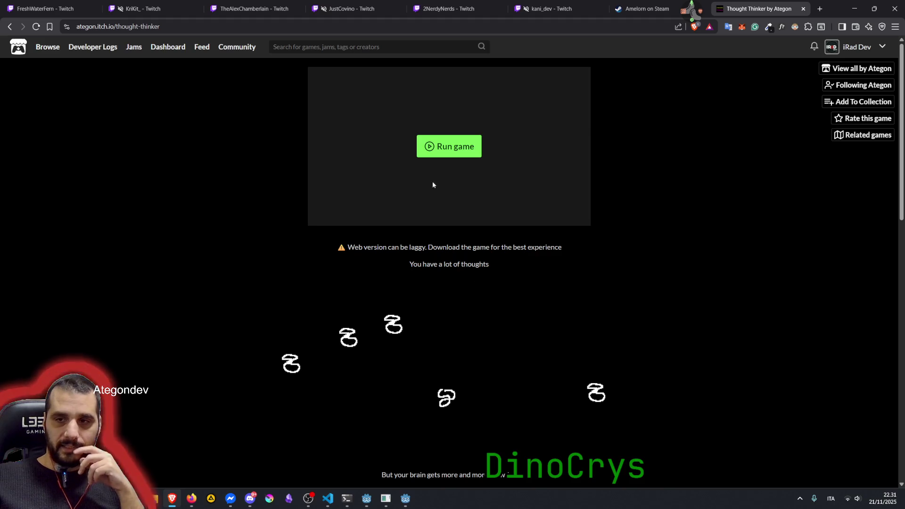
click(436, 155)
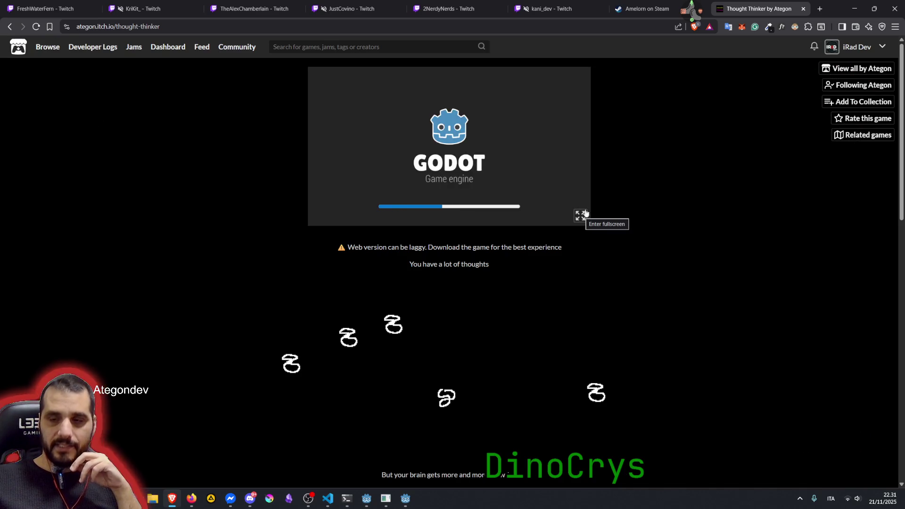
middle_click(715, 34)
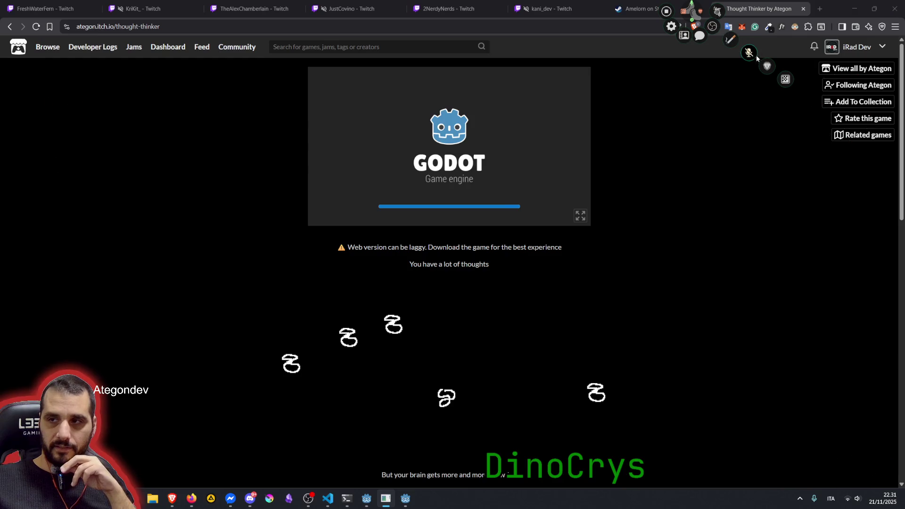
click(634, 192)
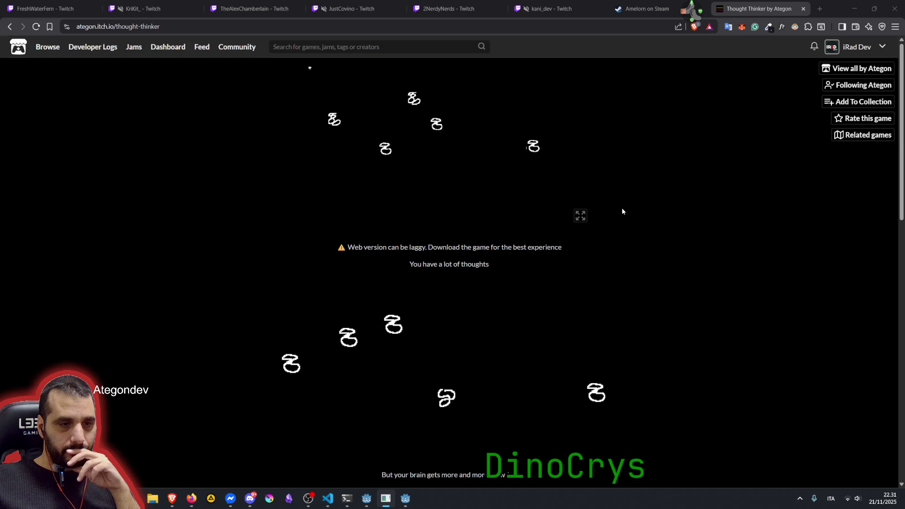
click(581, 215)
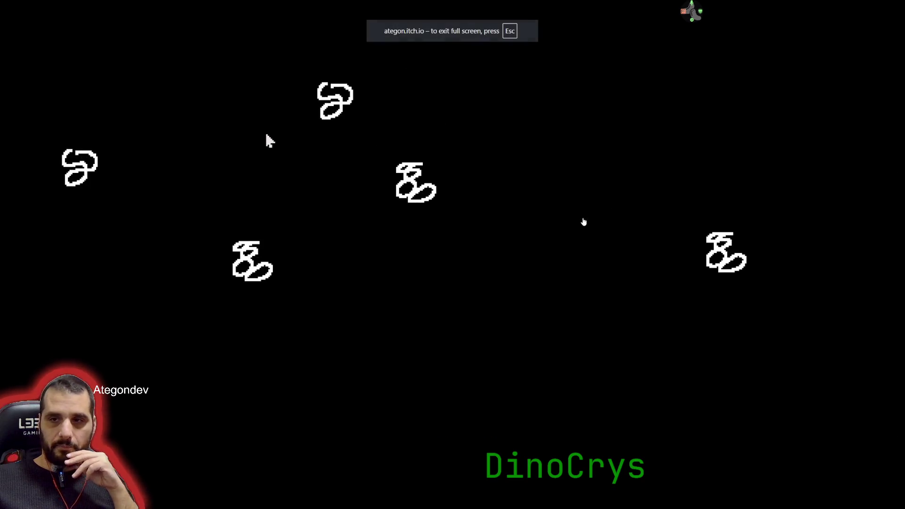
Pop the first white thought symbols to start the counter, lowering the audio volume.
click(391, 182)
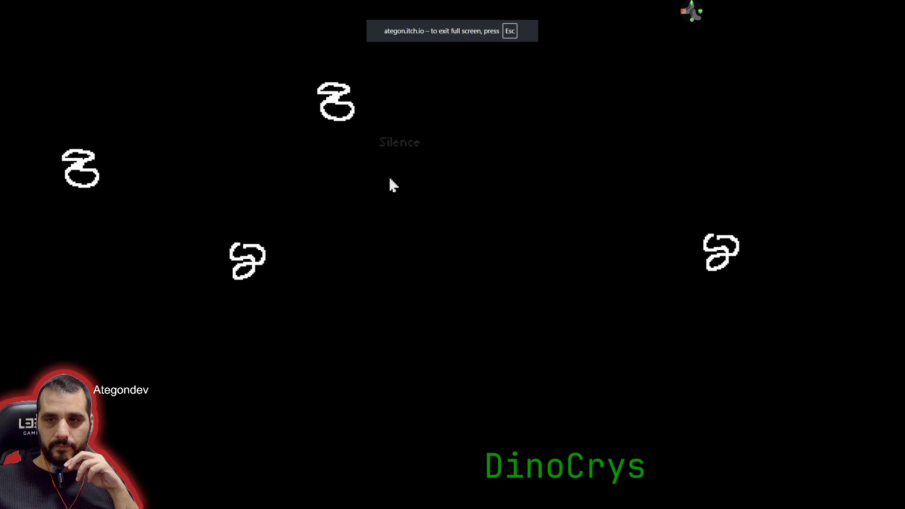
key(XF86AudioLowerVolume)
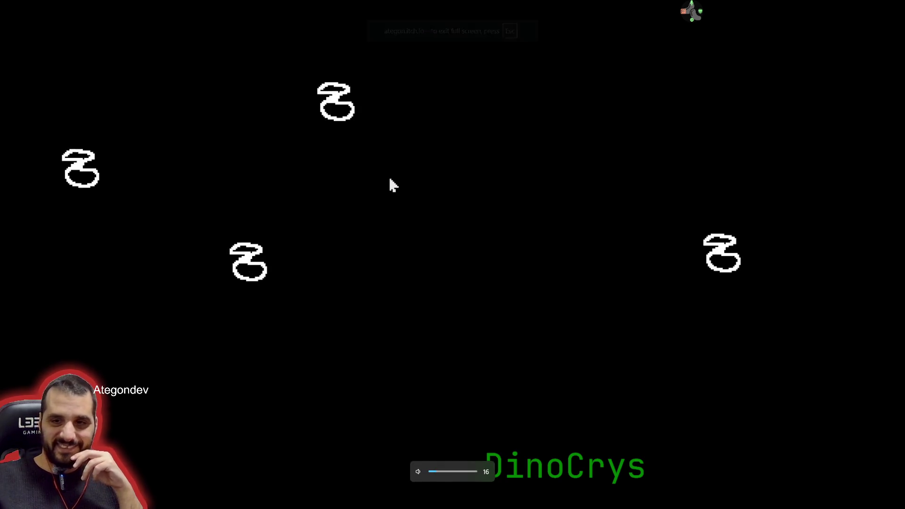
click(340, 90)
click(246, 262)
click(81, 165)
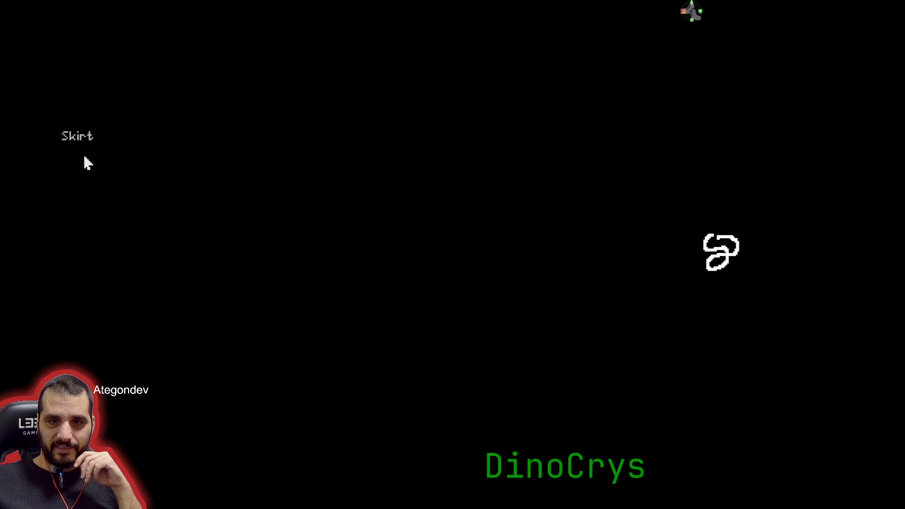
click(721, 245)
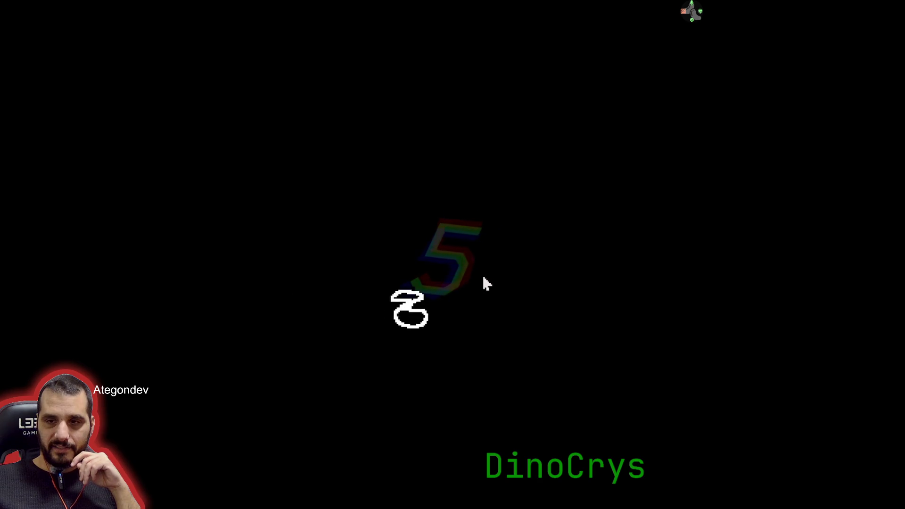
click(441, 311)
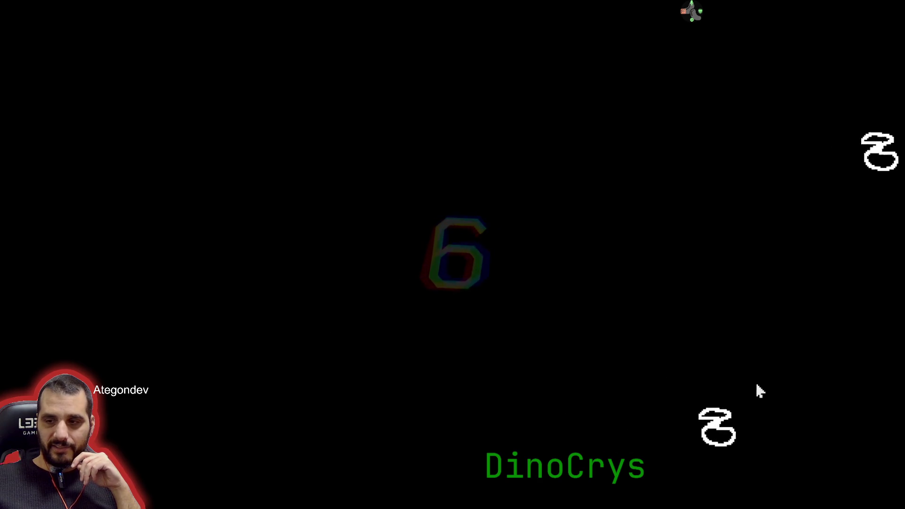
click(772, 417)
click(745, 186)
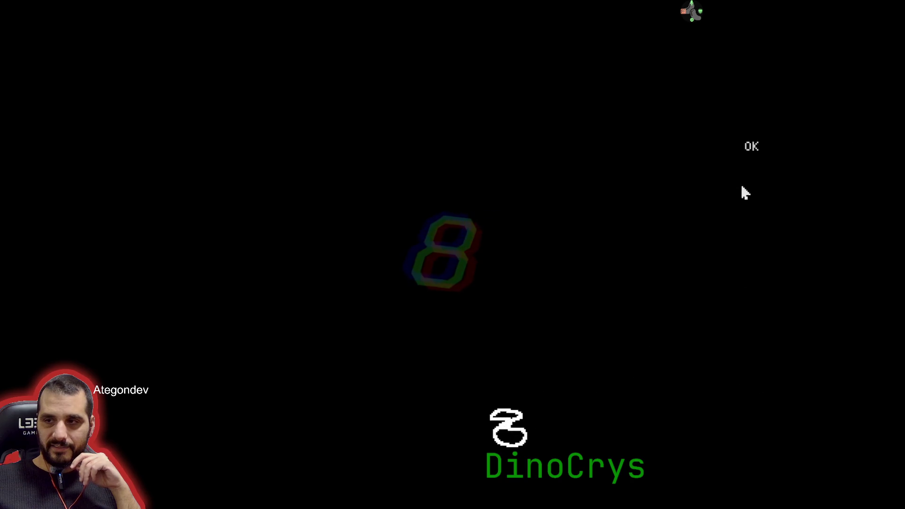
Keep hitting moving white thoughts toward a count of 20 and turn the volume down to 12.
click(413, 476)
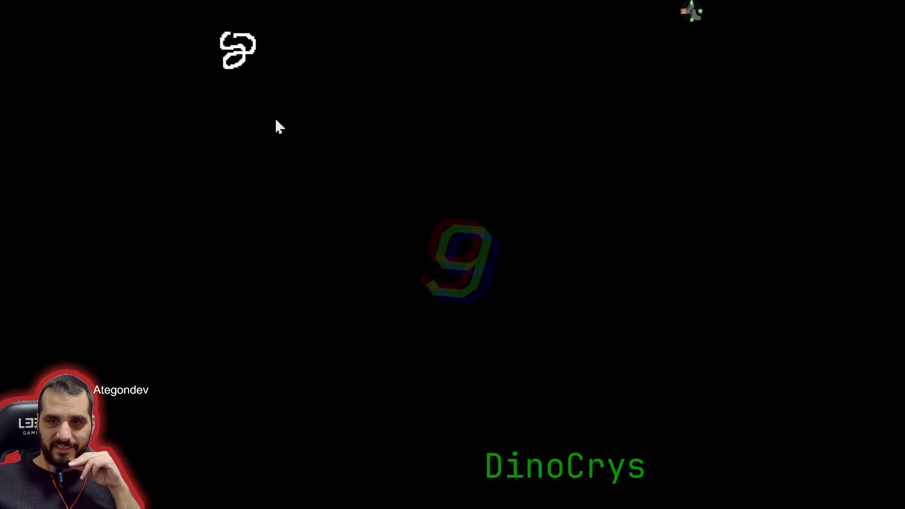
click(258, 33)
click(522, 254)
click(578, 413)
click(844, 110)
click(860, 413)
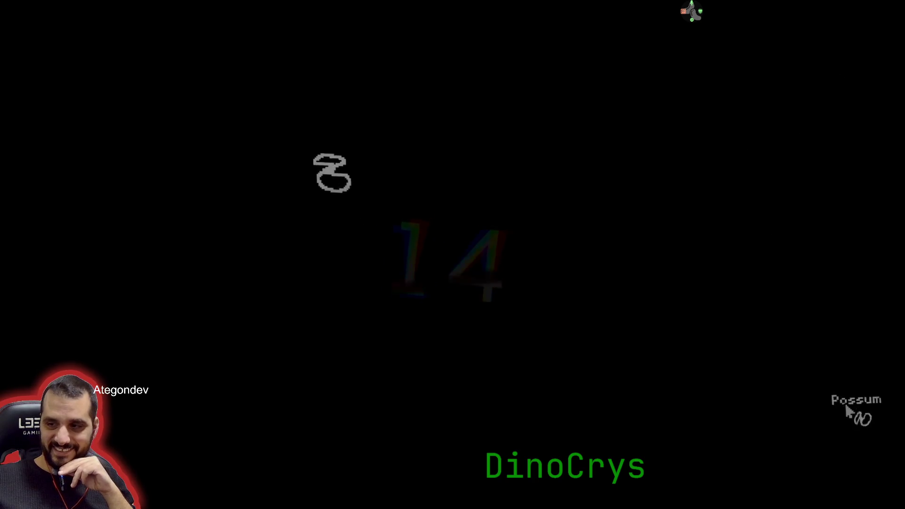
click(273, 62)
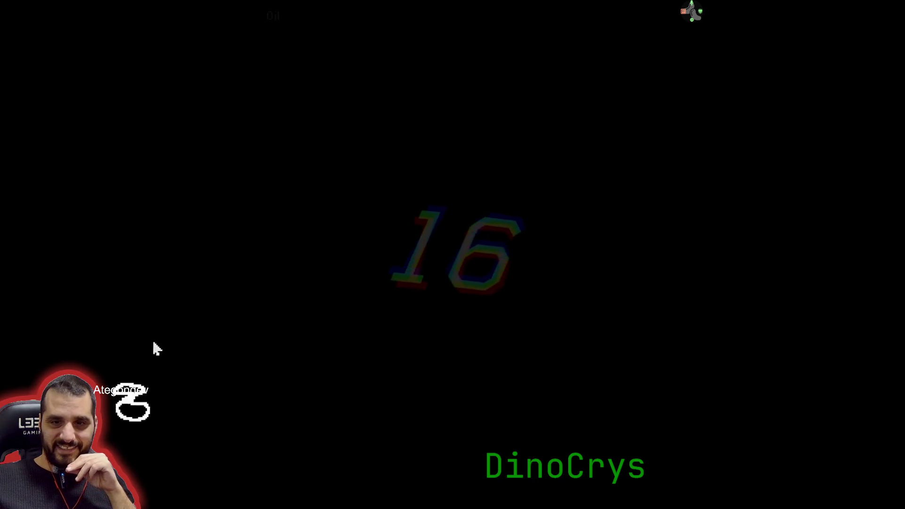
click(126, 415)
click(344, 401)
click(683, 92)
click(608, 250)
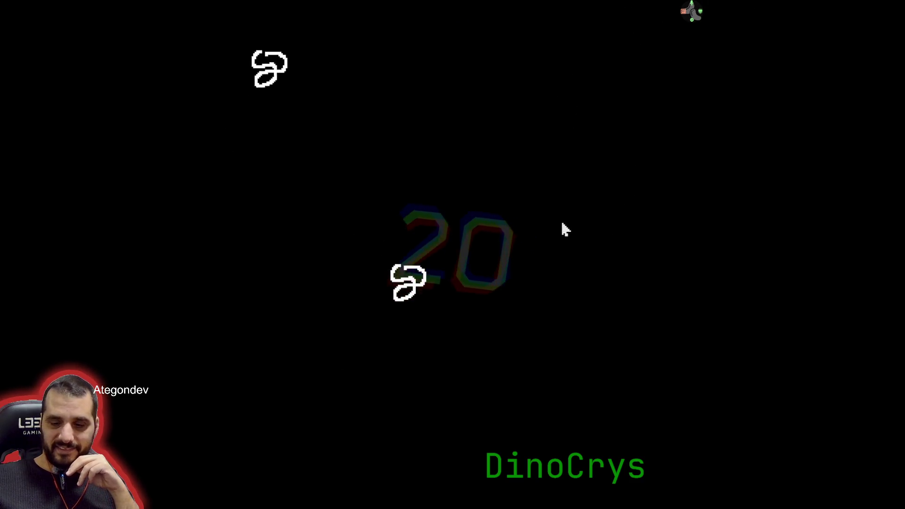
key(XF86AudioLowerVolume)
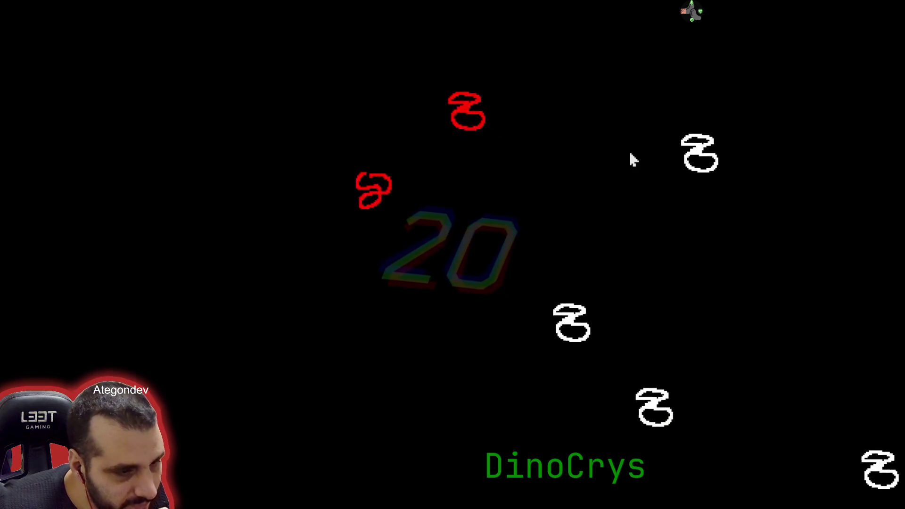
Pop the next wave of white thought symbols scattered around the screen.
click(721, 282)
click(613, 372)
click(869, 210)
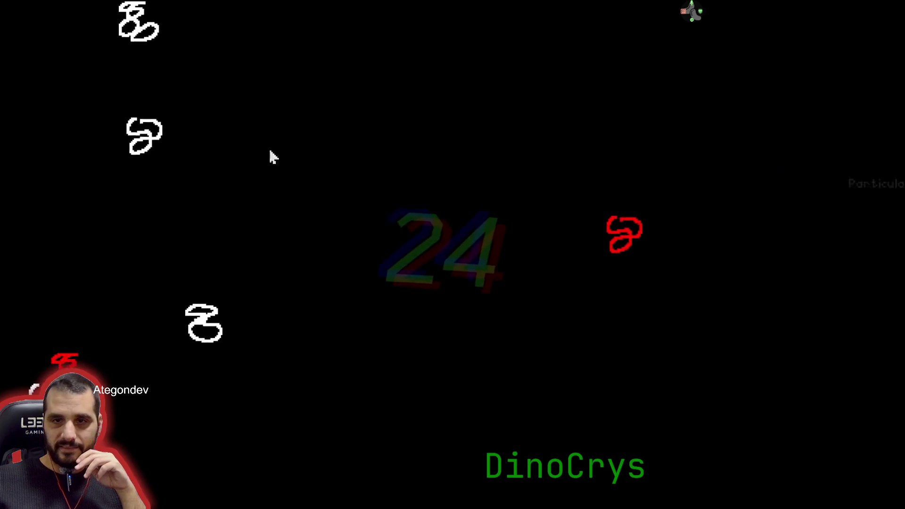
click(174, 33)
click(139, 127)
click(304, 212)
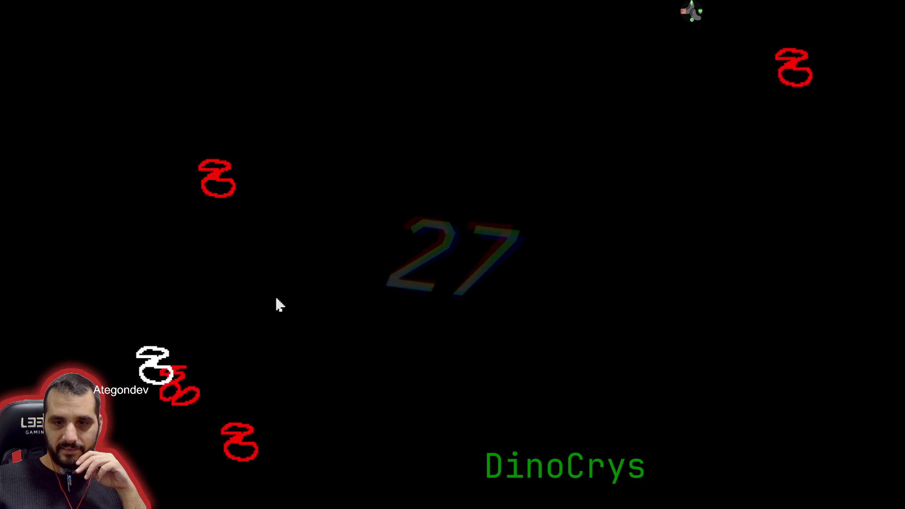
click(179, 332)
click(841, 283)
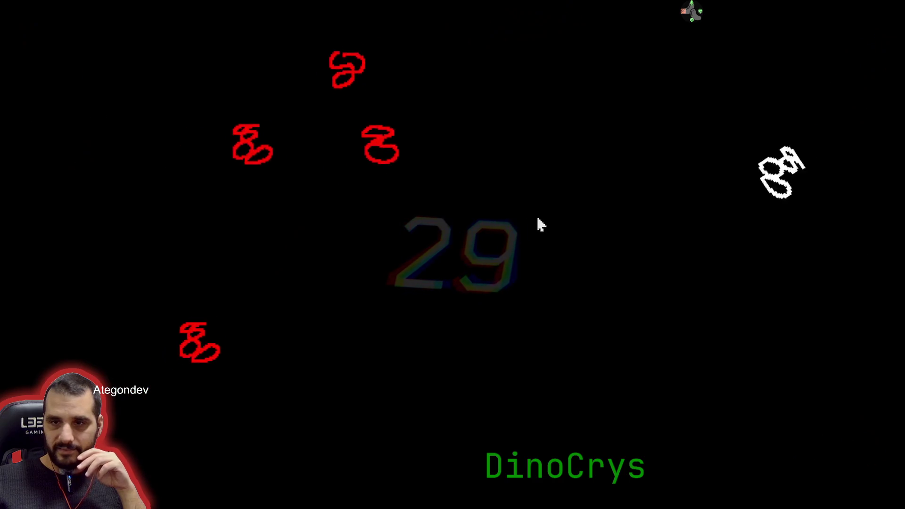
click(764, 92)
click(325, 50)
click(201, 22)
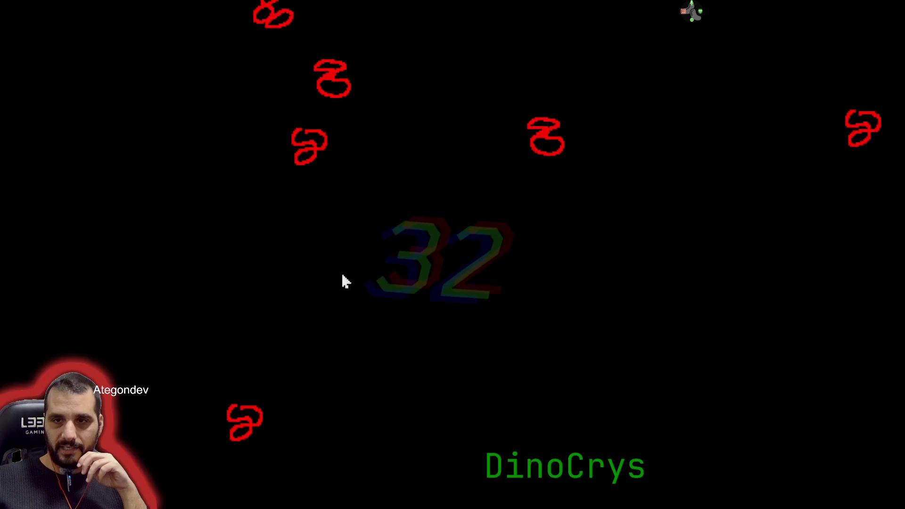
Hit the following white thoughts in pairs and triples while avoiding the red ones.
click(702, 247)
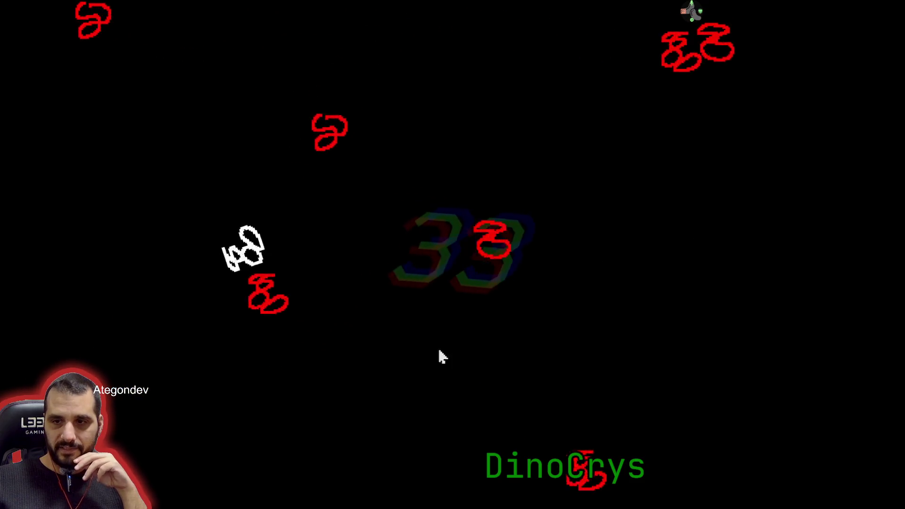
click(104, 241)
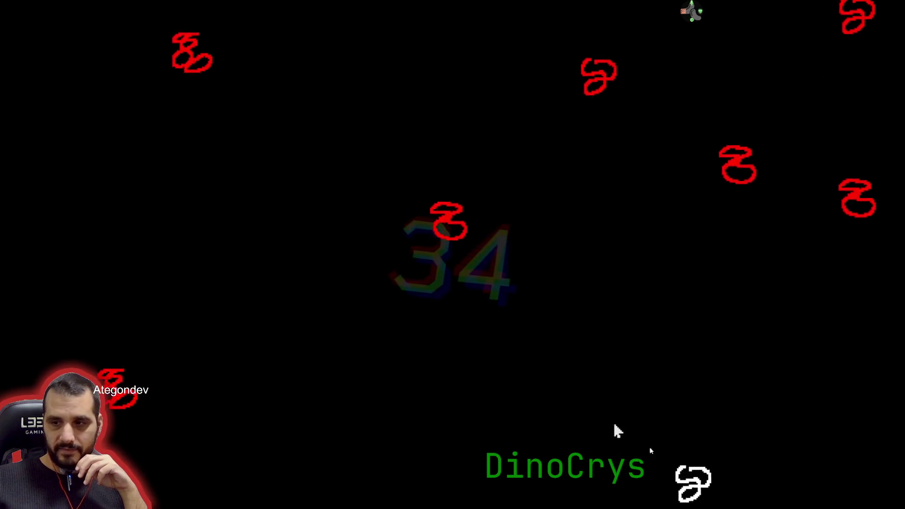
click(702, 474)
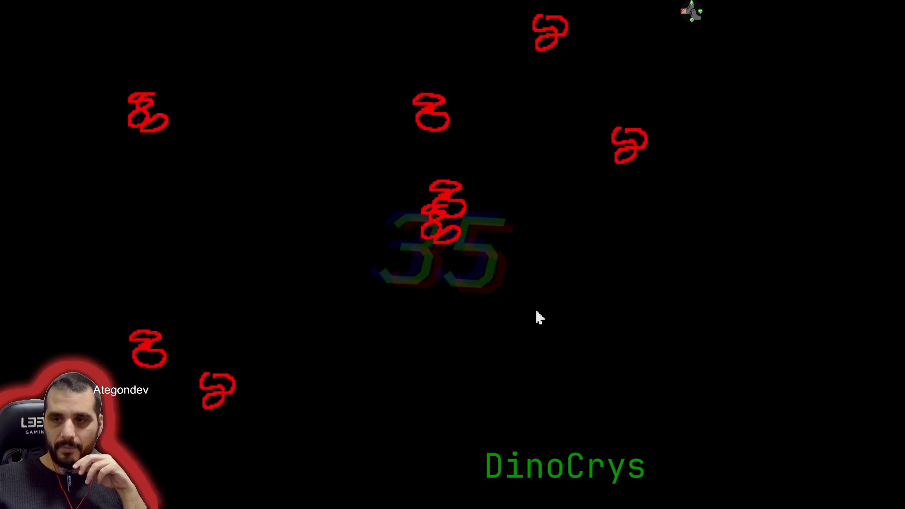
click(872, 84)
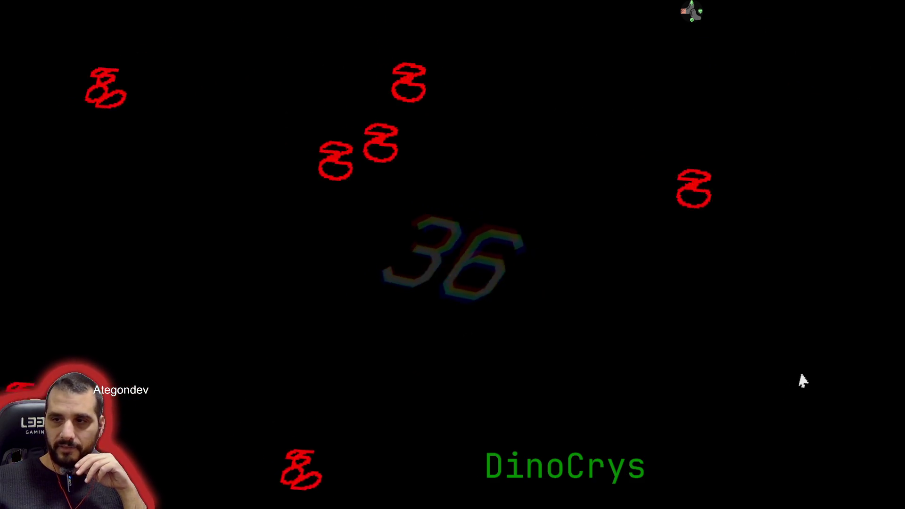
click(613, 258)
click(330, 476)
click(117, 257)
click(507, 106)
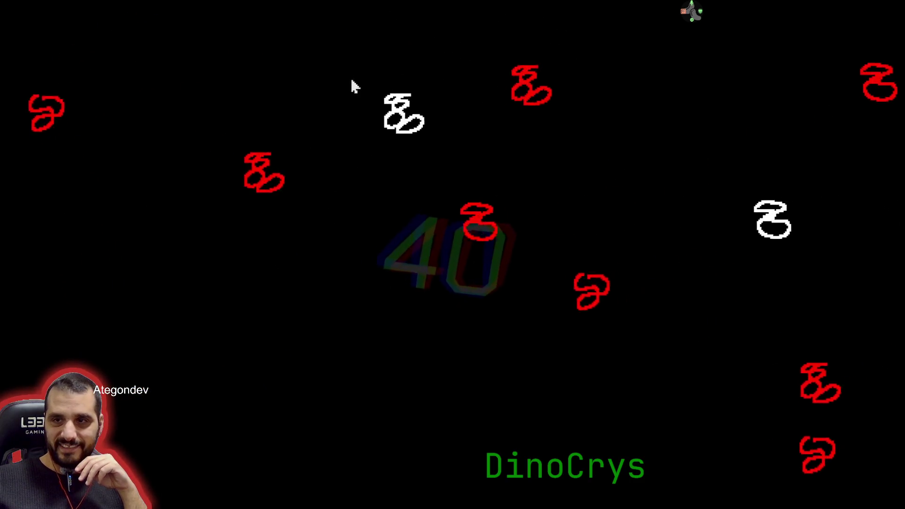
click(356, 162)
click(513, 203)
click(575, 194)
click(566, 241)
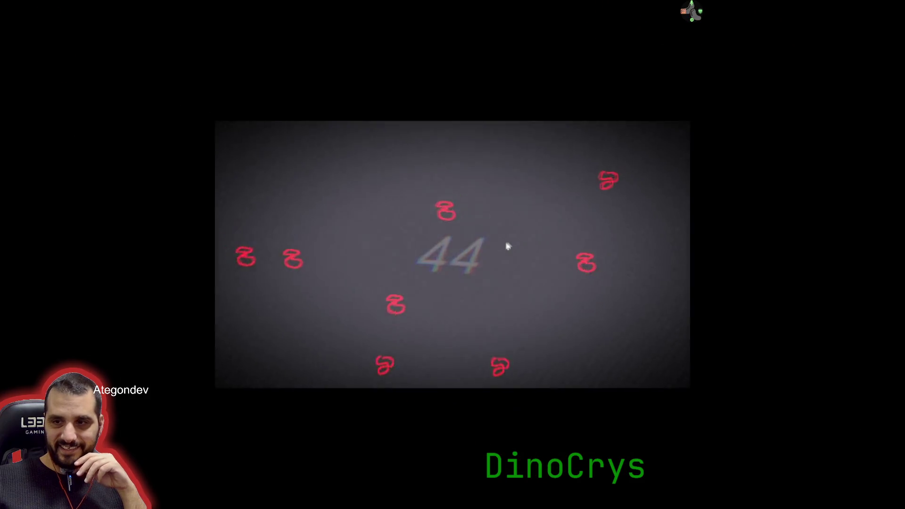
Chain combos on the last white thoughts until the round ends on 'Thought Bad' at 59.
click(556, 336)
click(505, 170)
click(566, 221)
click(312, 194)
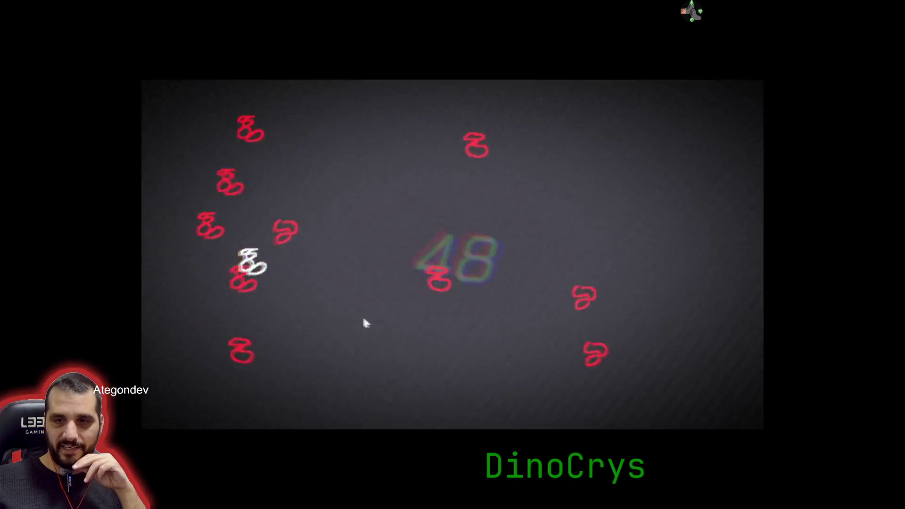
click(203, 285)
click(617, 287)
click(826, 101)
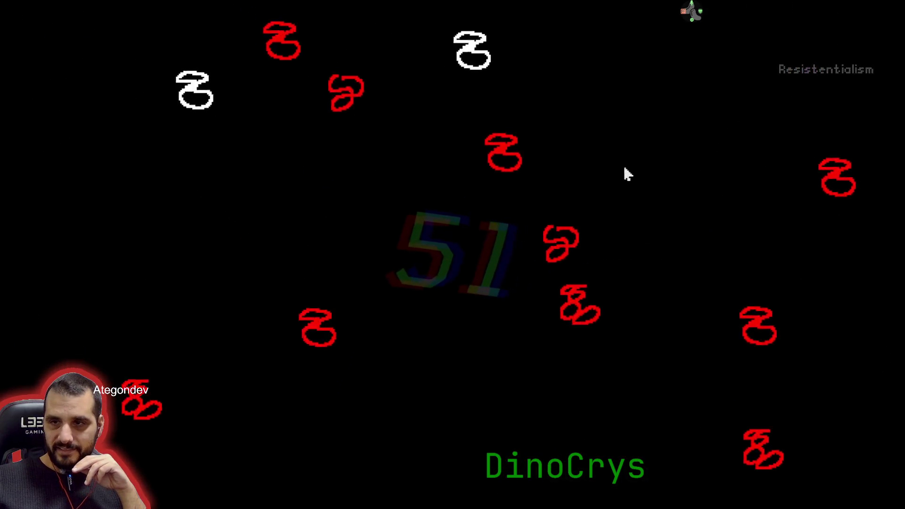
click(578, 26)
click(642, 56)
click(54, 243)
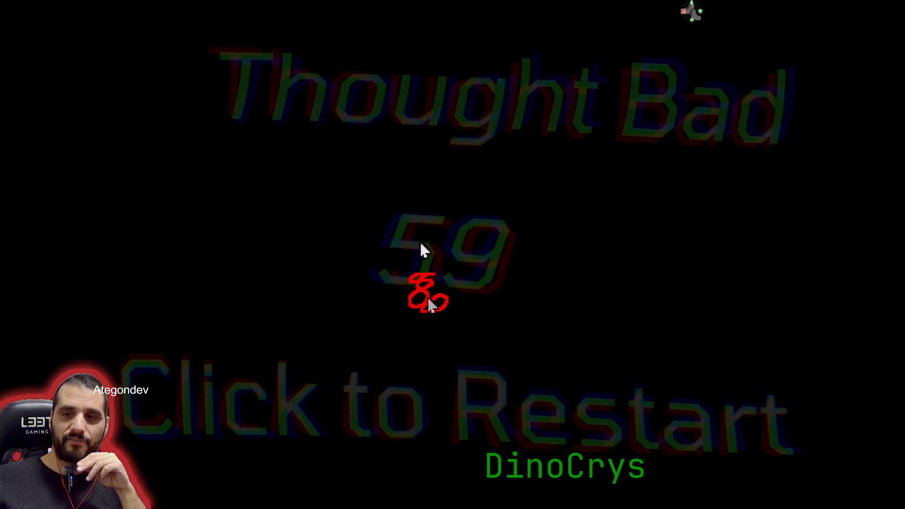
Restart the round and destroy the first white thoughts to start the count.
click(471, 262)
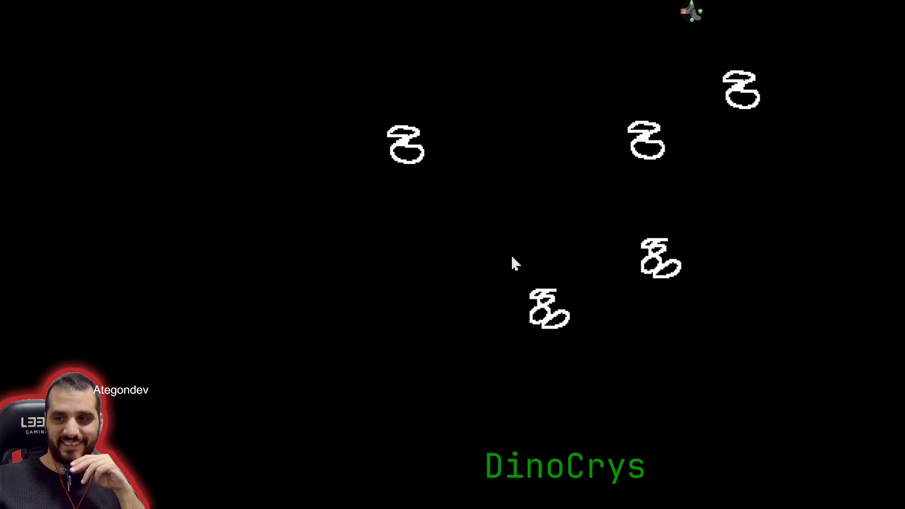
click(404, 142)
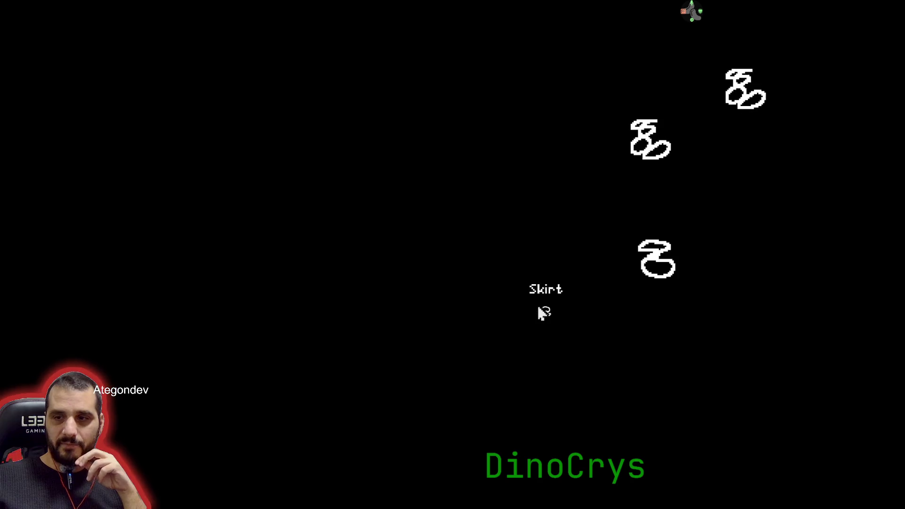
click(657, 258)
click(657, 125)
click(747, 87)
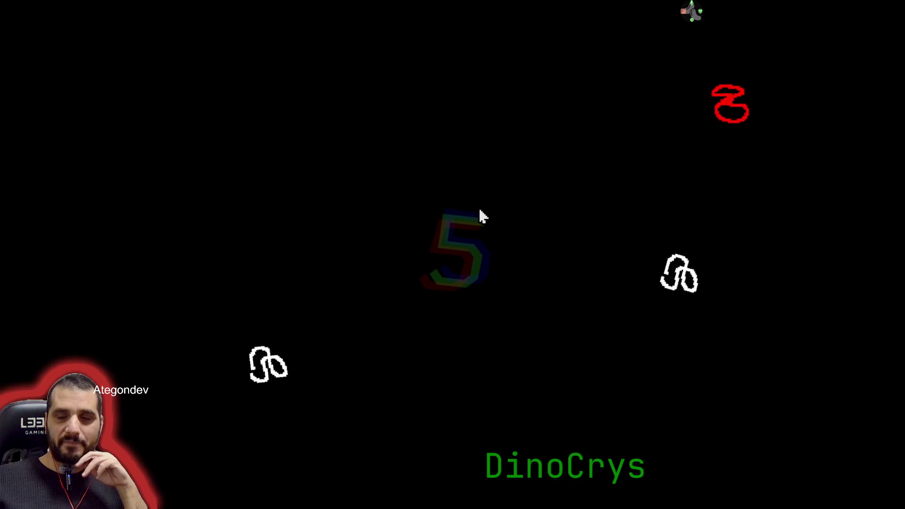
click(669, 387)
click(127, 278)
click(242, 486)
click(704, 210)
click(228, 182)
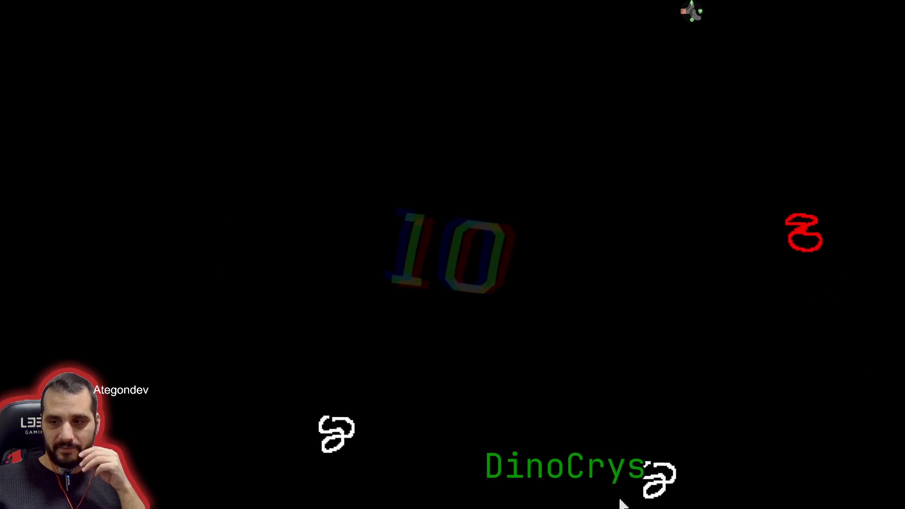
click(647, 474)
click(403, 466)
Pop further white thoughts, including Merchant and Quadratic Formula, for combos.
click(403, 302)
click(585, 359)
click(370, 245)
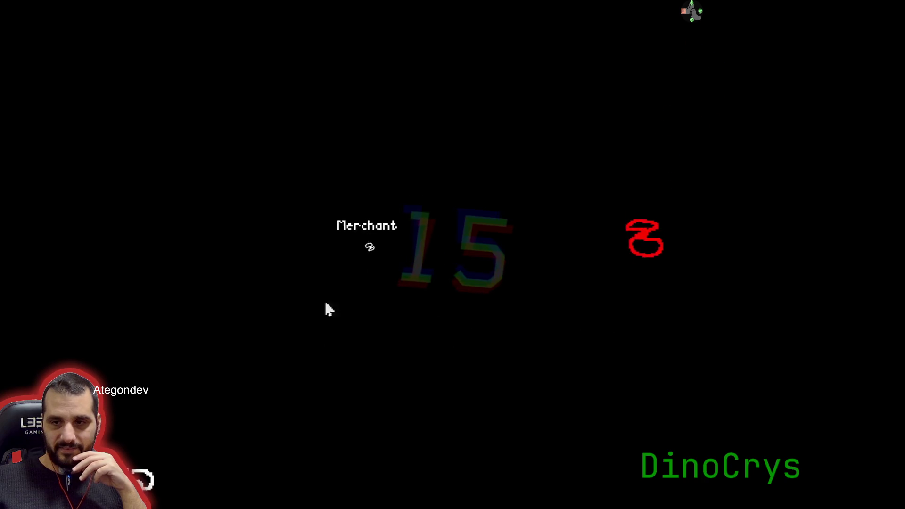
click(212, 438)
click(236, 50)
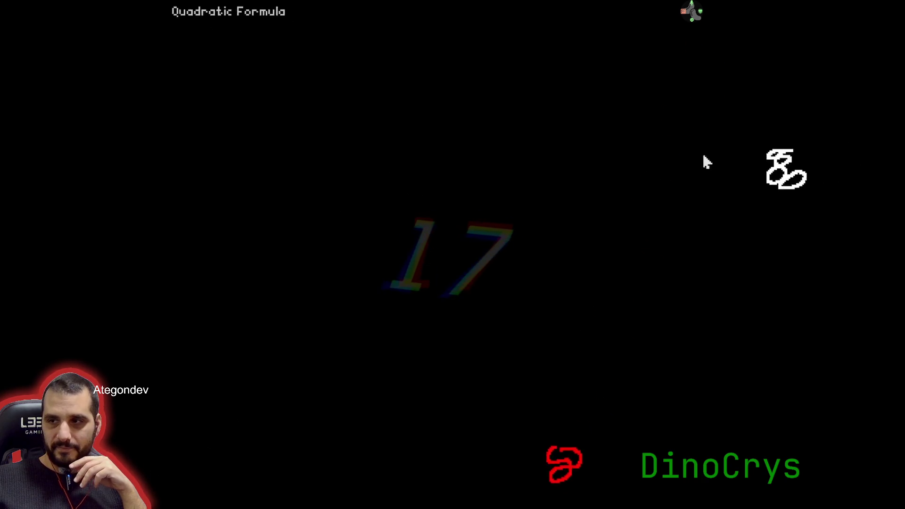
click(773, 170)
click(109, 40)
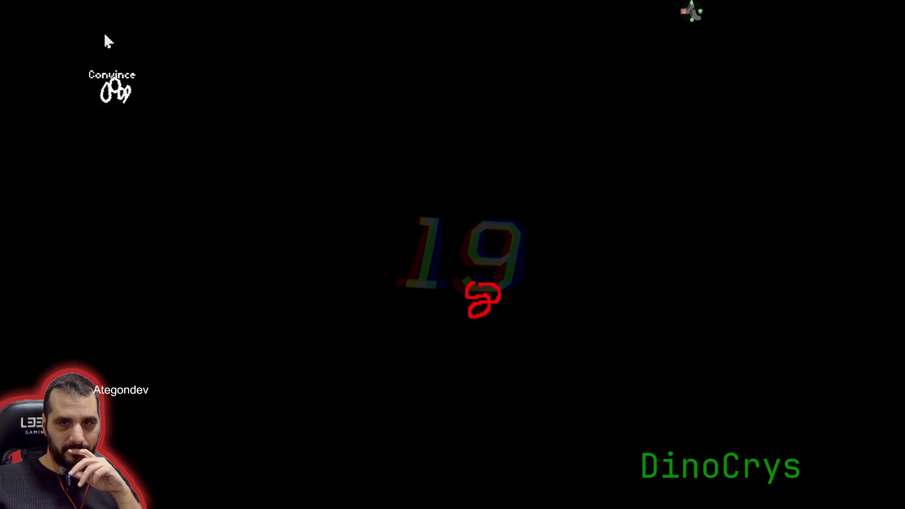
click(398, 368)
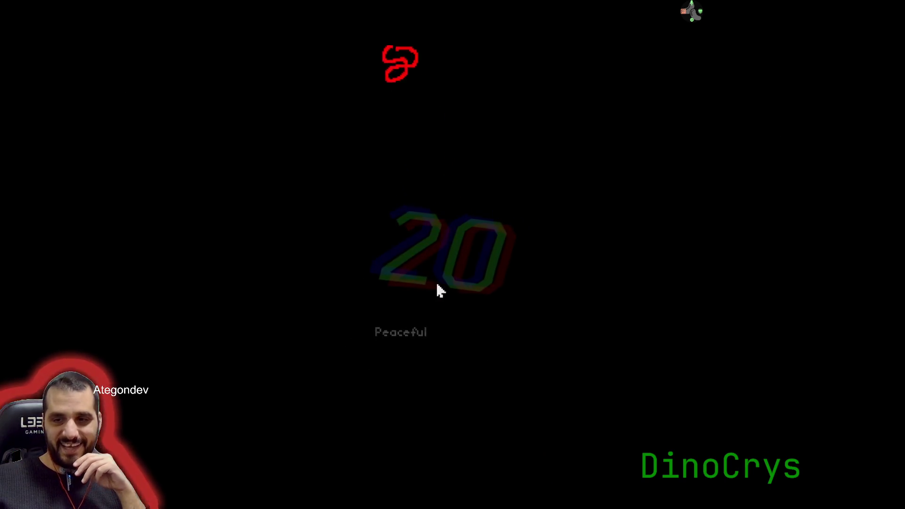
click(410, 283)
click(344, 235)
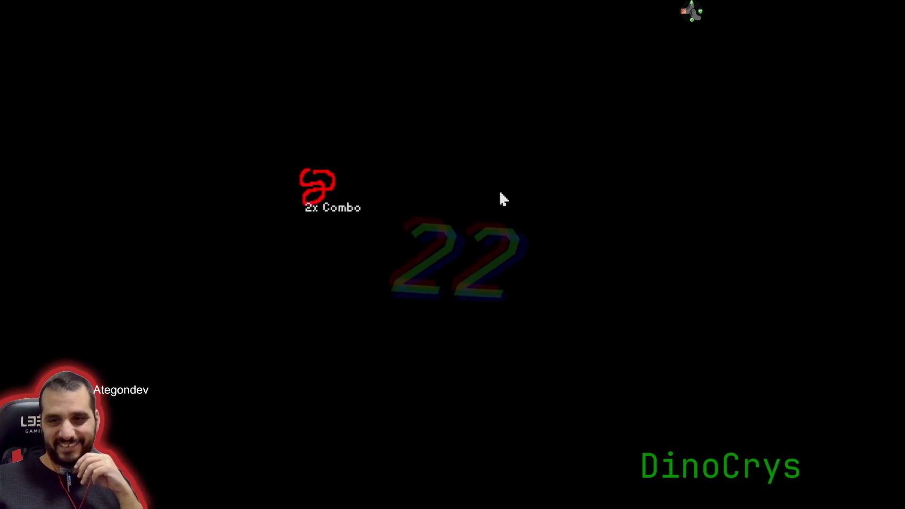
click(73, 184)
click(418, 248)
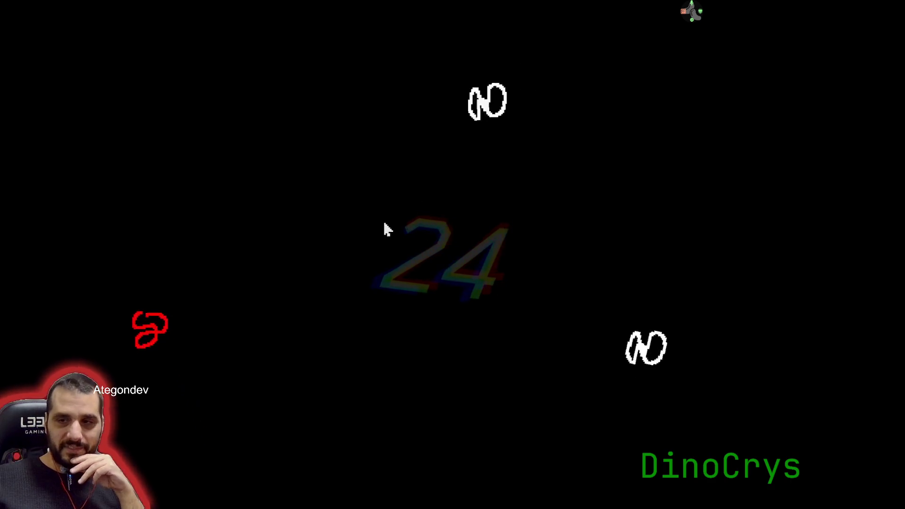
click(435, 125)
Clear the next wave of white thoughts until none remain on screen.
click(604, 259)
click(389, 186)
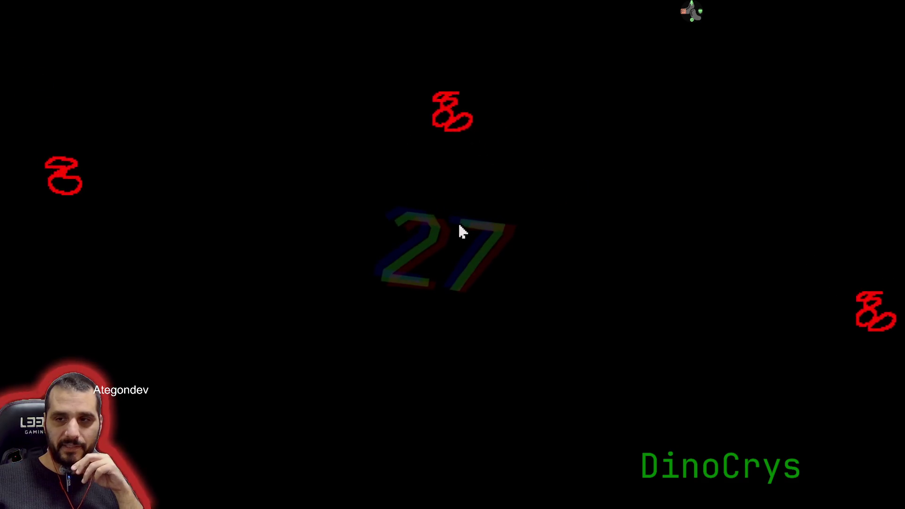
click(266, 203)
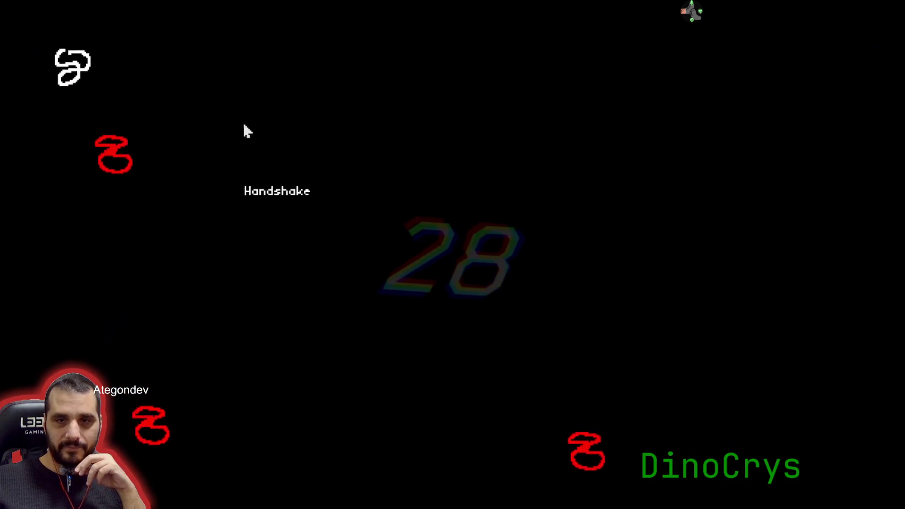
click(47, 34)
click(205, 167)
click(76, 186)
click(542, 28)
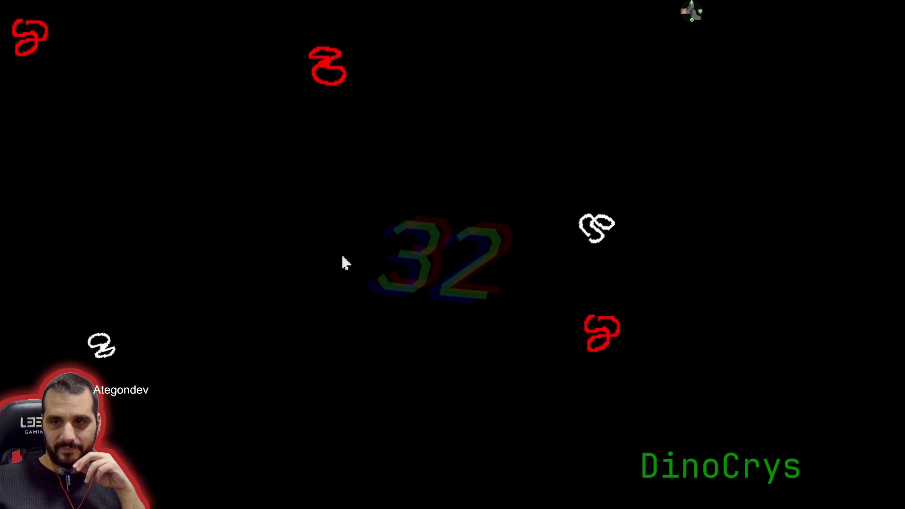
click(683, 269)
click(151, 405)
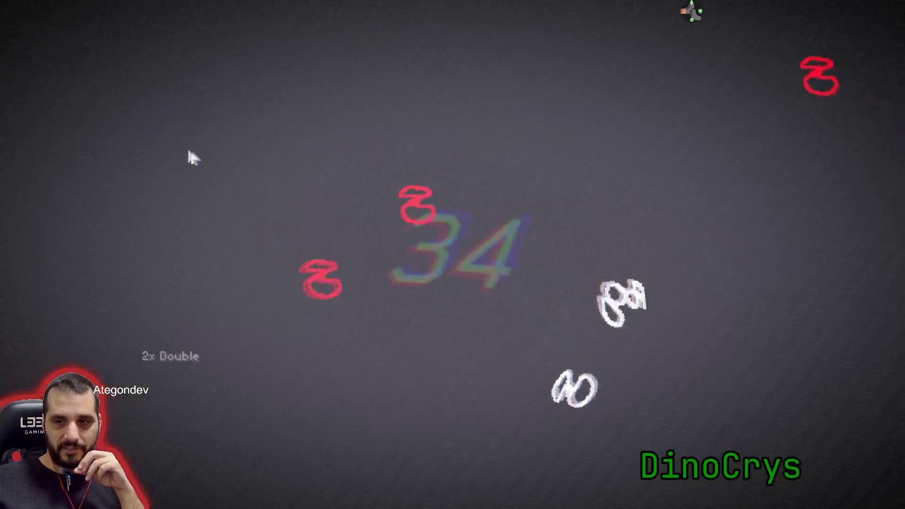
click(577, 344)
click(595, 339)
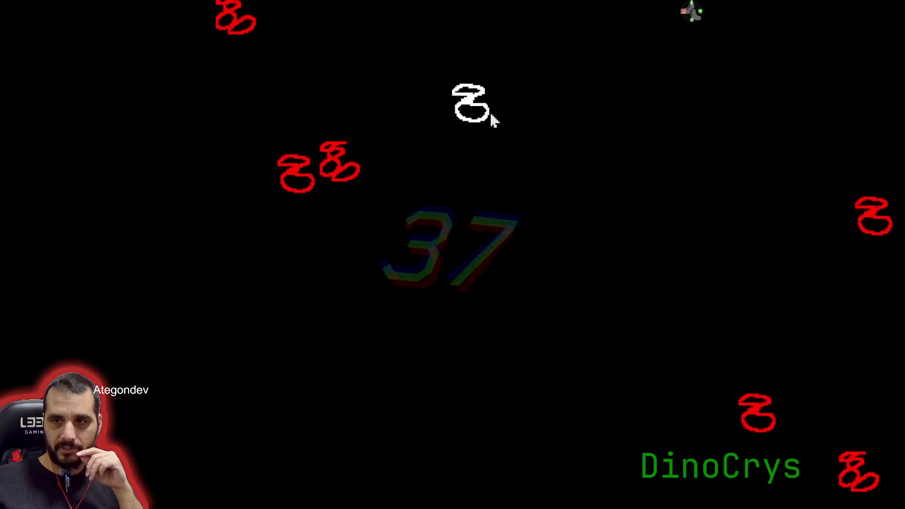
Pop white thoughts among the red ones to raise the count from 49 to 50.
click(476, 104)
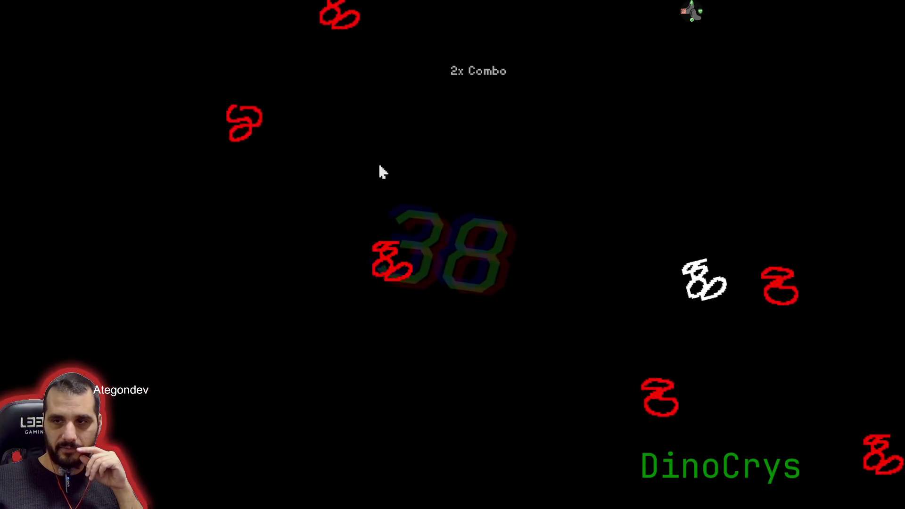
click(683, 208)
click(876, 34)
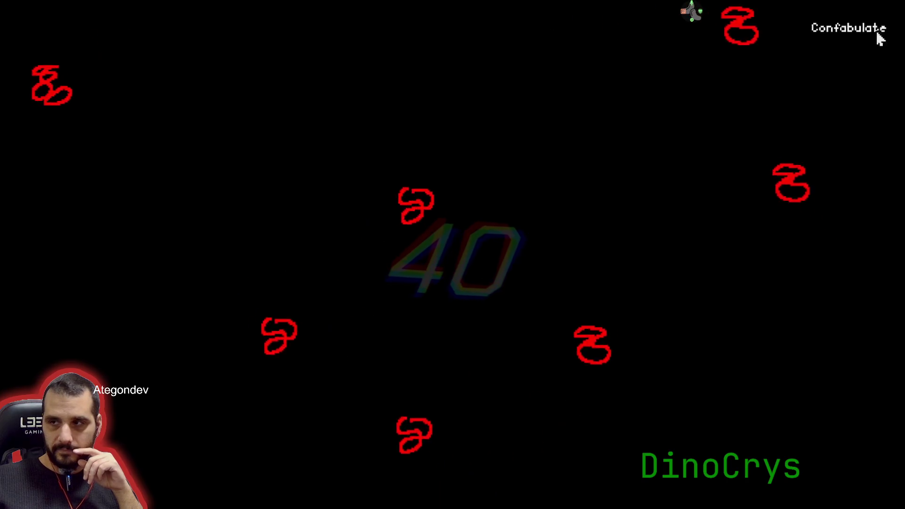
click(870, 124)
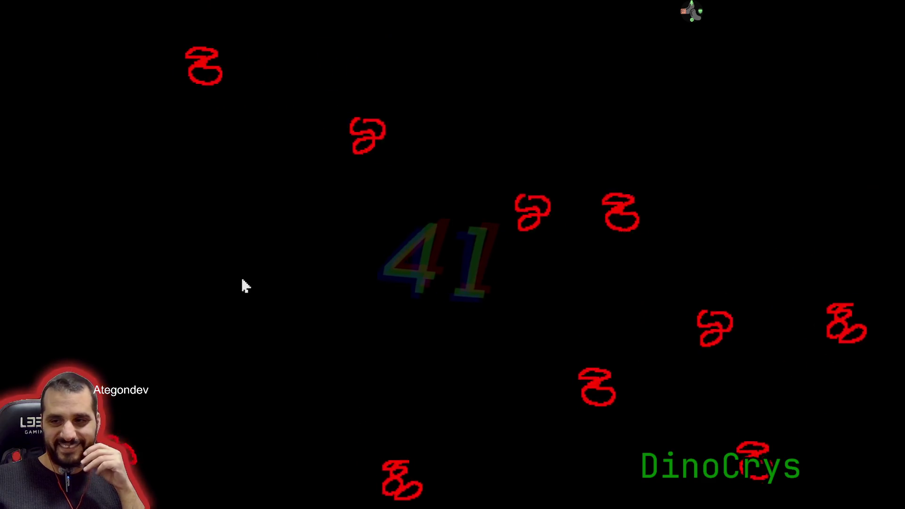
click(164, 176)
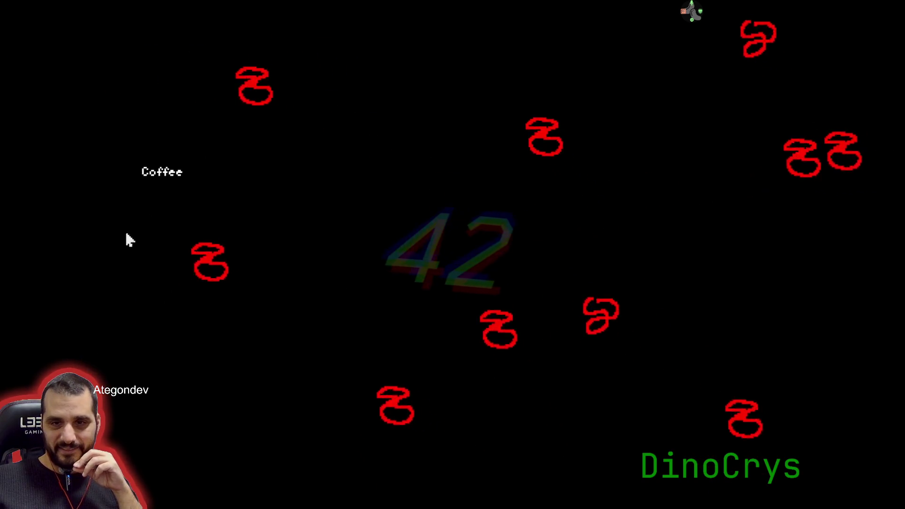
click(11, 349)
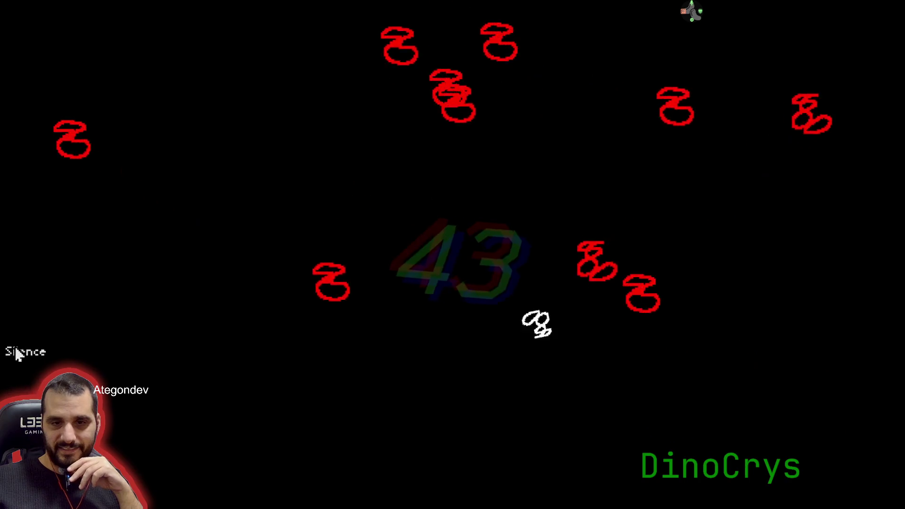
click(603, 460)
click(721, 474)
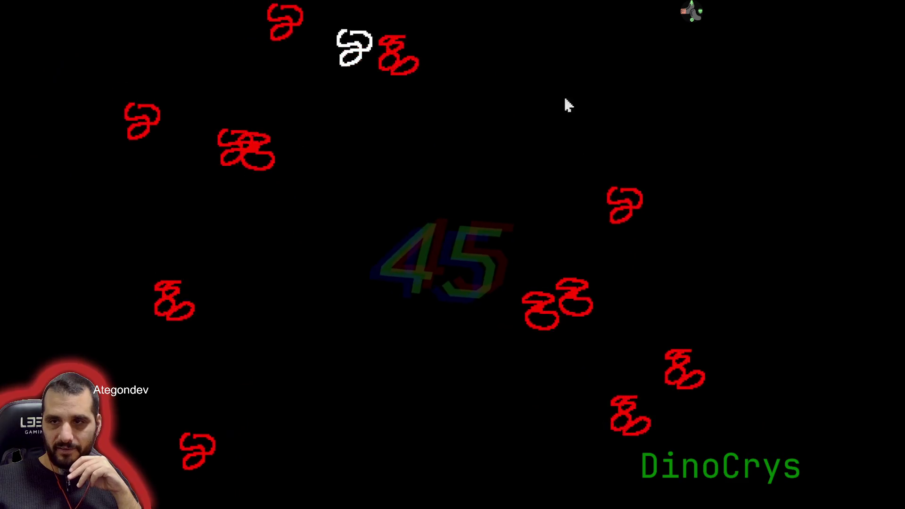
click(257, 122)
click(340, 23)
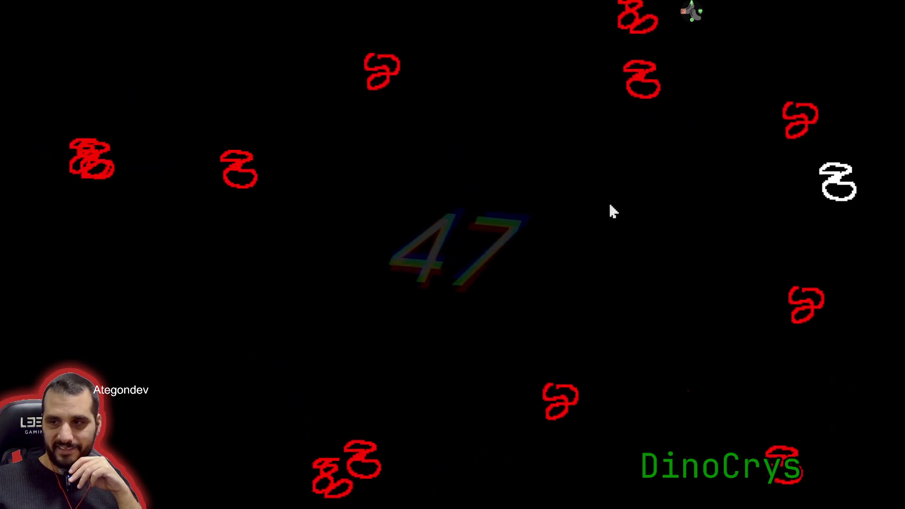
click(704, 35)
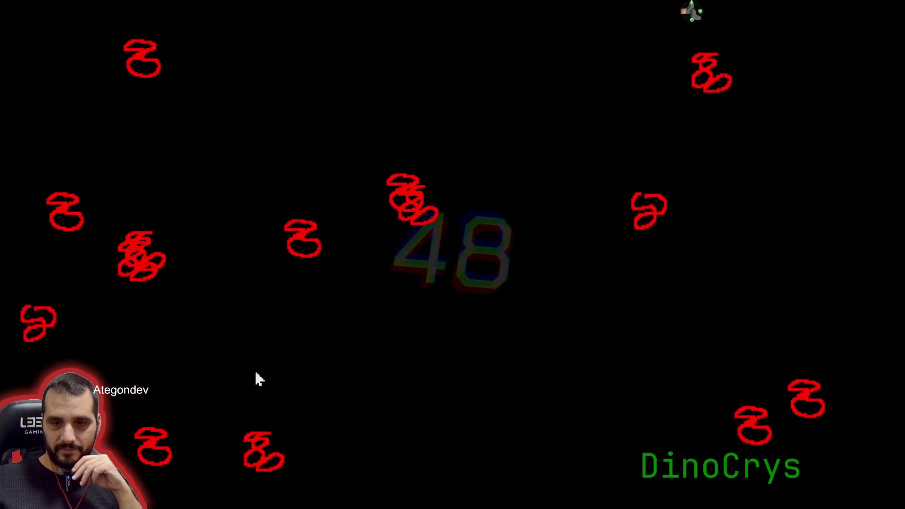
click(415, 403)
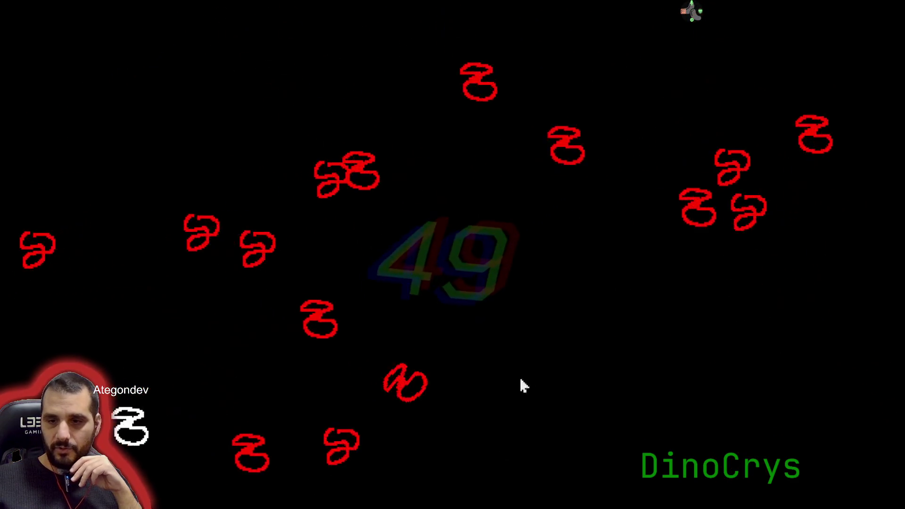
click(189, 259)
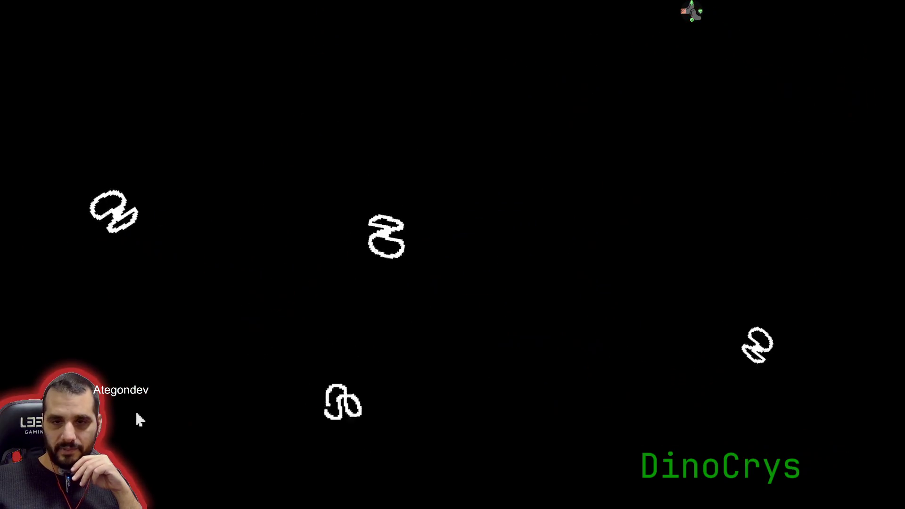
Clear the new wave with a quintuple combo, then exit fullscreen to the itch.io page.
click(278, 285)
click(389, 240)
click(349, 401)
click(123, 215)
click(768, 347)
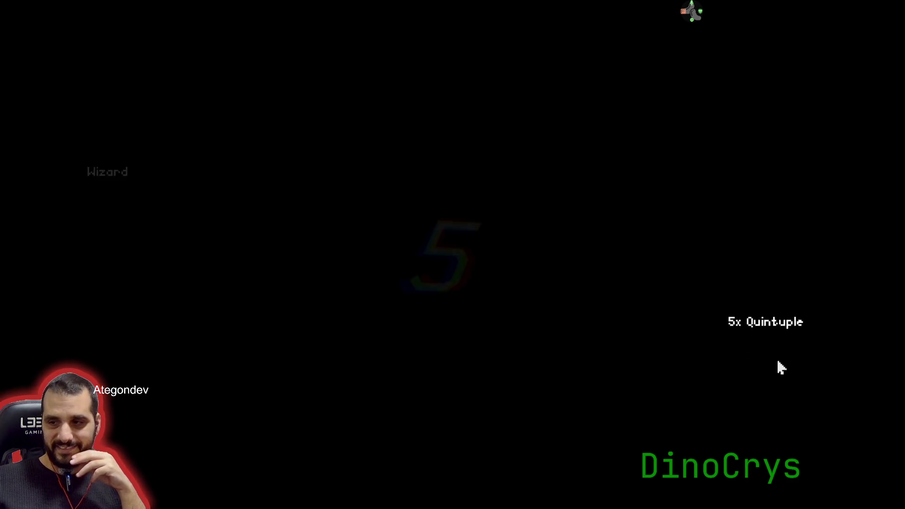
key(Escape)
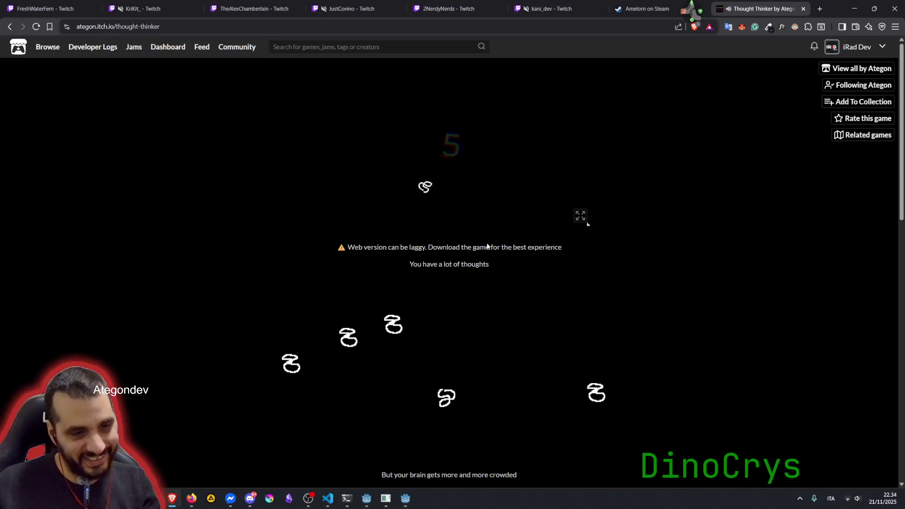
Close the Thought Thinker tab and bring the streamer user-info tool to the front.
key(ctrl+l)
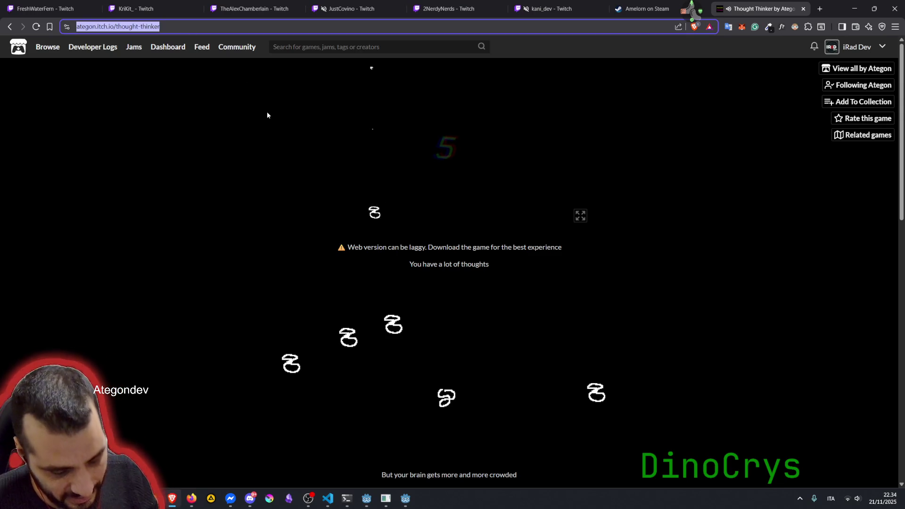
click(371, 68)
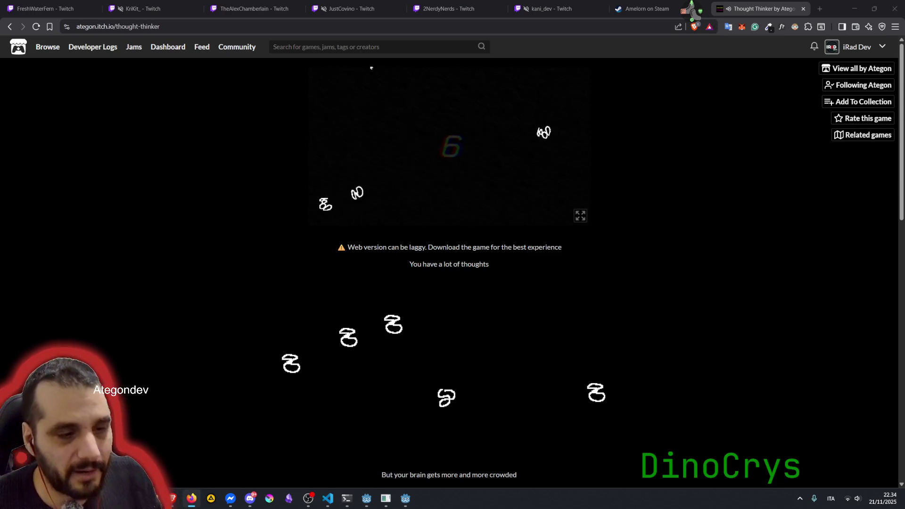
click(803, 8)
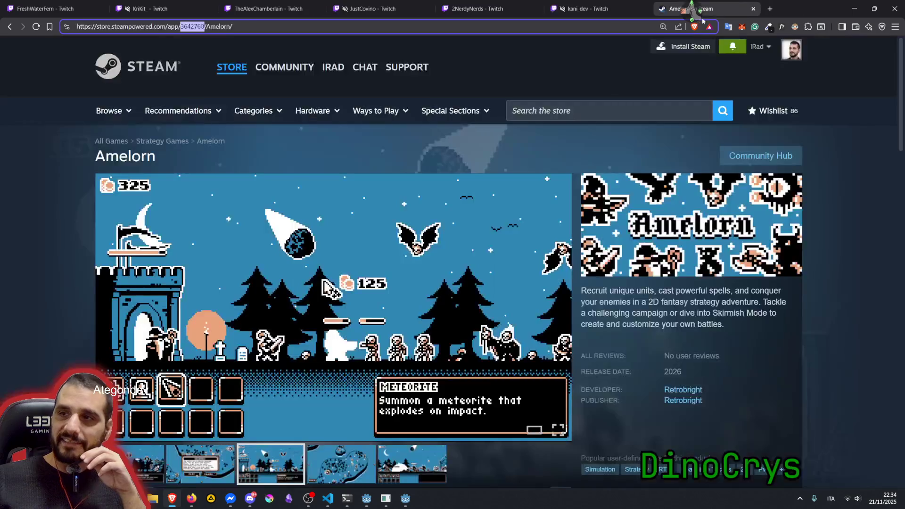
click(682, 36)
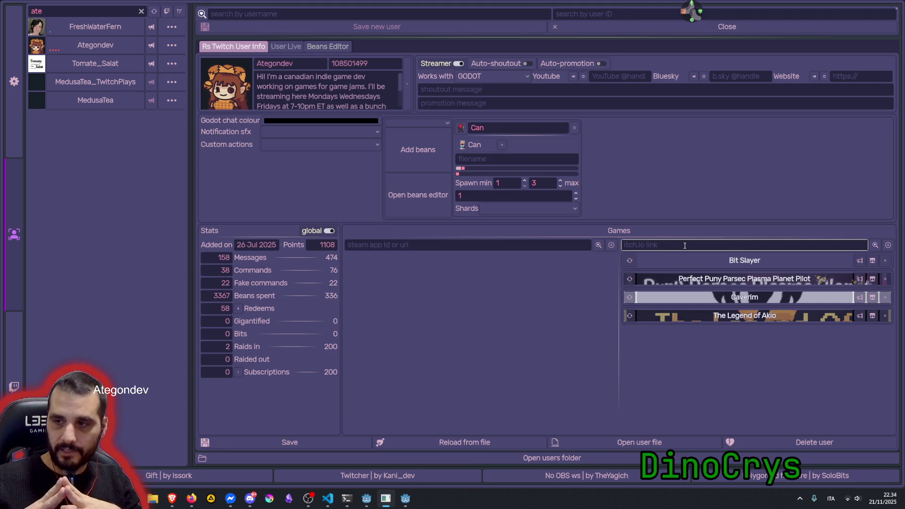
Check the Thought Thinker and Bit Slayer game entries, then clear the user filter.
click(775, 338)
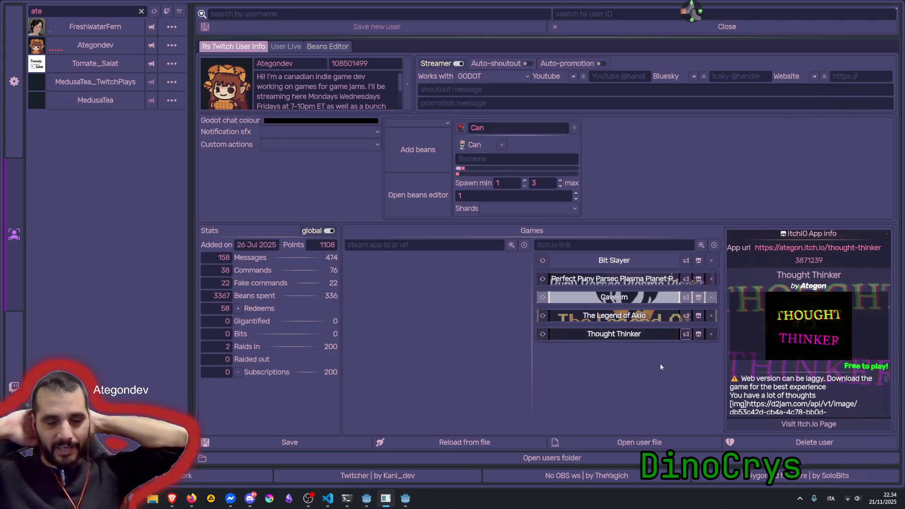
click(632, 256)
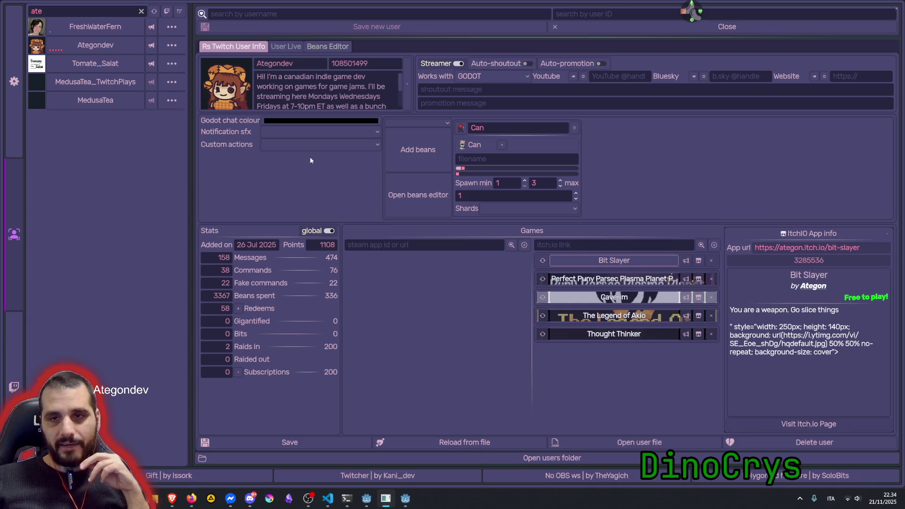
click(141, 11)
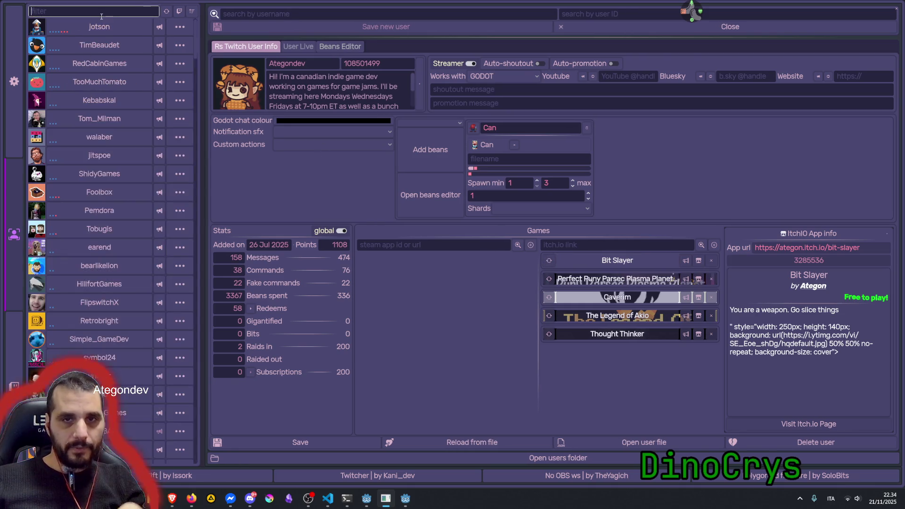
Filter users by 'retro', open Retrobright and the Amelorn entry, and launch their website.
text(retro)
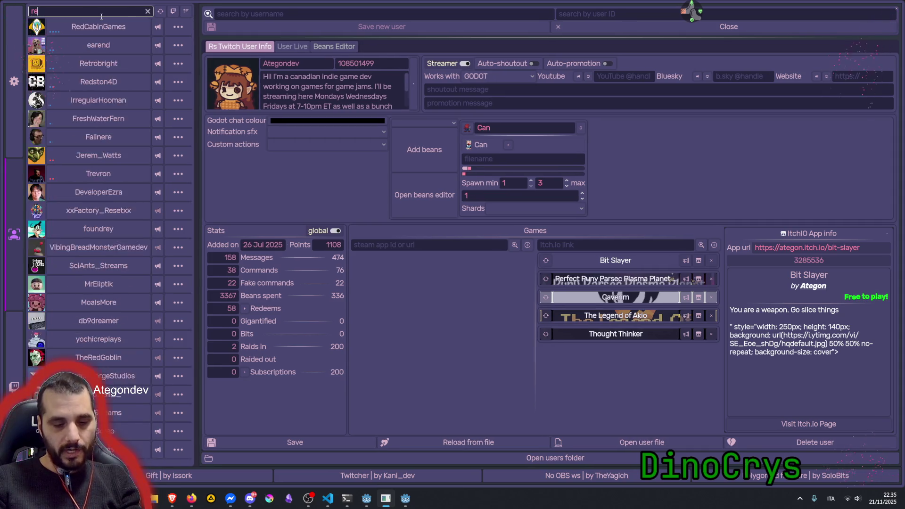
click(98, 32)
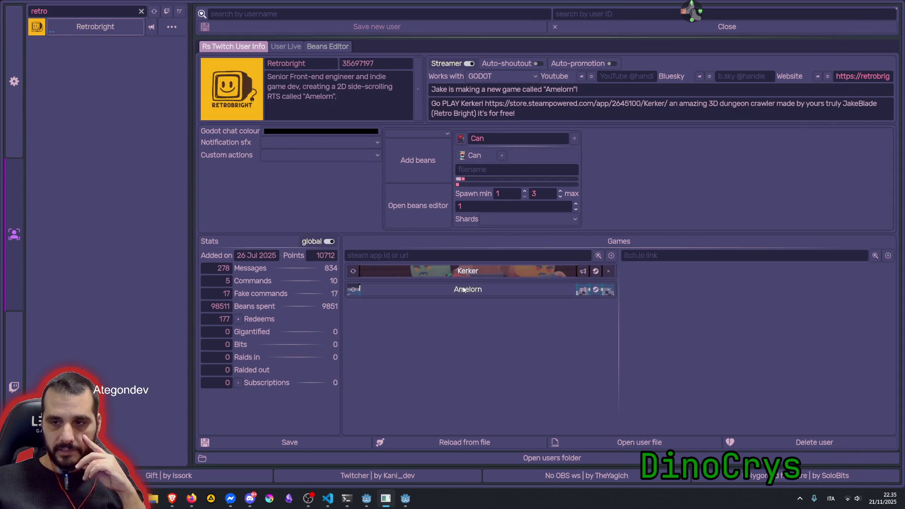
click(464, 289)
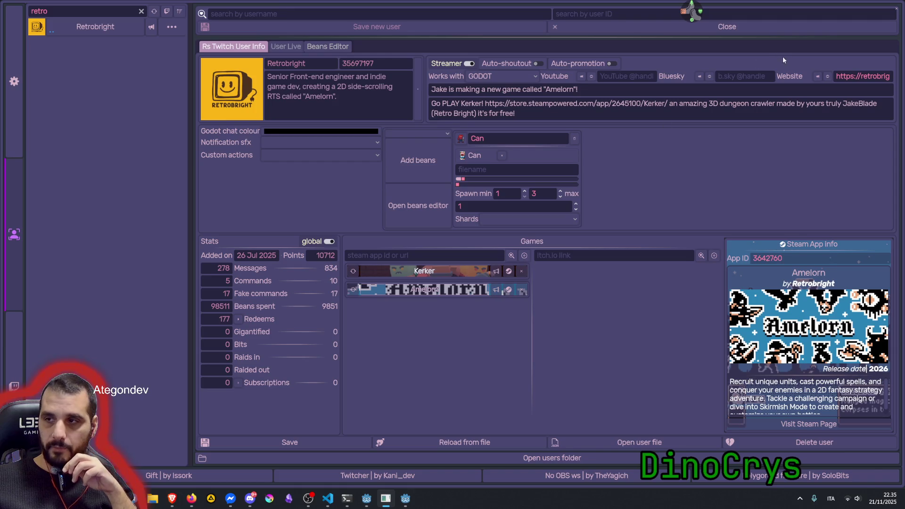
click(828, 76)
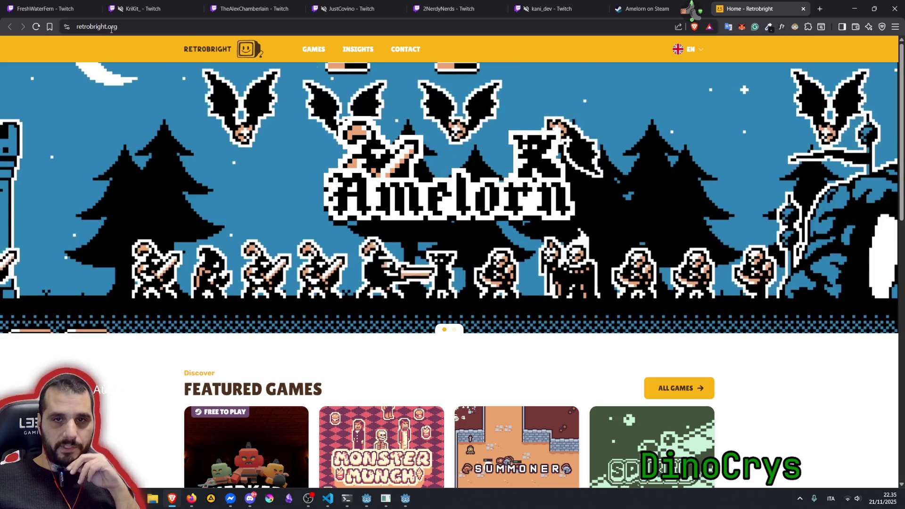
Open Monster Munch from Featured Games and paste its itch.io link into the streamer tool.
scroll(643, 311, down, 2)
scroll(334, 260, down, 6)
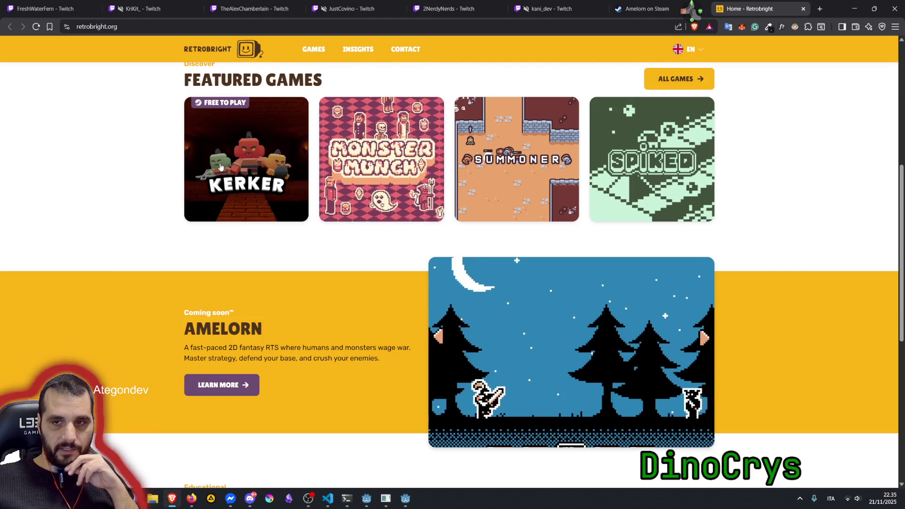
scroll(443, 255, up, 2)
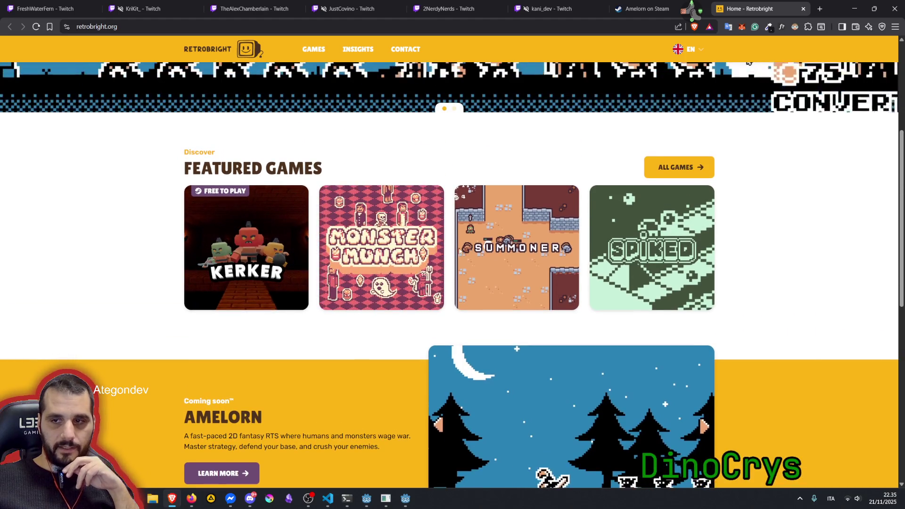
click(357, 251)
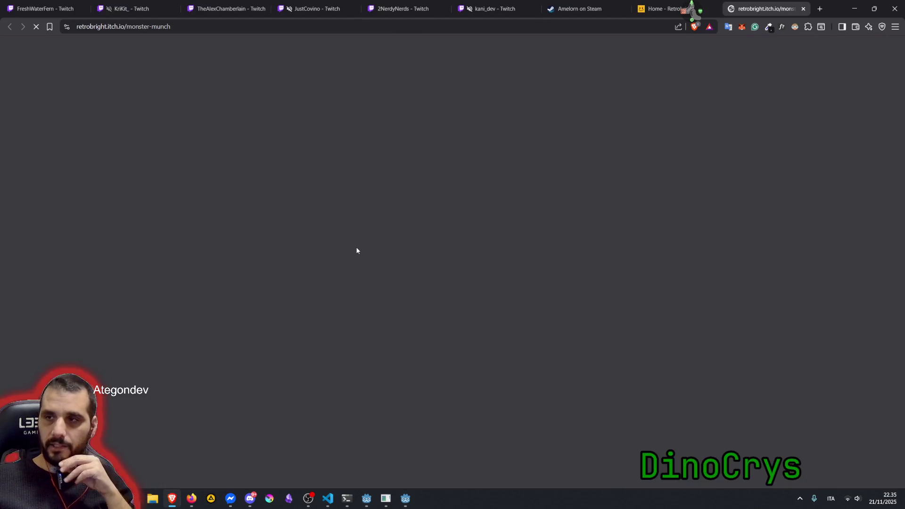
scroll(266, 271, down, 6)
scroll(266, 271, up, 6)
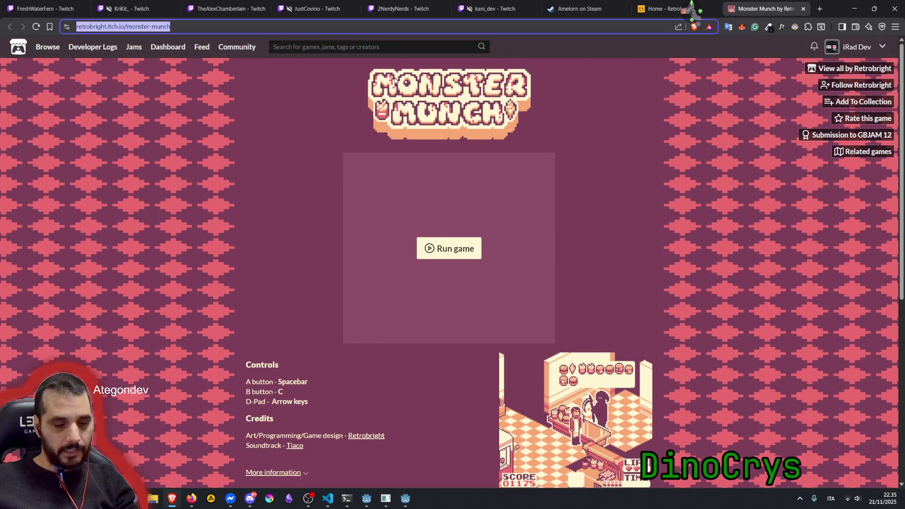
middle_click(697, 9)
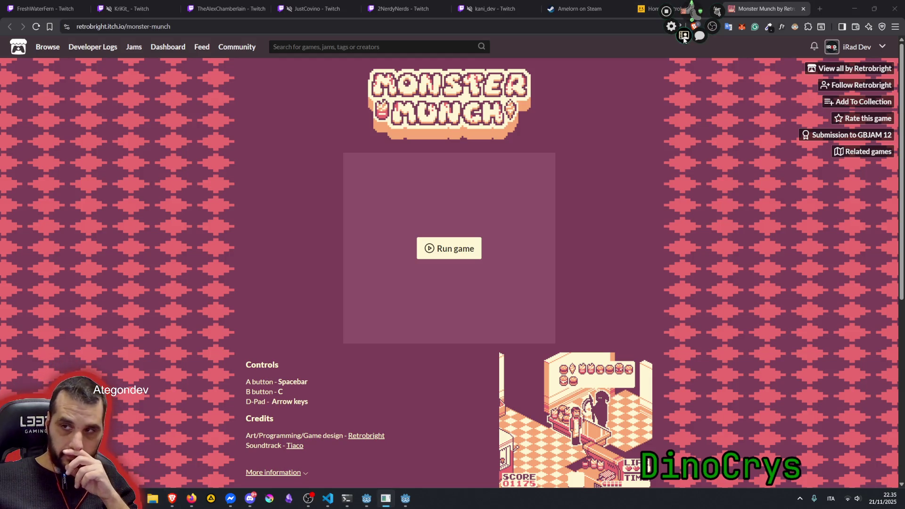
click(684, 37)
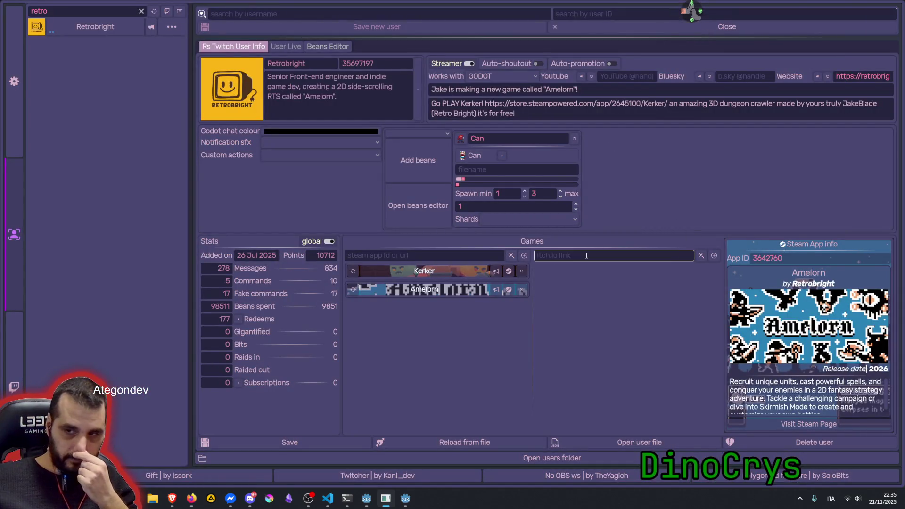
key(ctrl+v)
key(Return)
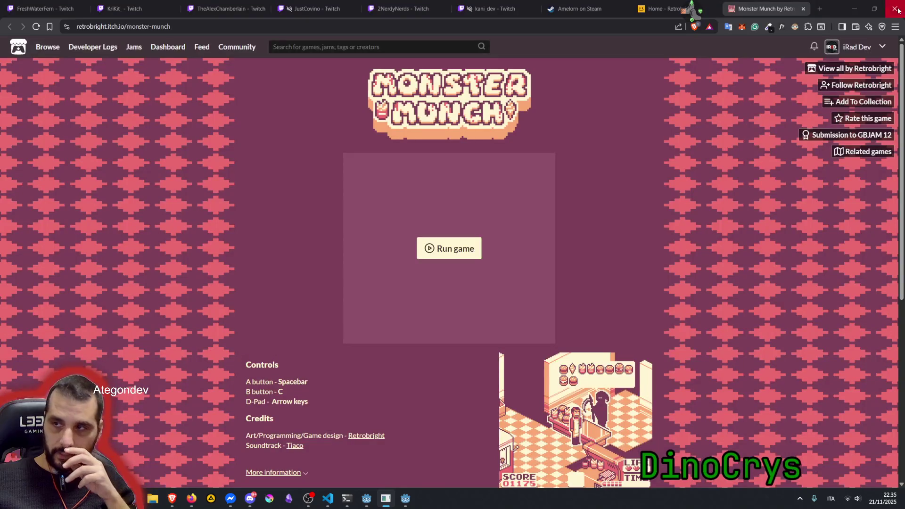
Browse ALL GAMES on the Retrobright site to Summoner's itch.io page.
click(650, 4)
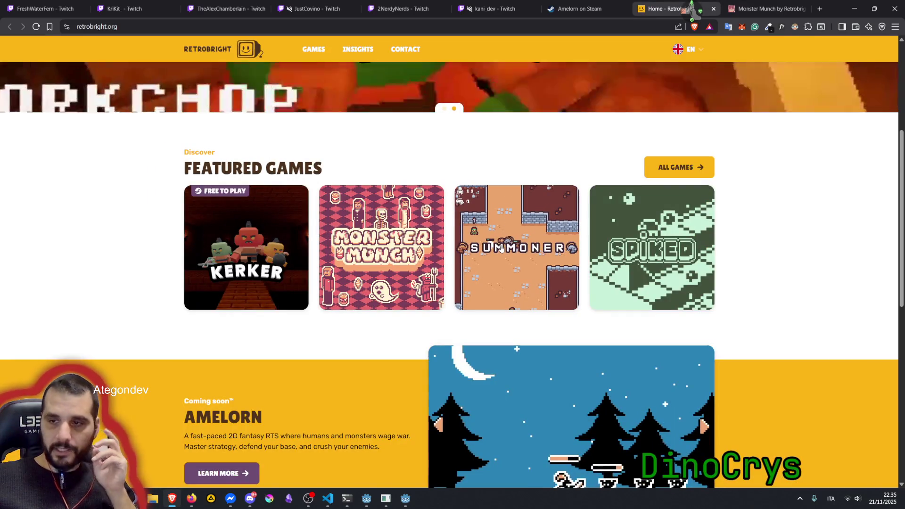
click(678, 176)
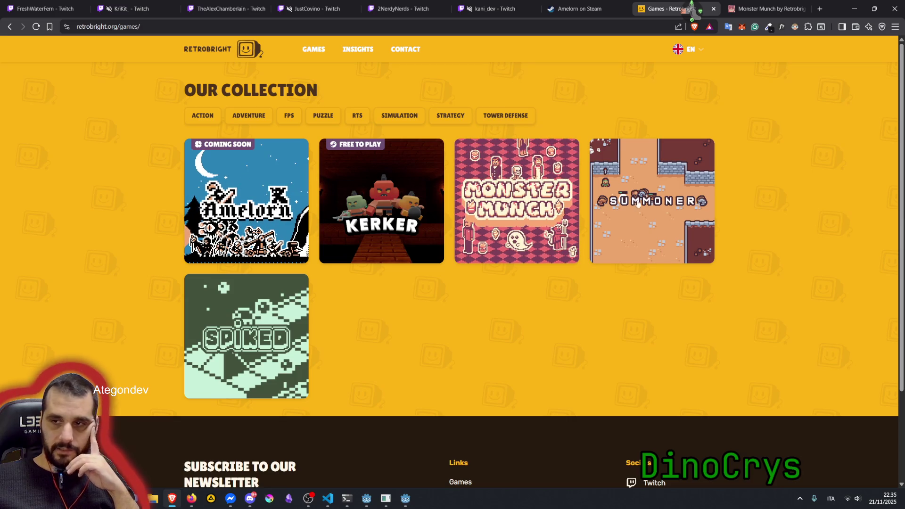
click(642, 200)
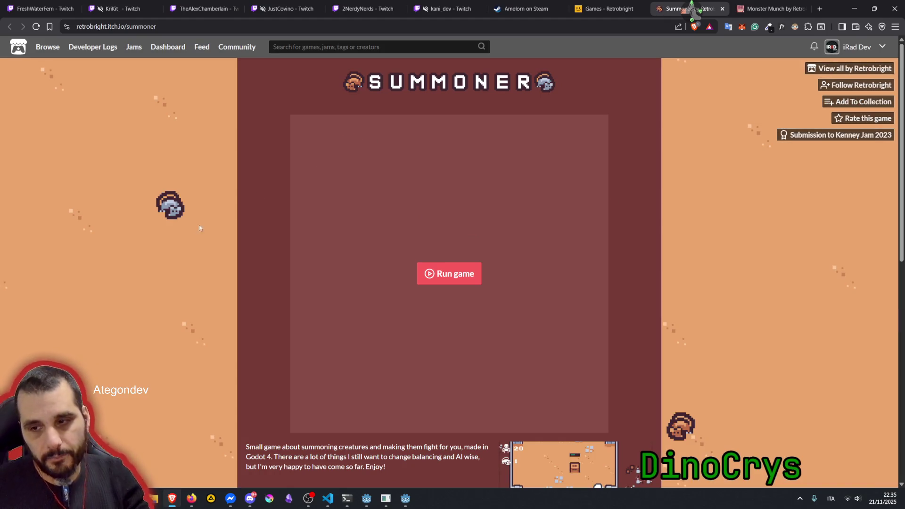
Scroll Summoner's page down to the player comments and enlarge its title screenshot.
scroll(293, 230, down, 5)
scroll(294, 230, down, 4)
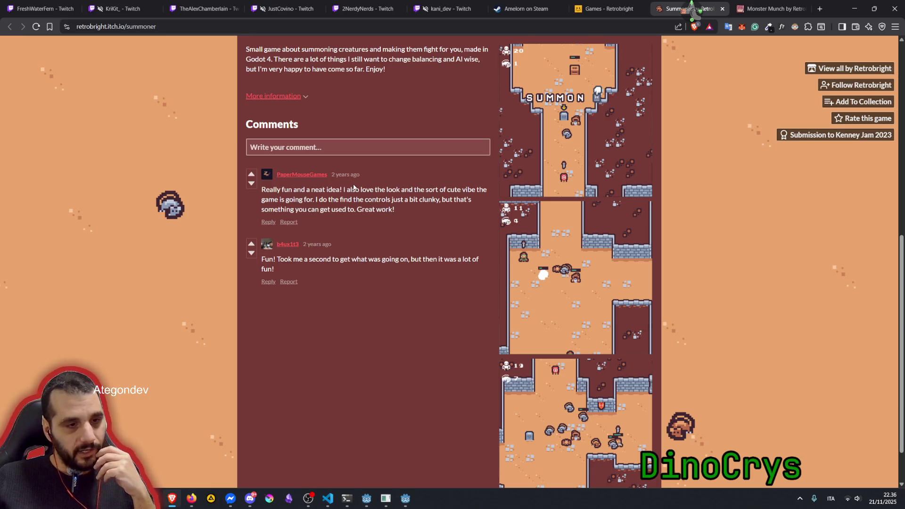
click(578, 138)
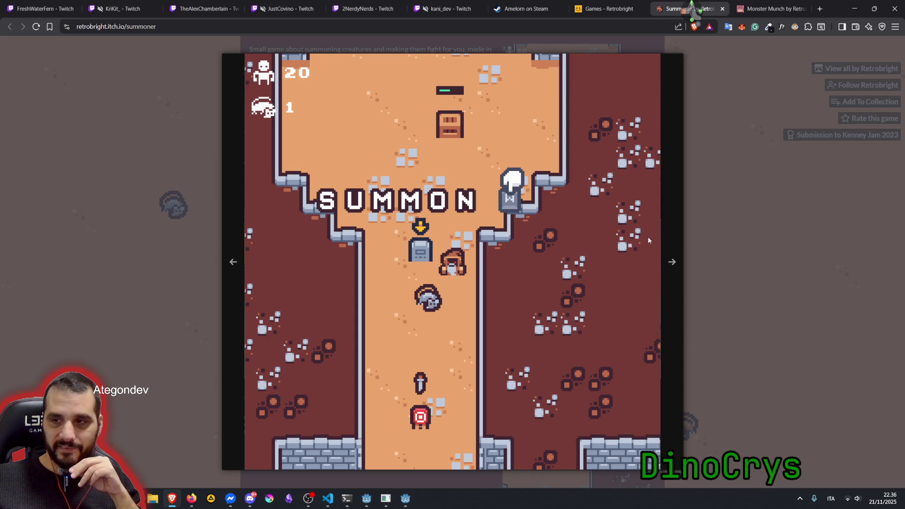
Page through Summoner's gameplay screenshots, then close the screenshot viewer.
click(676, 261)
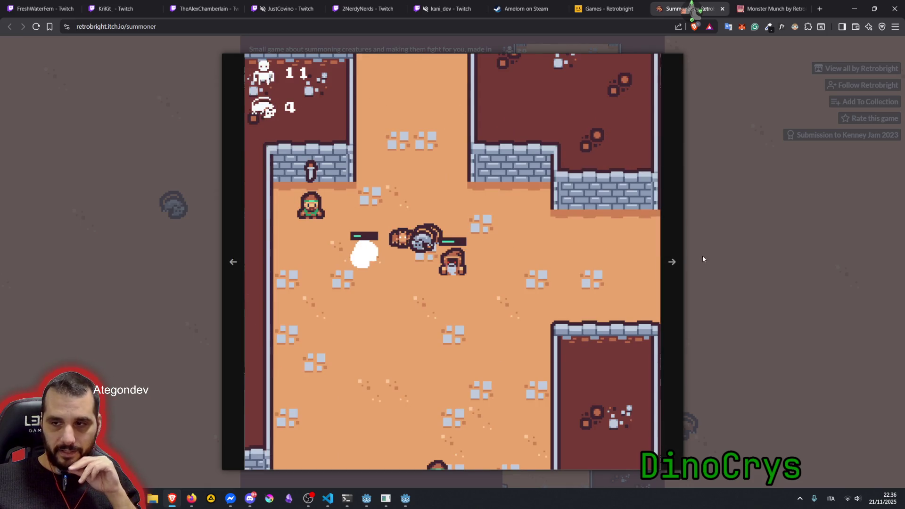
click(666, 276)
click(665, 277)
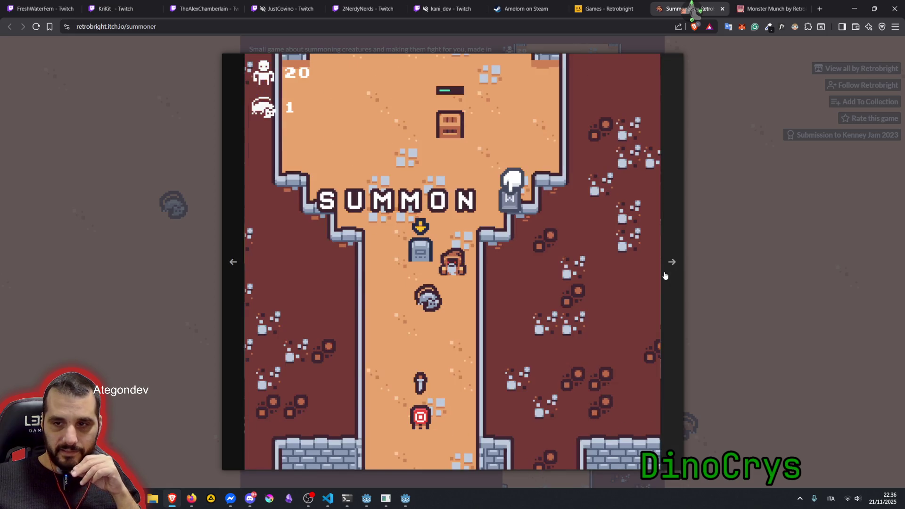
click(667, 277)
click(666, 278)
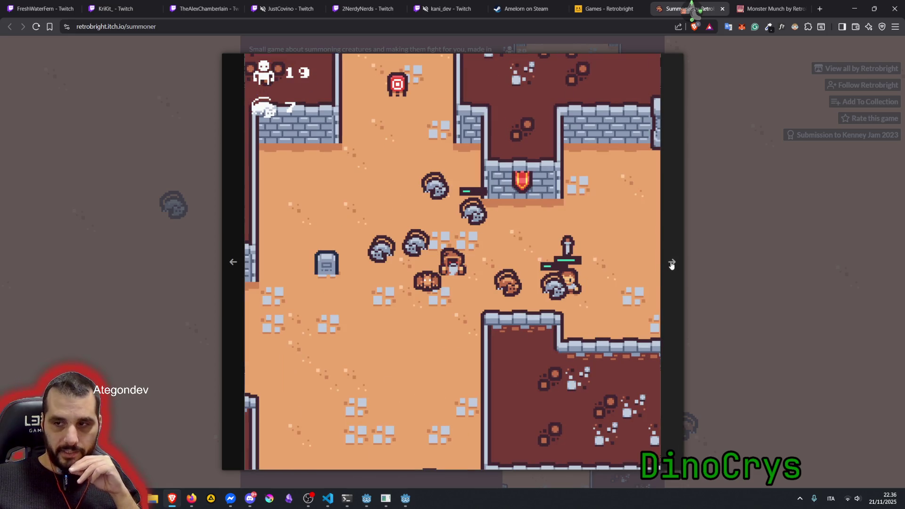
click(728, 219)
Follow Summoner's developer Retrobright on itch.io.
scroll(728, 219, up, 5)
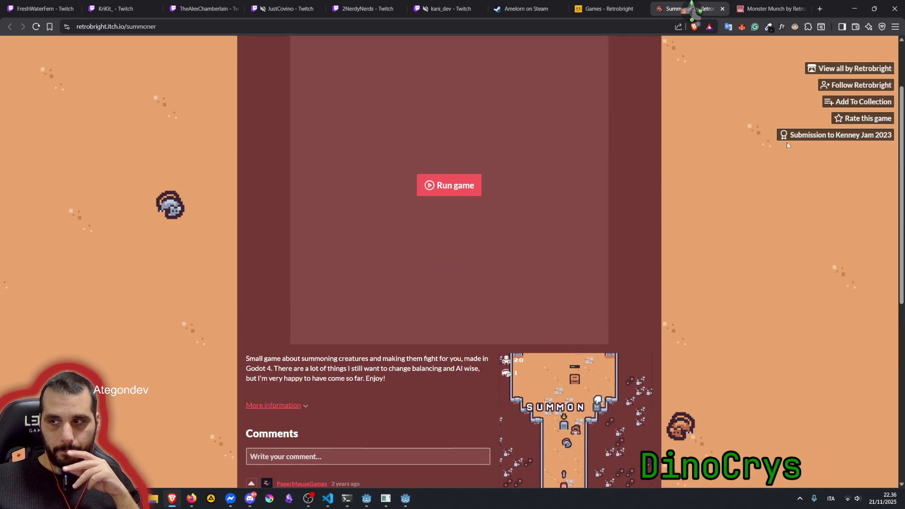
click(872, 86)
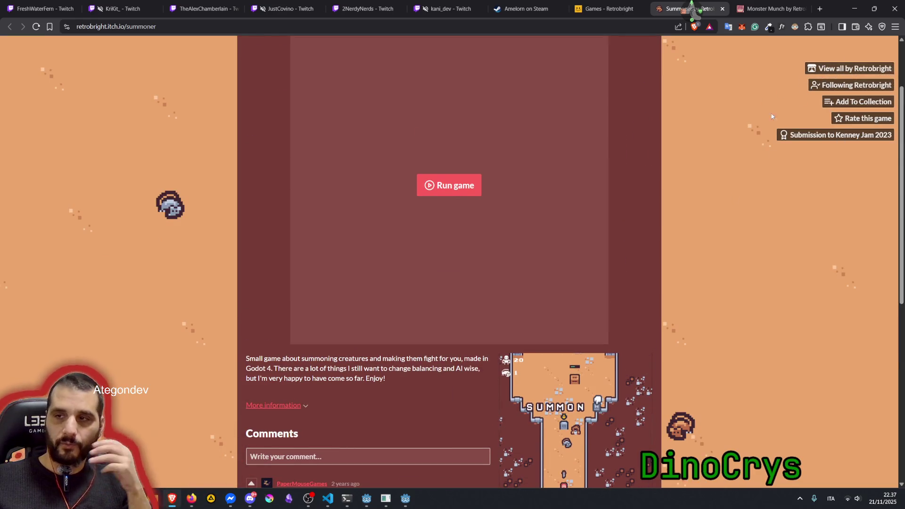
scroll(788, 98, up, 3)
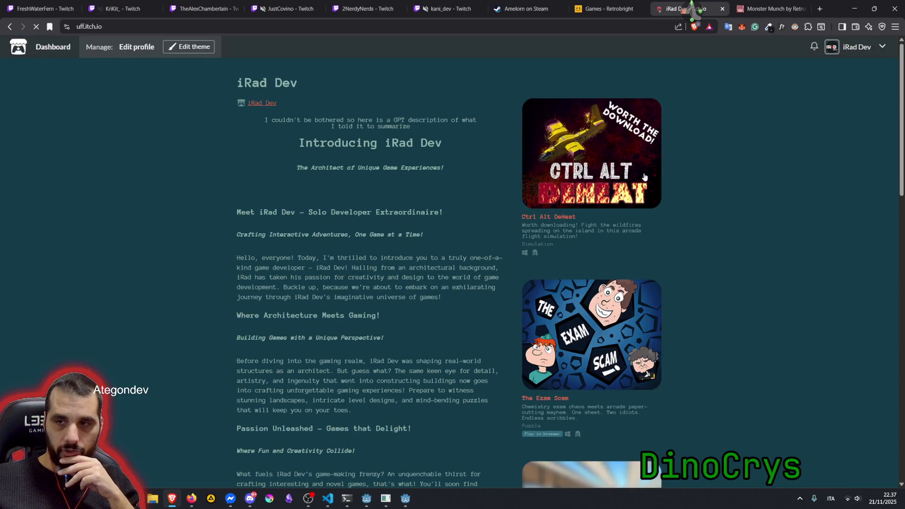
Look over The Maze and the Beast's itch.io page, then run its embedded web game.
scroll(644, 205, down, 5)
scroll(644, 205, down, 1)
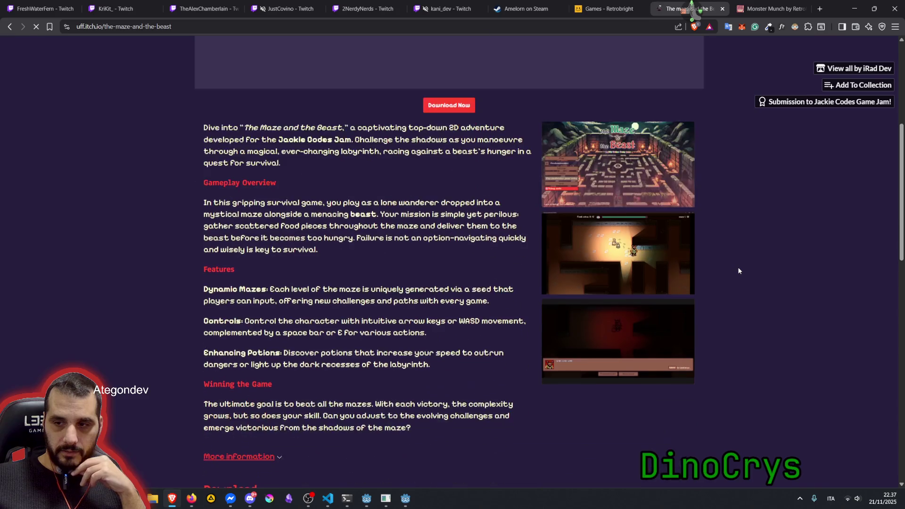
scroll(738, 269, down, 3)
scroll(648, 194, up, 6)
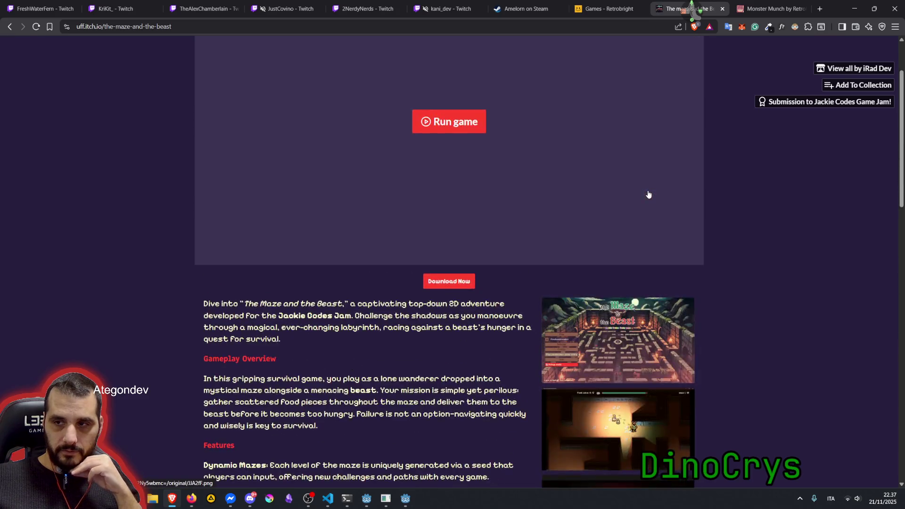
scroll(649, 194, up, 2)
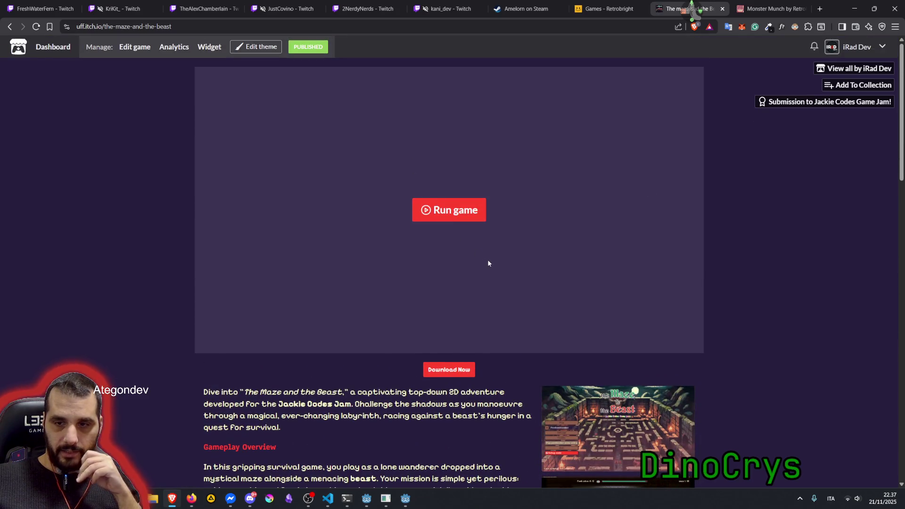
scroll(487, 263, down, 5)
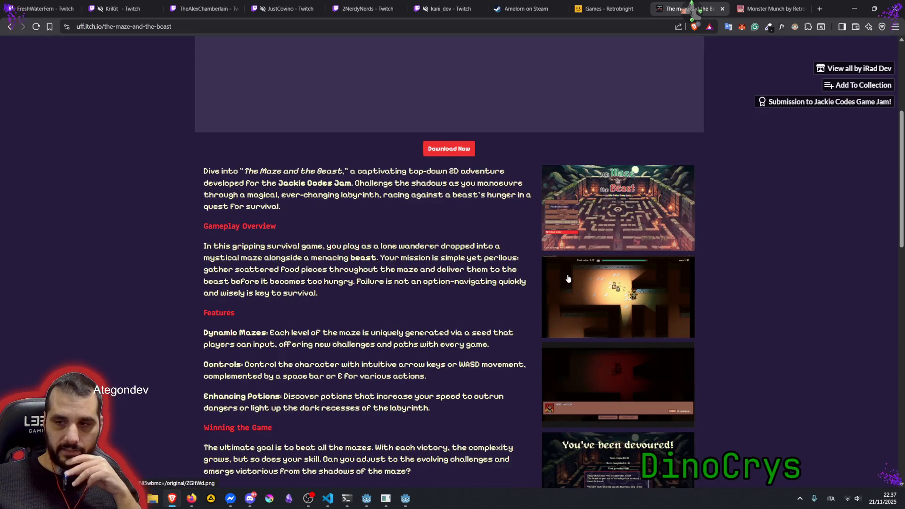
scroll(502, 294, up, 5)
click(429, 212)
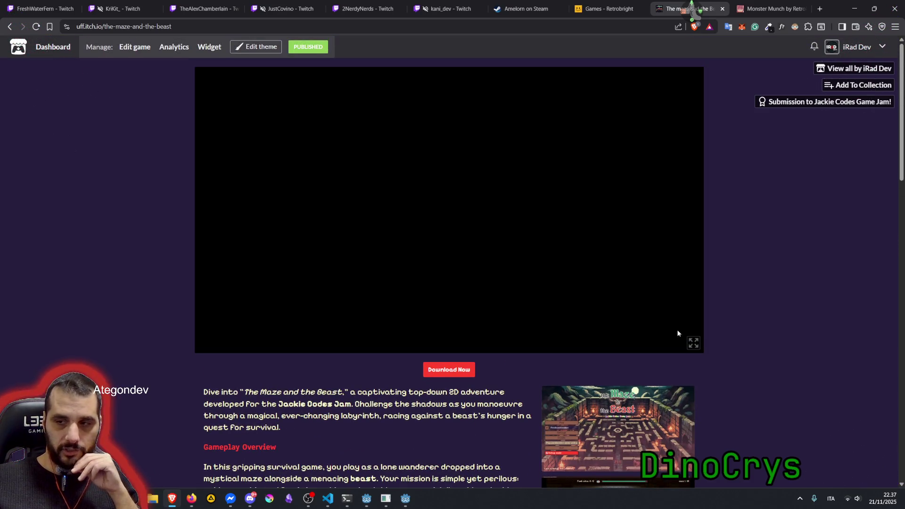
Load the game and reroll the random player name repeatedly until one is kept.
click(693, 343)
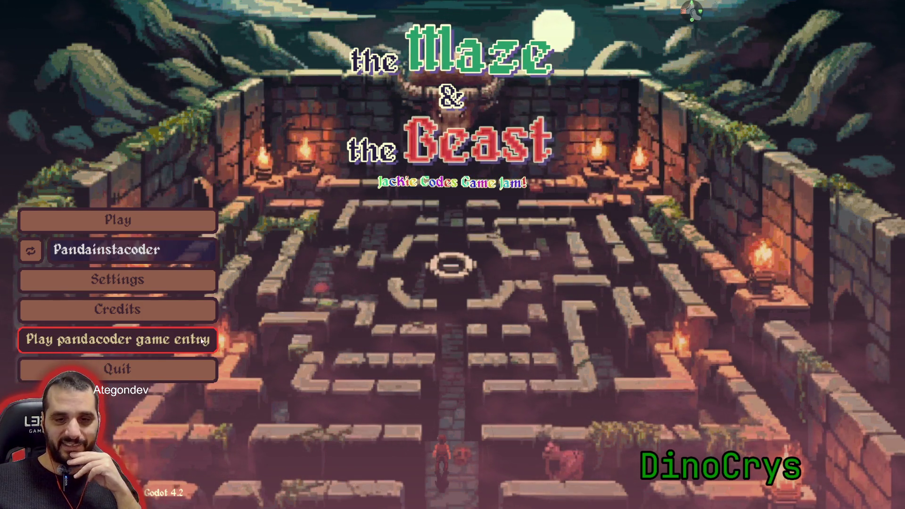
click(74, 246)
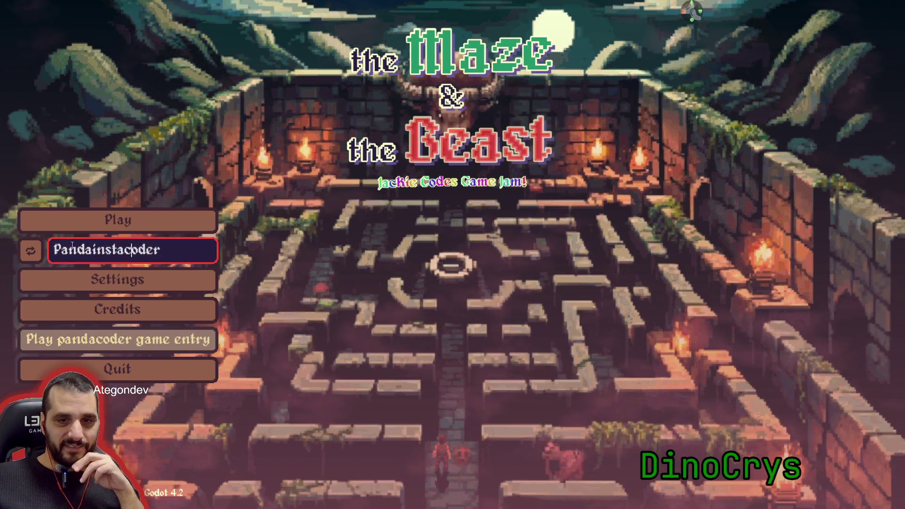
click(31, 254)
click(31, 253)
click(31, 253)
click(30, 253)
click(31, 254)
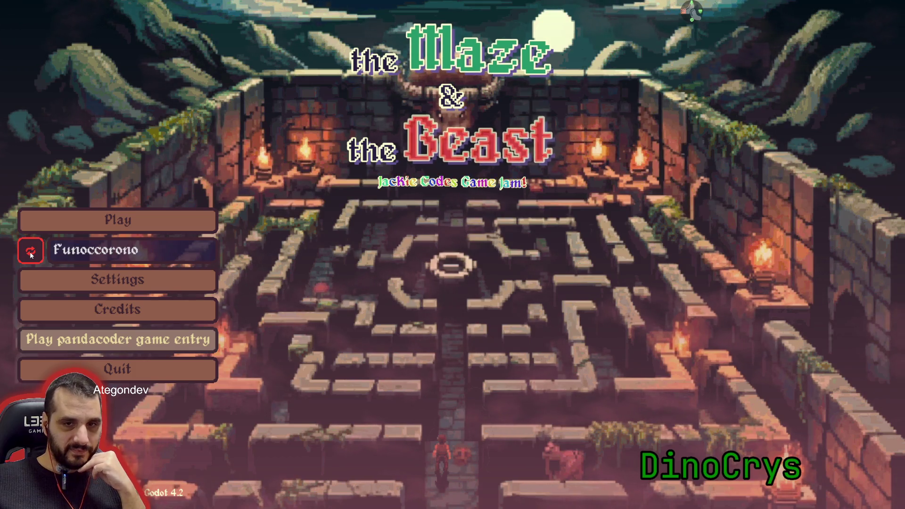
click(31, 254)
click(31, 254)
click(31, 253)
click(31, 253)
click(30, 254)
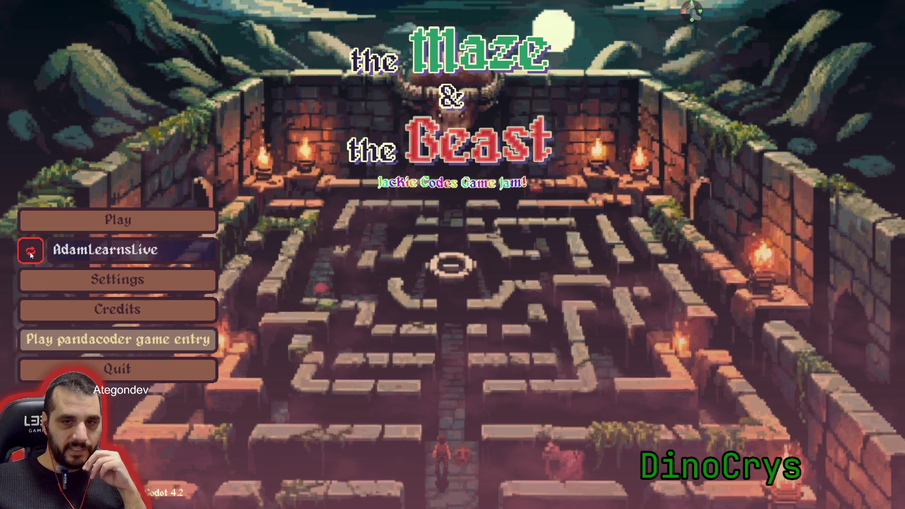
click(31, 254)
click(31, 254)
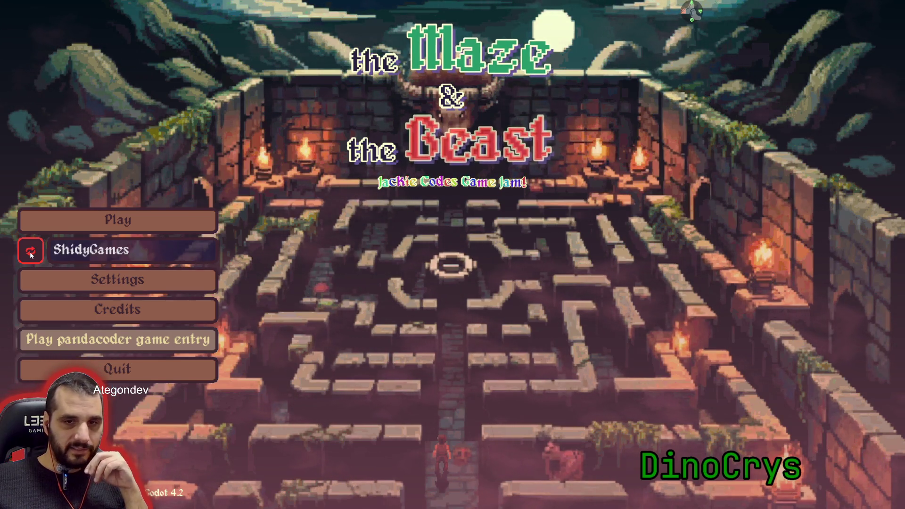
click(31, 254)
click(31, 254)
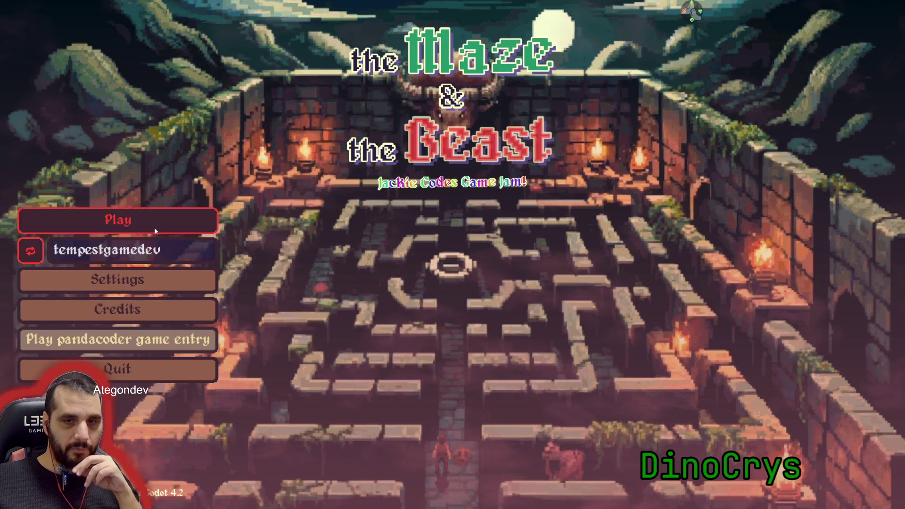
click(37, 252)
Keep the chosen random name and activate Play to start the first maze.
click(132, 249)
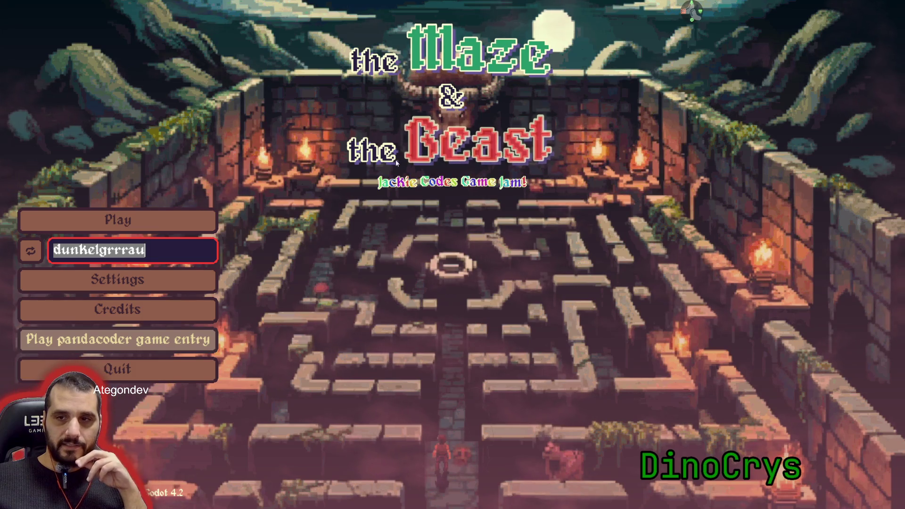
key(shift+Tab)
key(Return)
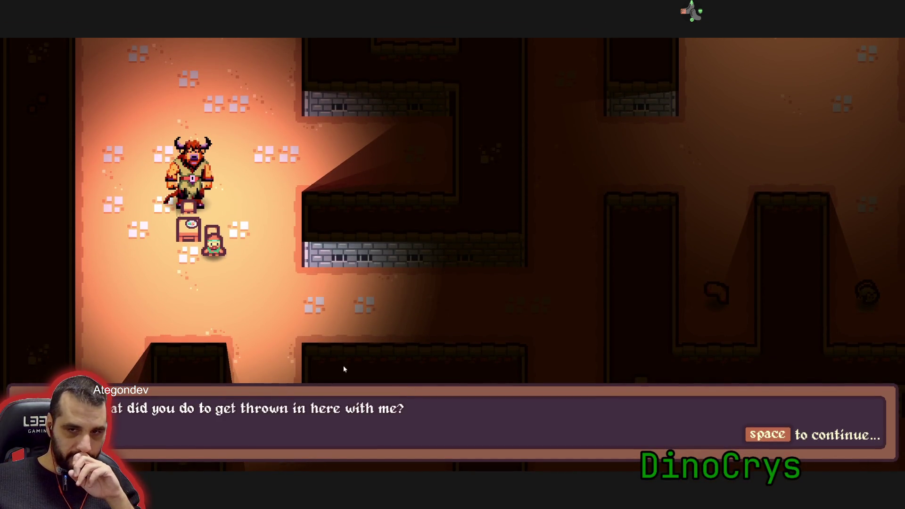
Advance through the Beast's five dialogue lines until maze 1 begins.
key(space)
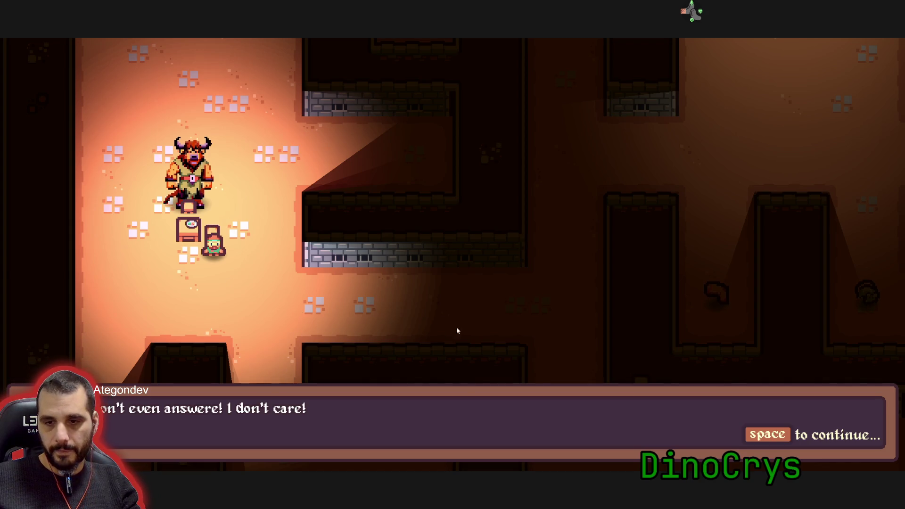
key(space)
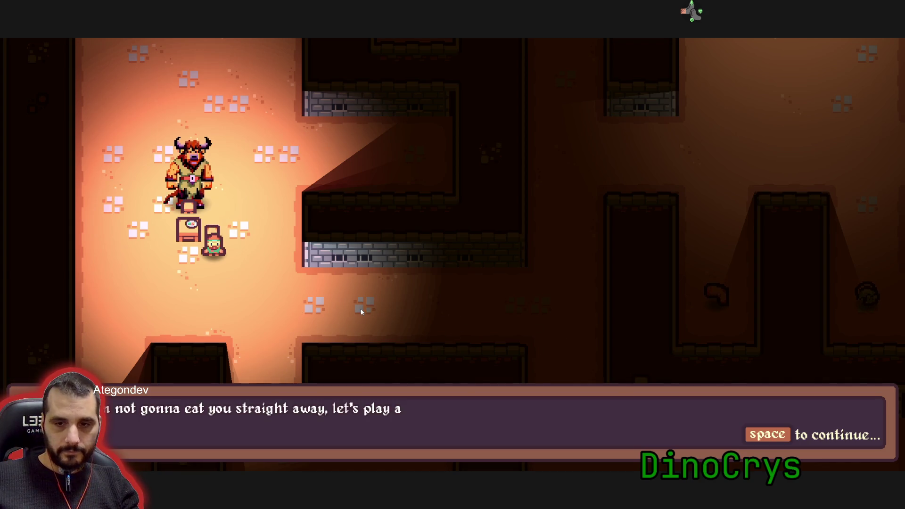
key(space)
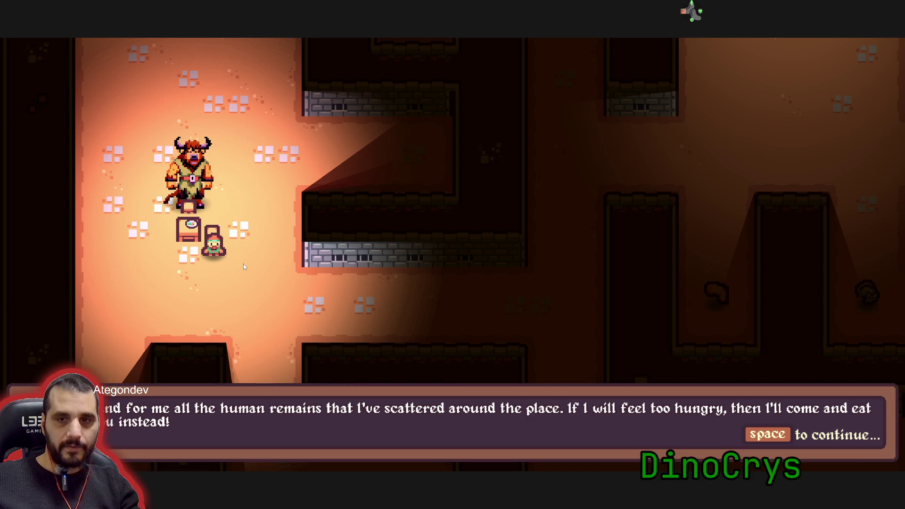
key(space)
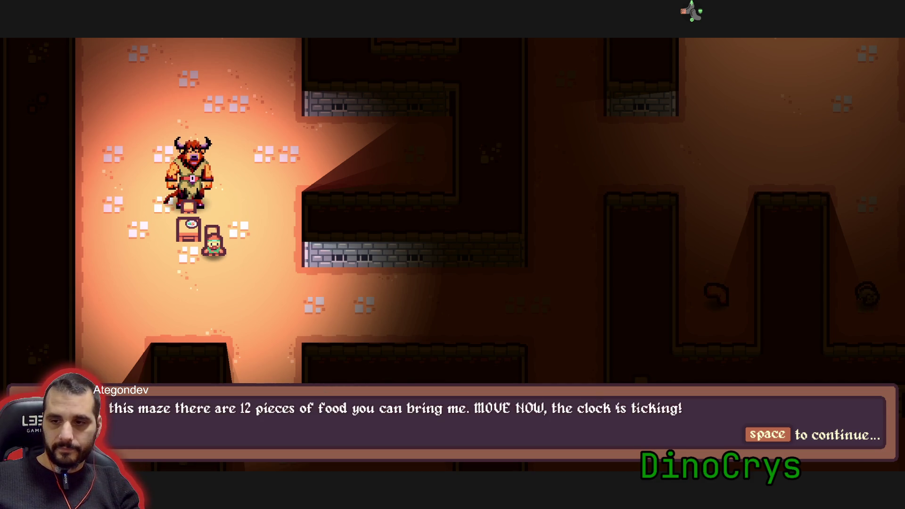
key(space)
Walk the player down, right and up toward the first corridor junction.
key(Down)
key(Right)
key(Right)
key(Up)
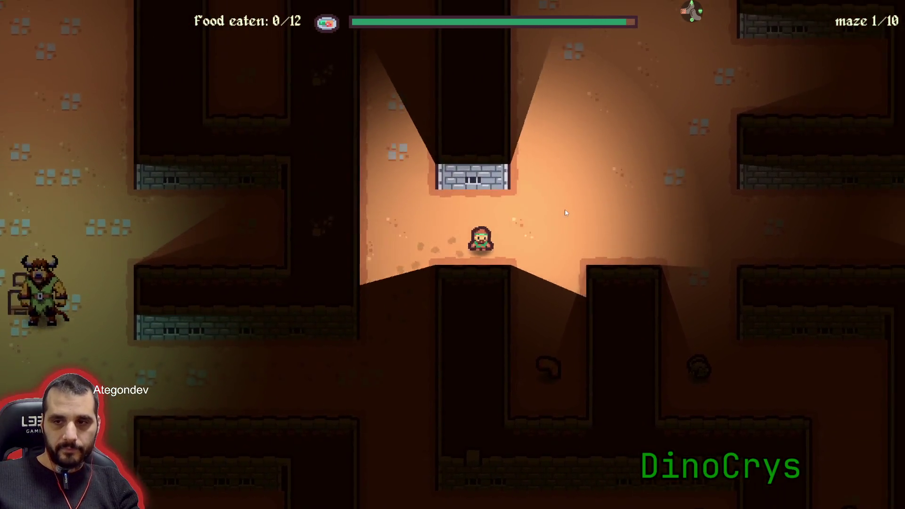
Fetch the food piece from down the corridor and deliver it to the beast.
key(Down)
key(space)
key(Up)
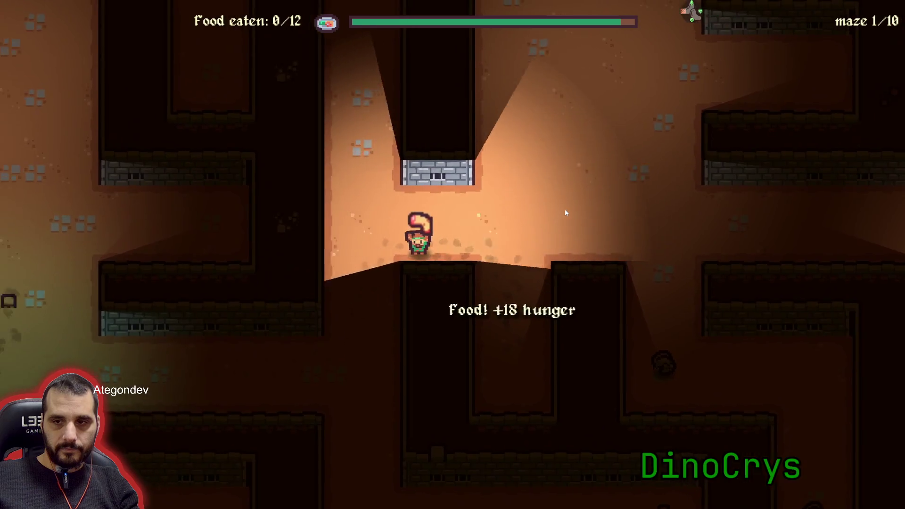
key(Left)
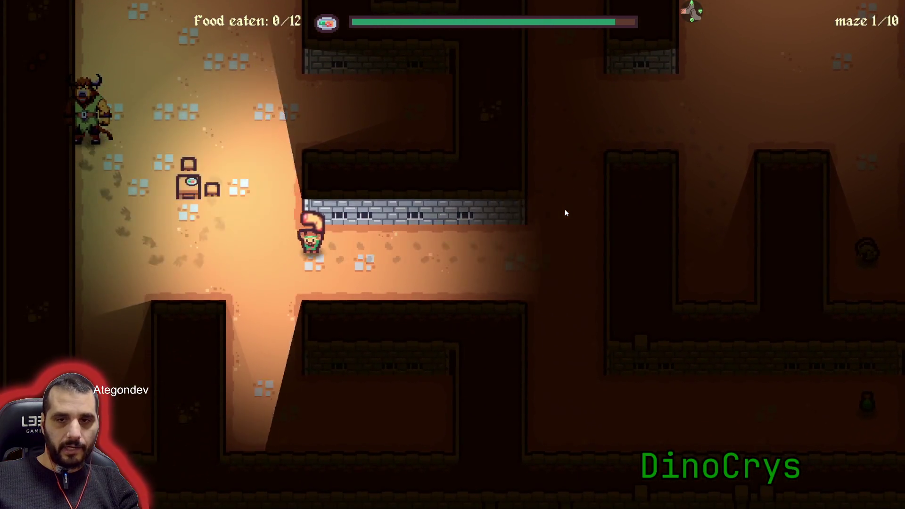
key(Left)
key(Up)
key(space)
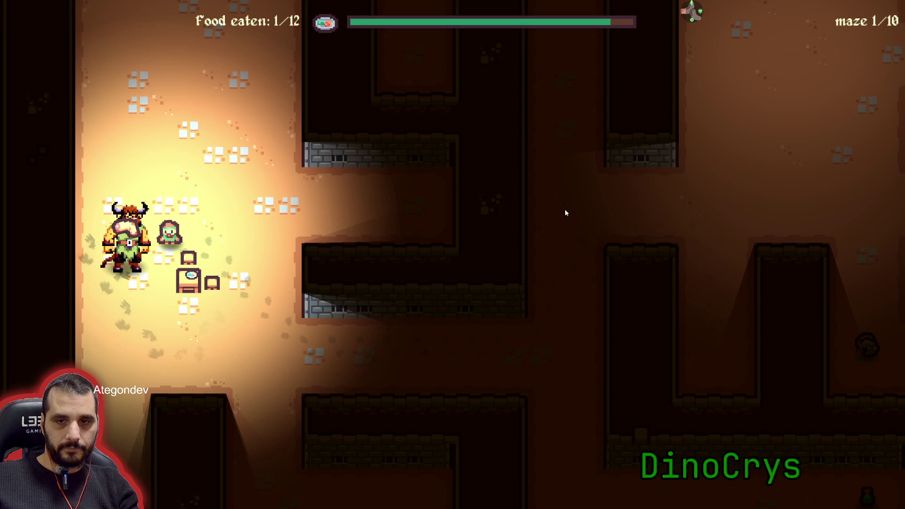
Walk up the corridor away from the beast and explore the room to the upper right.
key(Up)
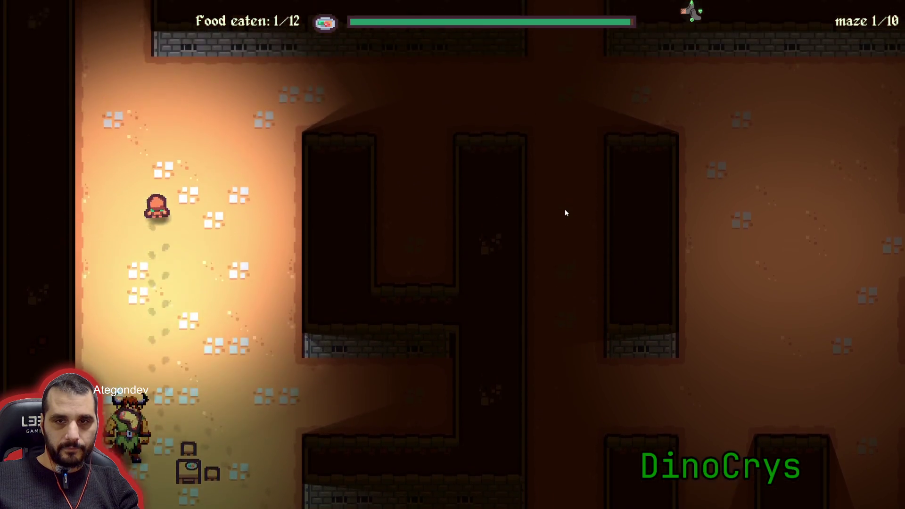
key(Up)
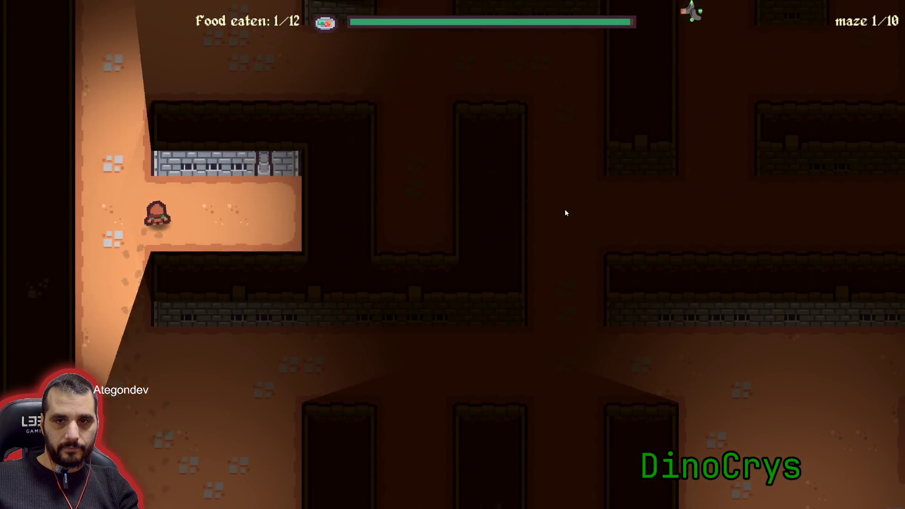
key(Up)
key(Right)
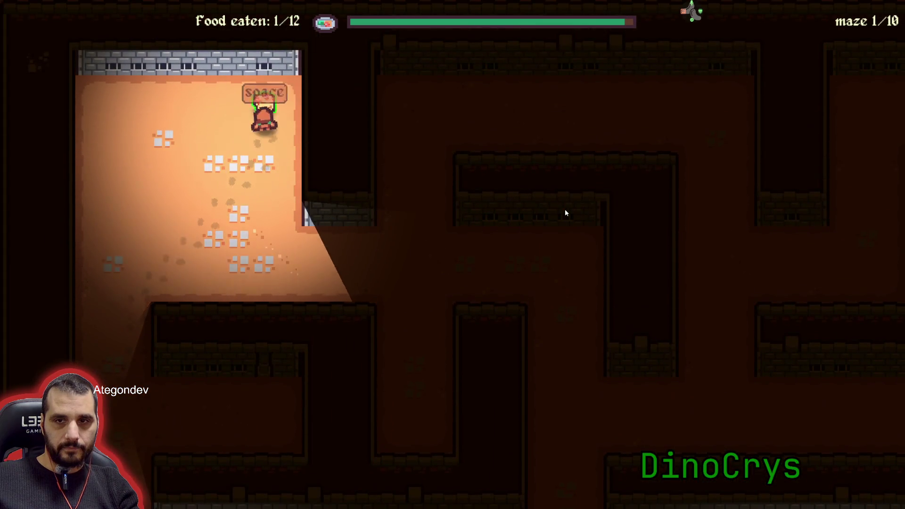
key(Down)
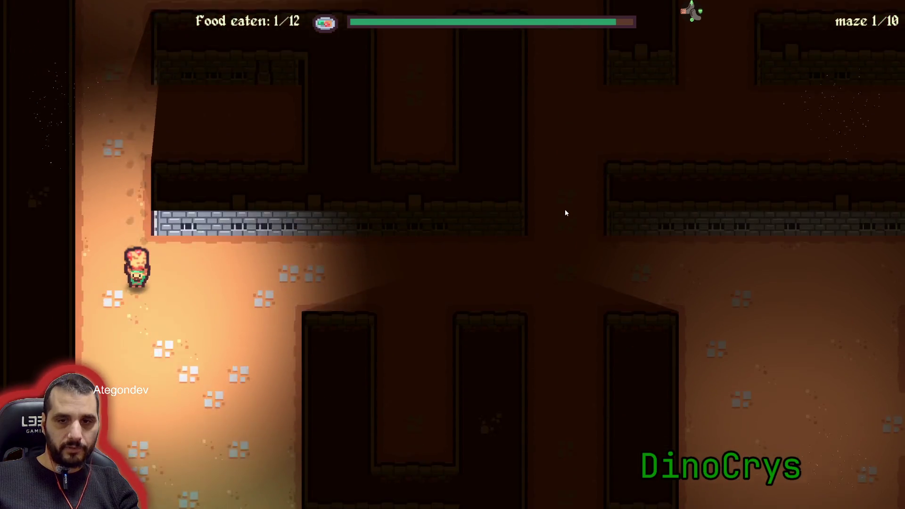
key(Down)
key(Right)
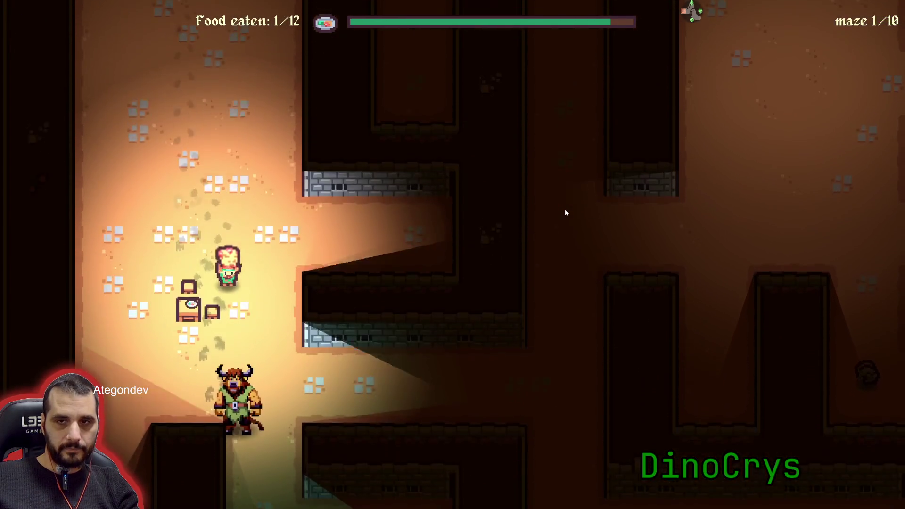
Go past the brick wall into the lower room and pick up the green speed potion.
key(Down)
key(Right)
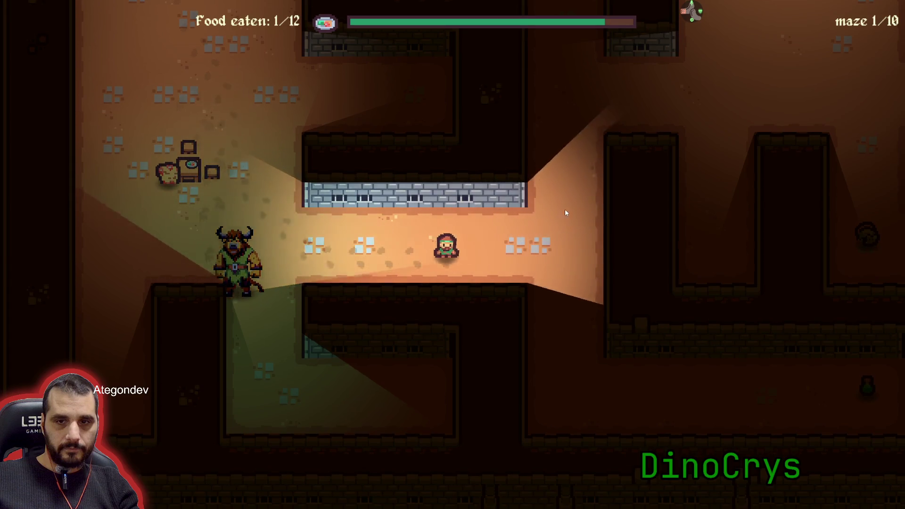
key(Right)
key(Down)
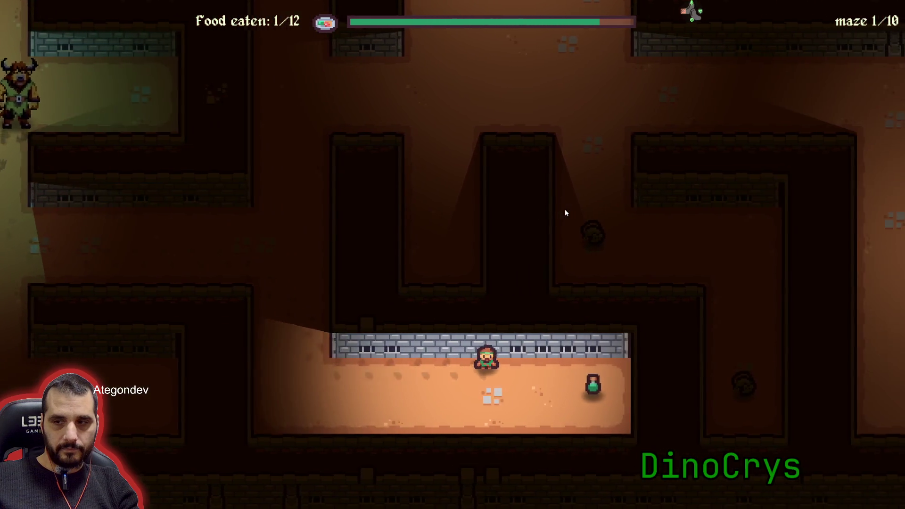
key(Right)
key(Down)
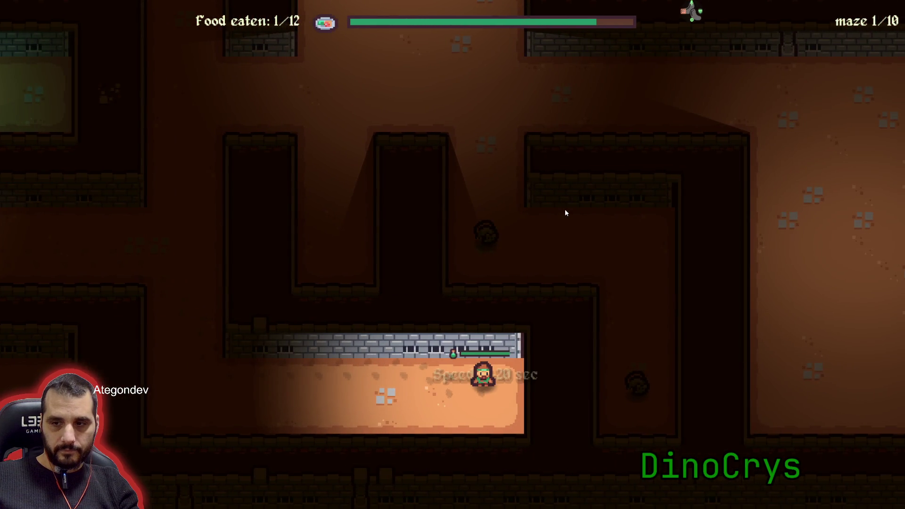
key(Left)
key(Up)
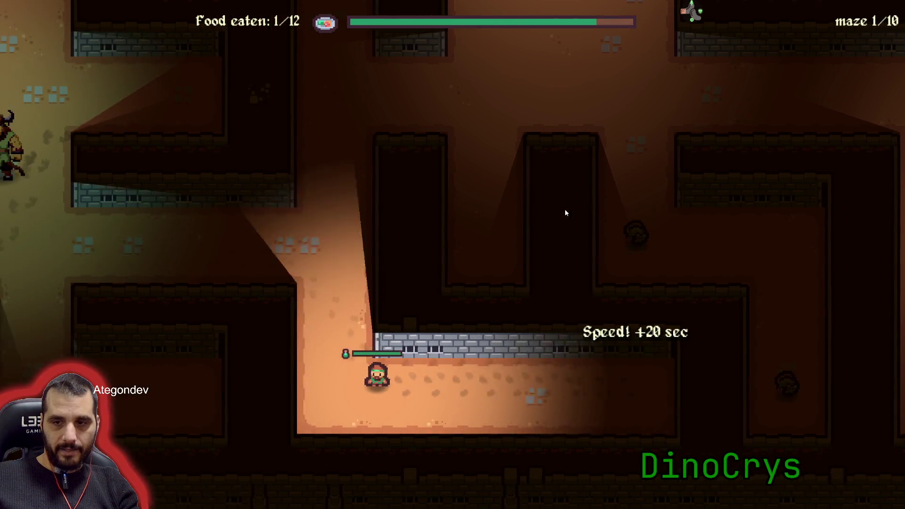
Grab a second piece of food and return to the crossroads.
key(Up)
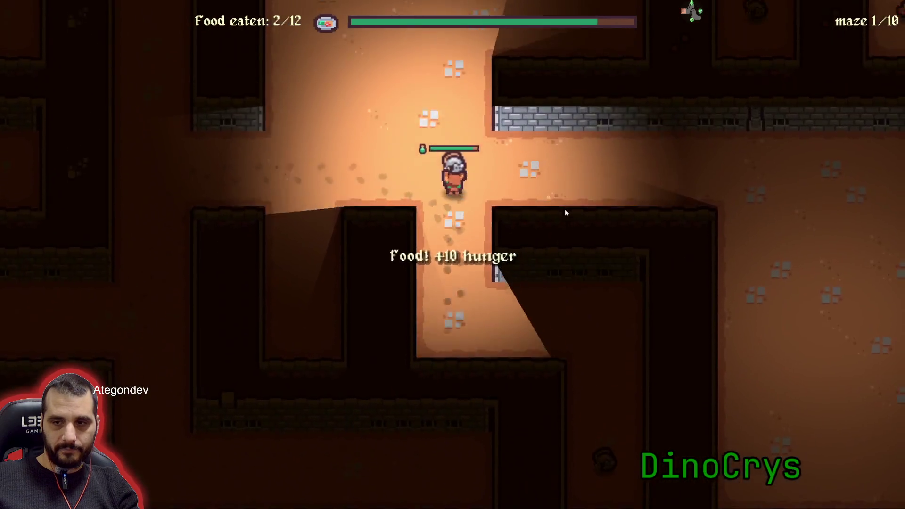
key(Left)
key(Left)
key(Right)
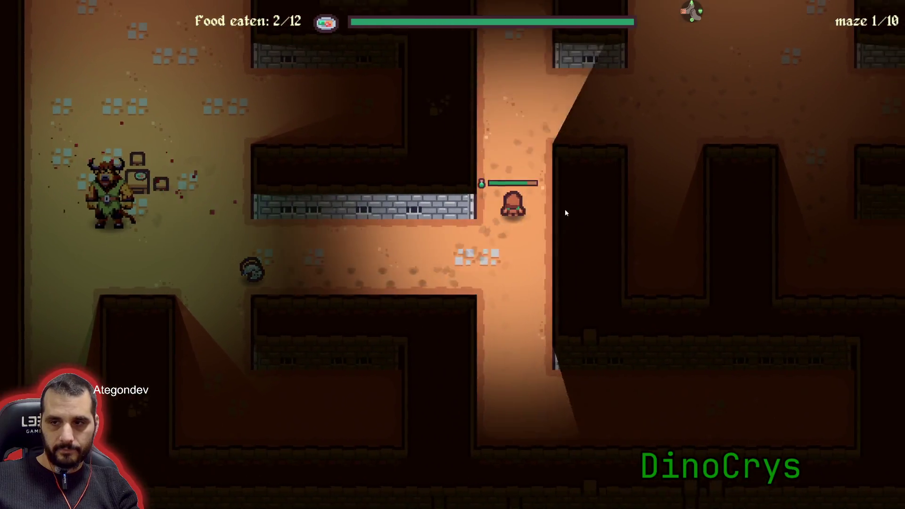
key(Down)
key(Up)
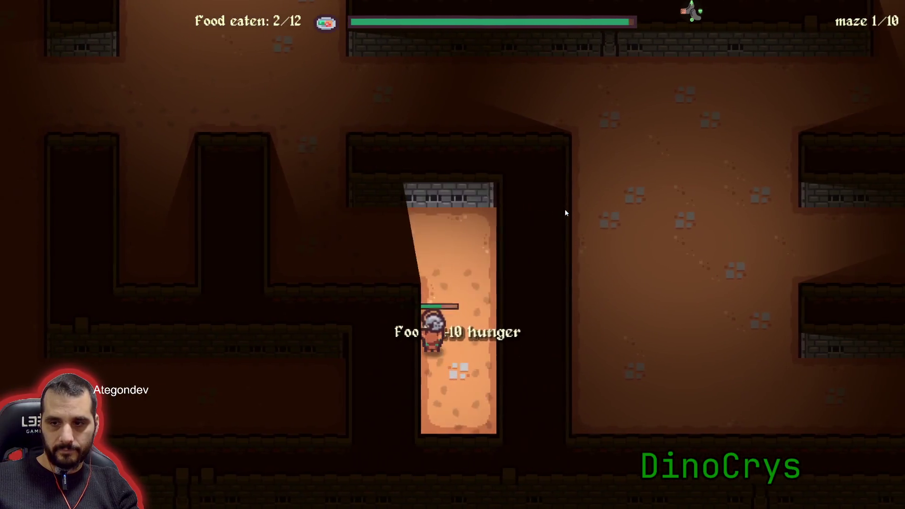
key(Down)
Pass below the long brick wall and feed the minotaur, bringing food eaten to 3/12.
key(Left)
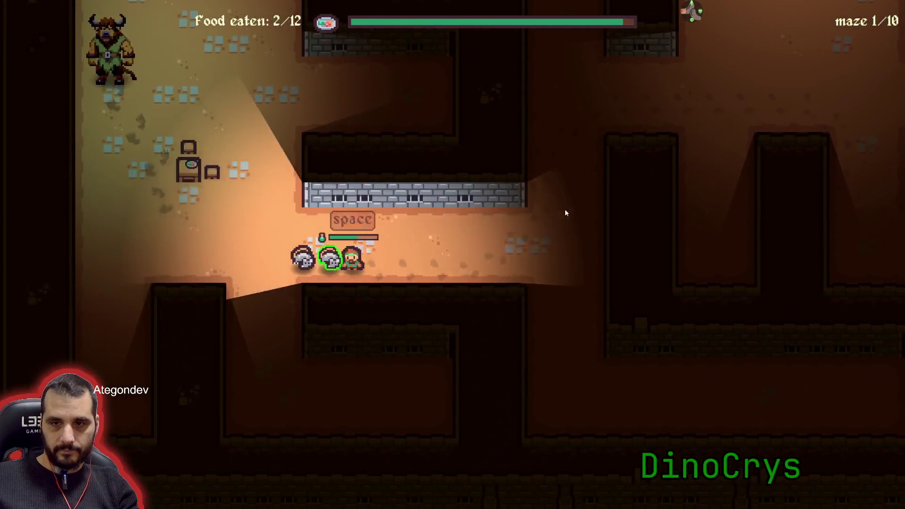
key(Right)
key(Right)
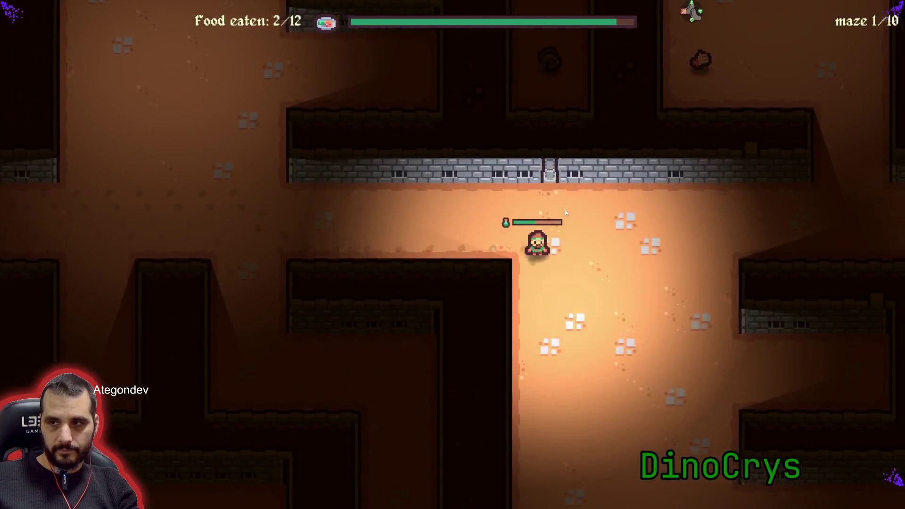
key(Down)
key(Right)
key(Left)
key(Left)
key(Up)
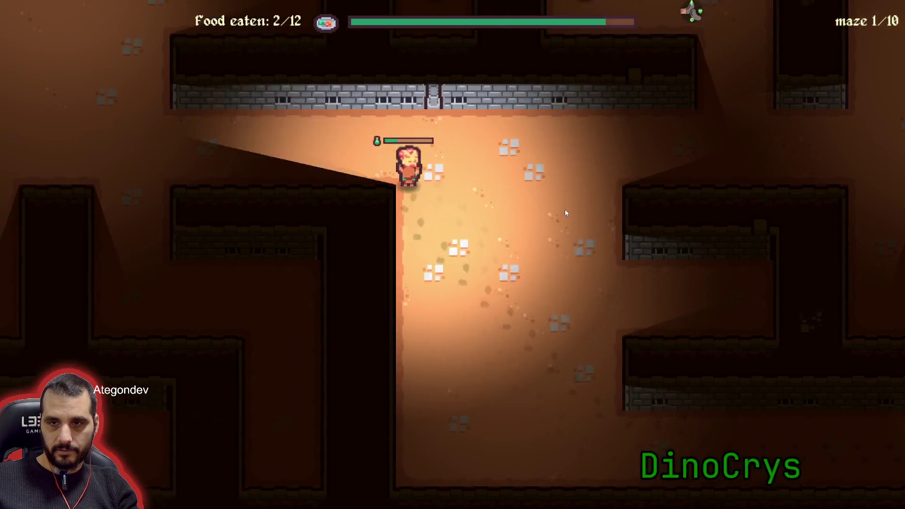
key(Left)
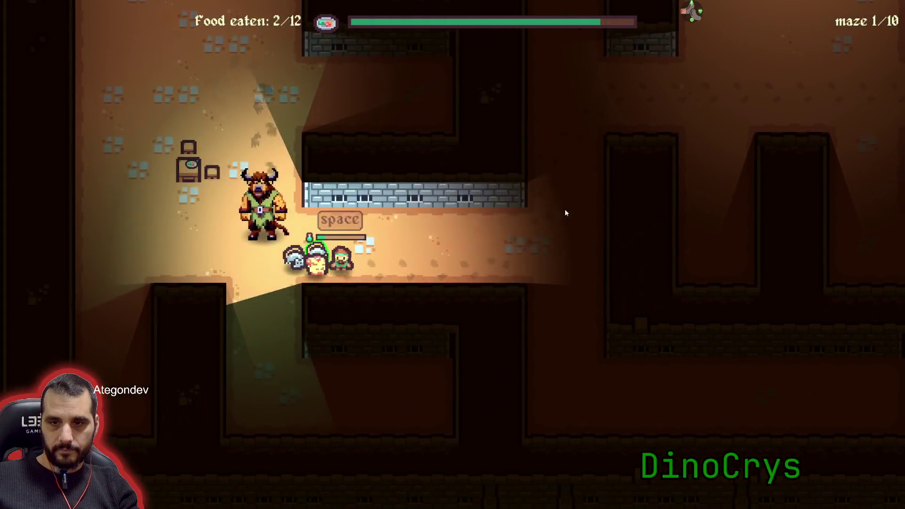
key(Right)
key(Right)
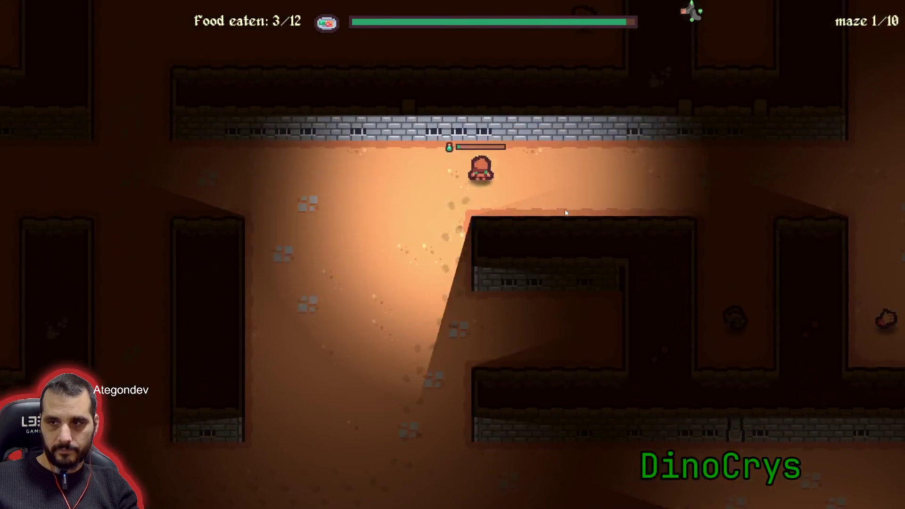
Collect the food in the dead-end slot and work through the nearby passages.
key(Down)
key(Left)
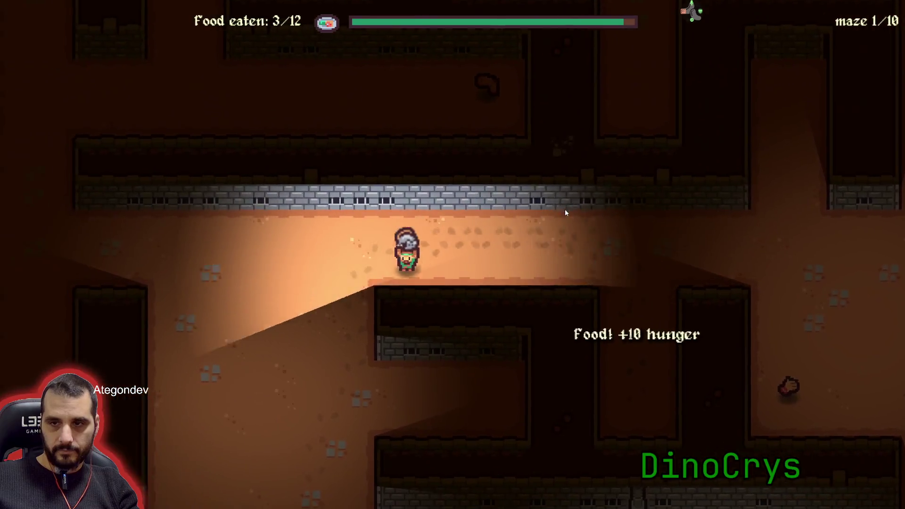
key(Down)
key(Down)
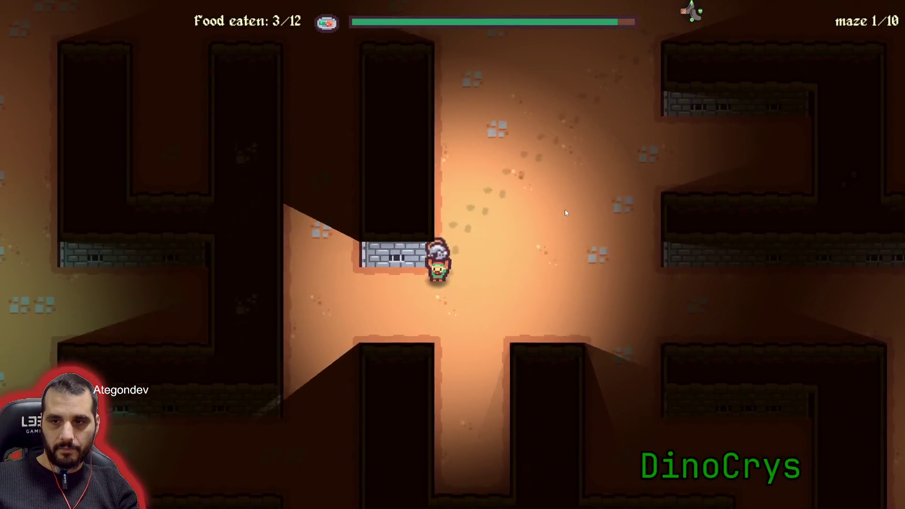
key(Left)
key(Left)
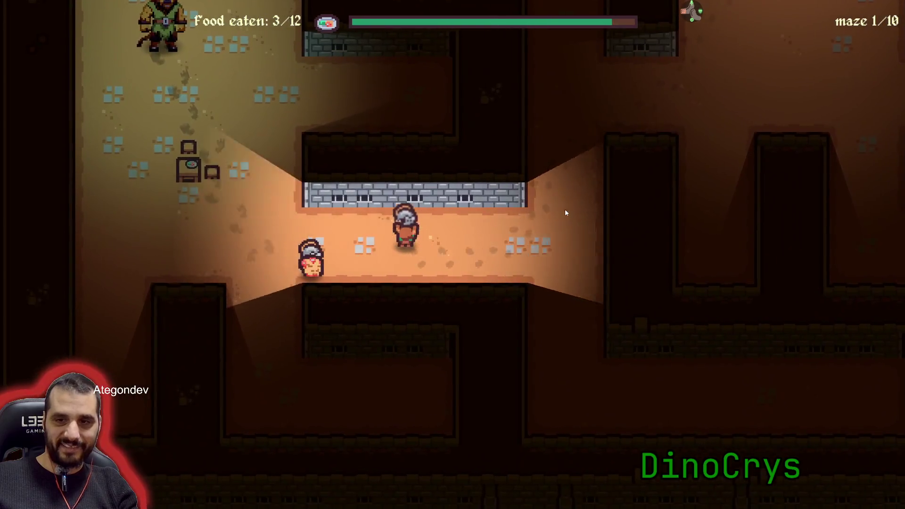
key(Right)
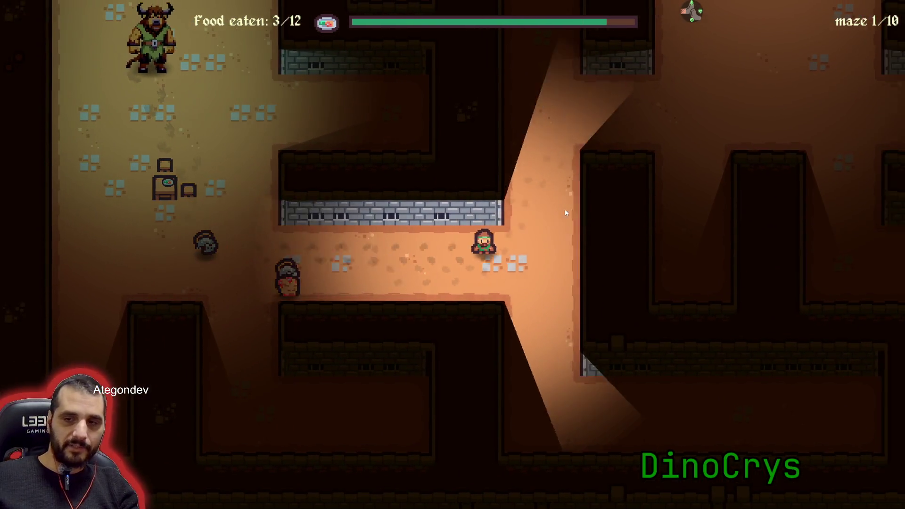
key(Up)
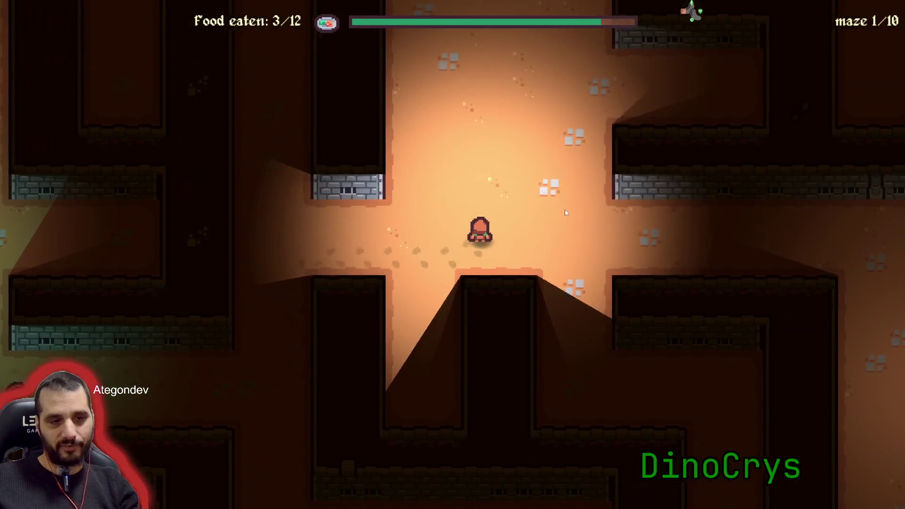
key(Right)
Pick up the food off the horizontal corridor and bring it back toward the minotaur.
key(Up)
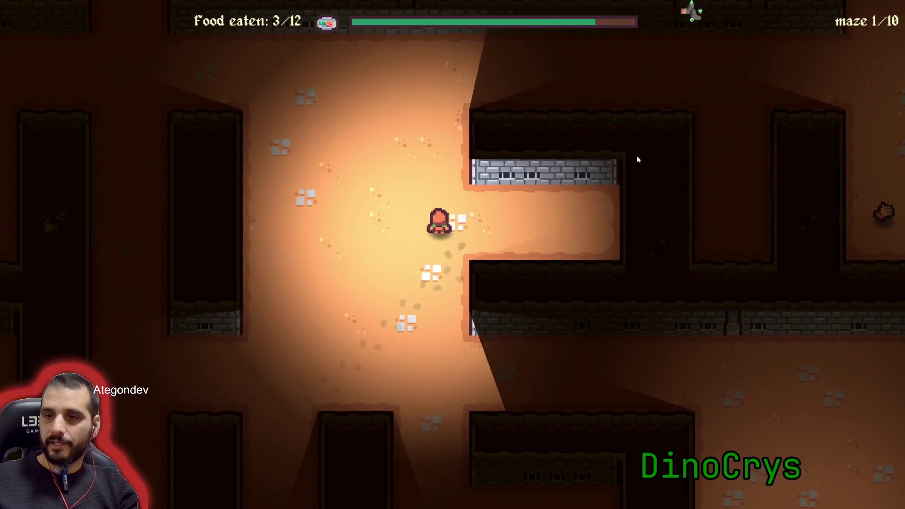
key(Right)
key(Right)
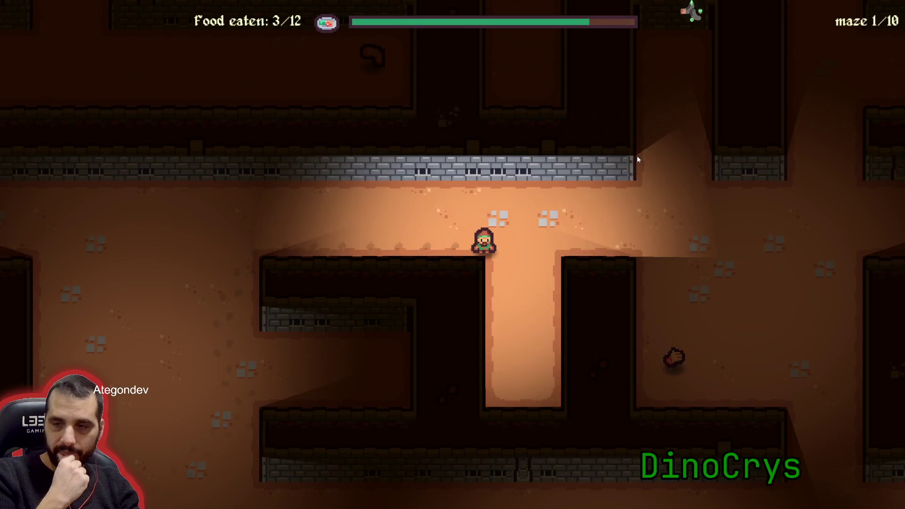
key(Down)
key(Up)
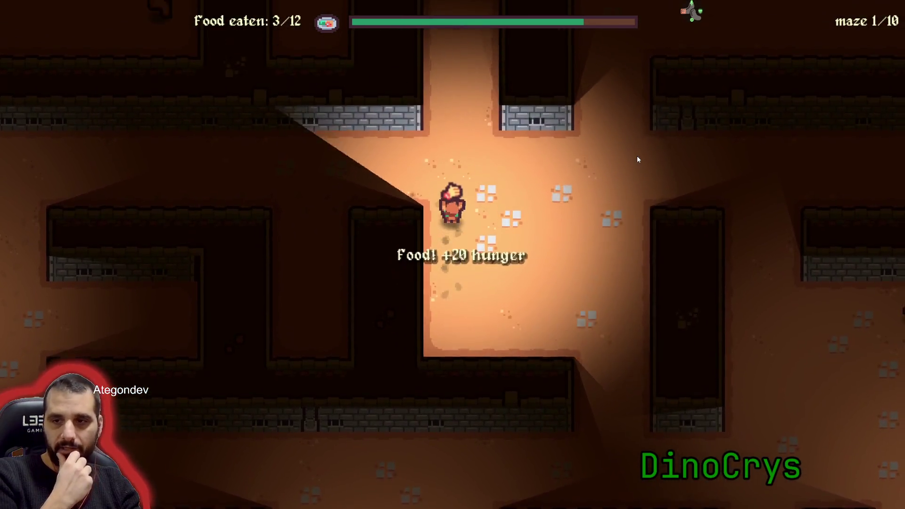
key(Left)
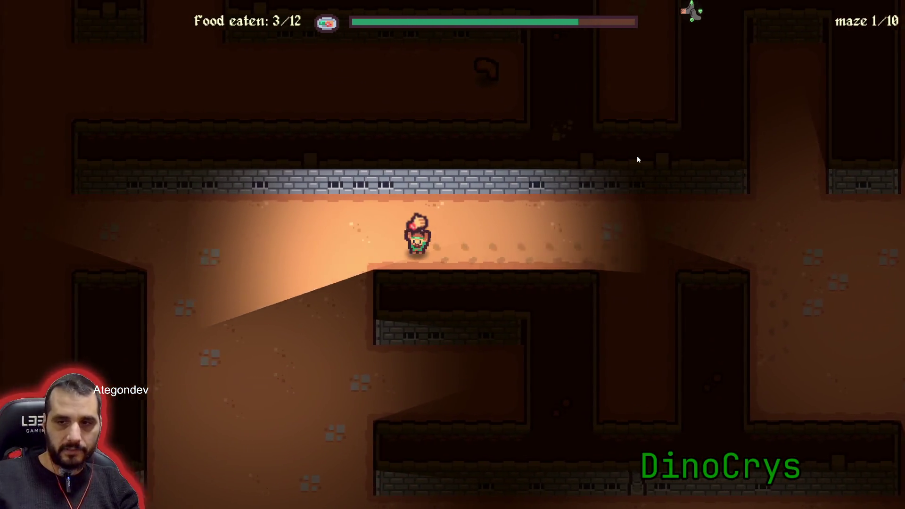
key(Down)
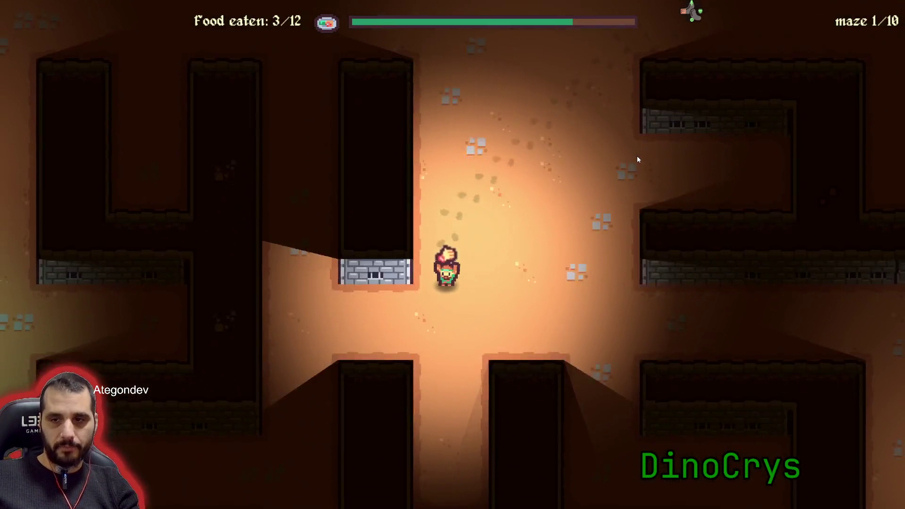
key(Left)
key(Left)
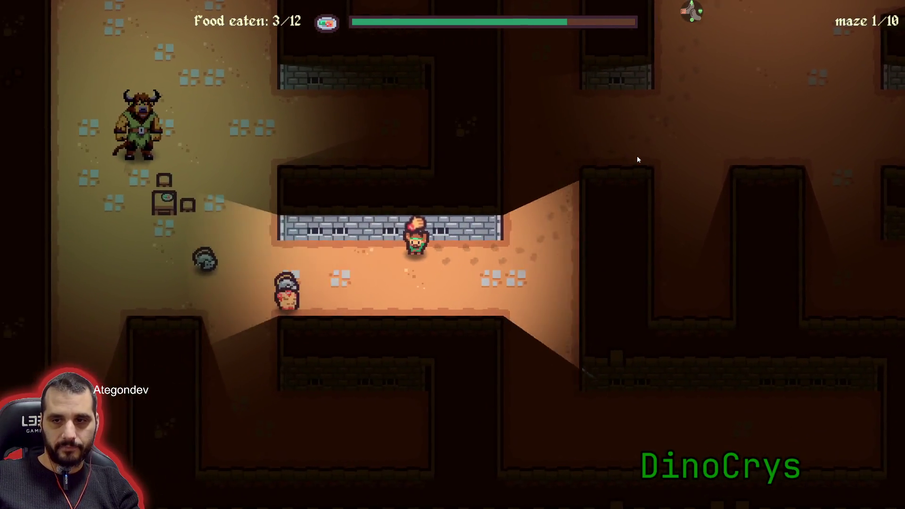
Pick up the next food in the lower corridor and carry it left into the open area.
key(Up)
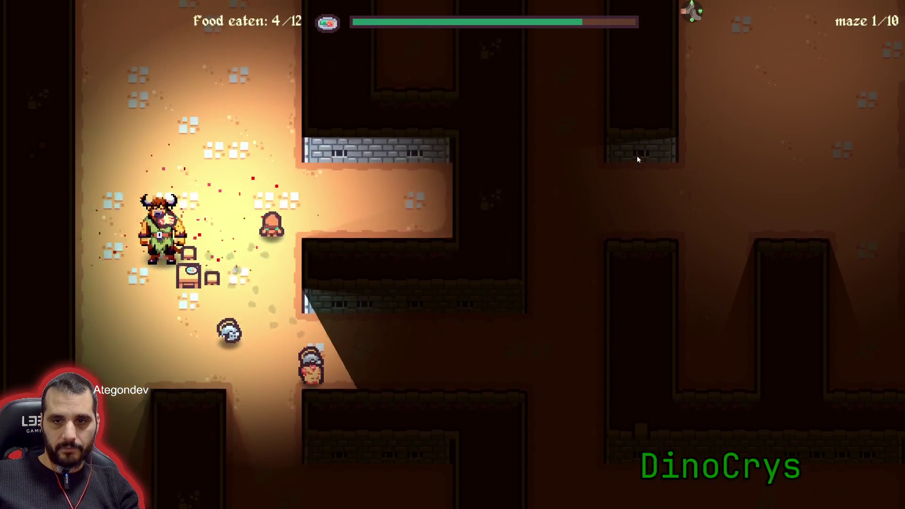
key(Right)
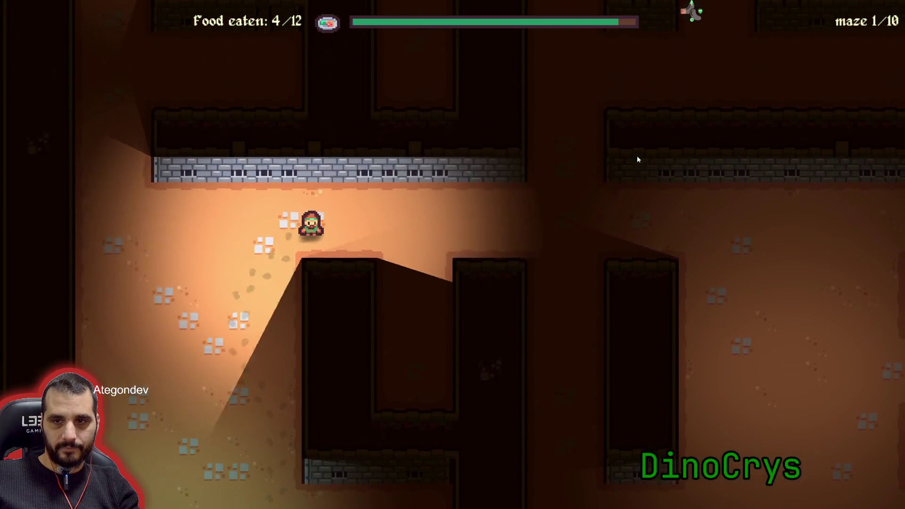
key(Down)
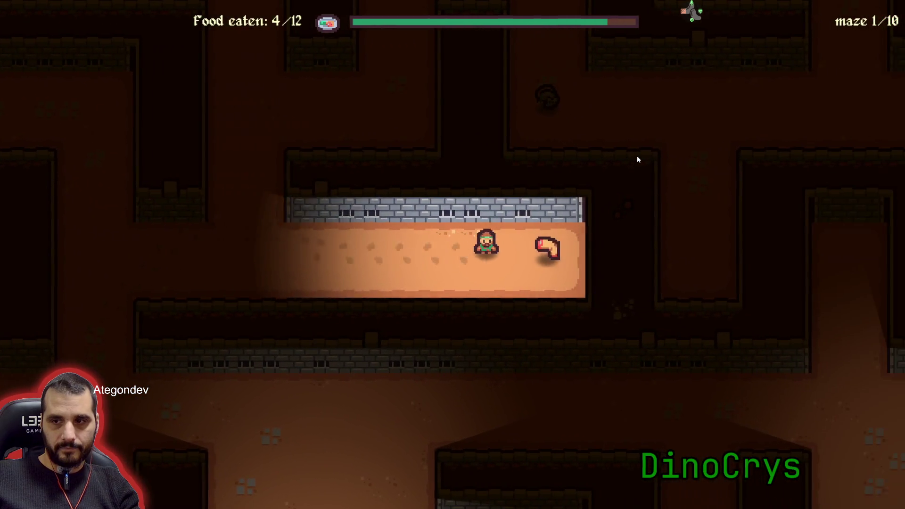
key(Left)
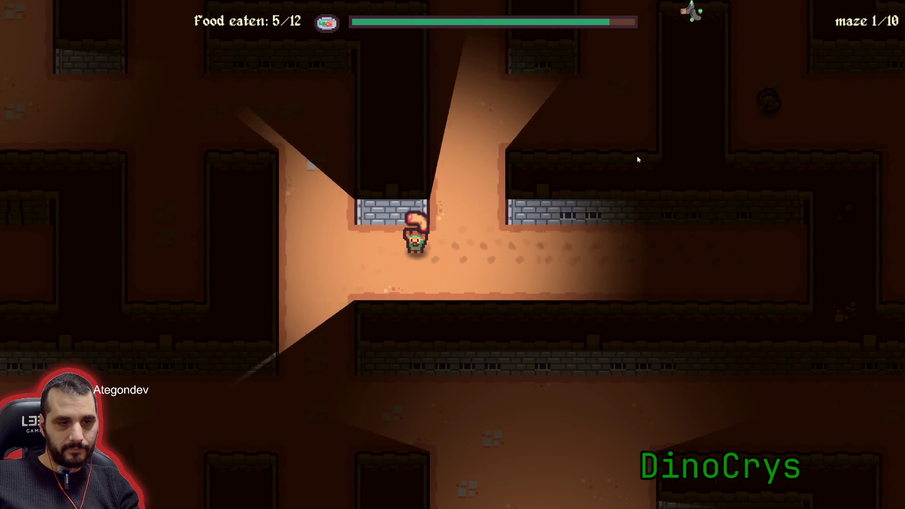
key(Left)
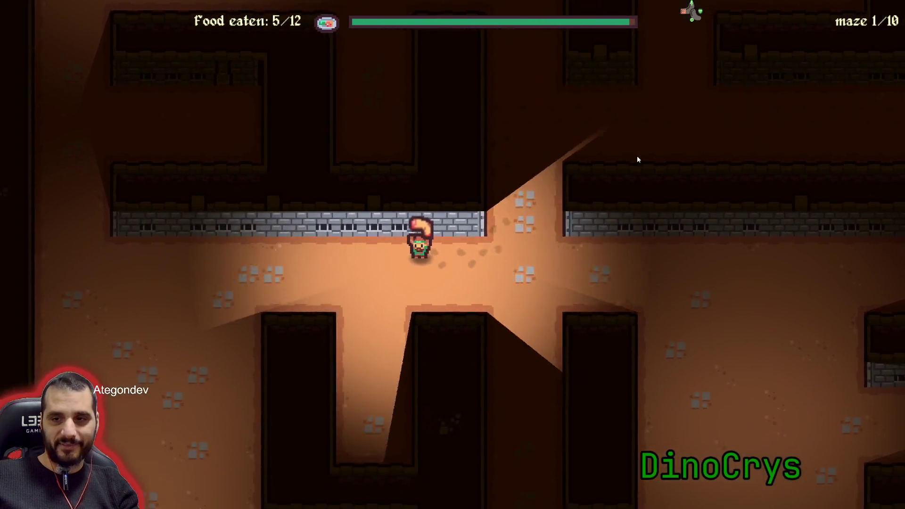
key(Left)
key(Down)
Climb the upper vertical corridors and pick up the food in the upper area.
key(Up)
key(Right)
key(Right)
key(Up)
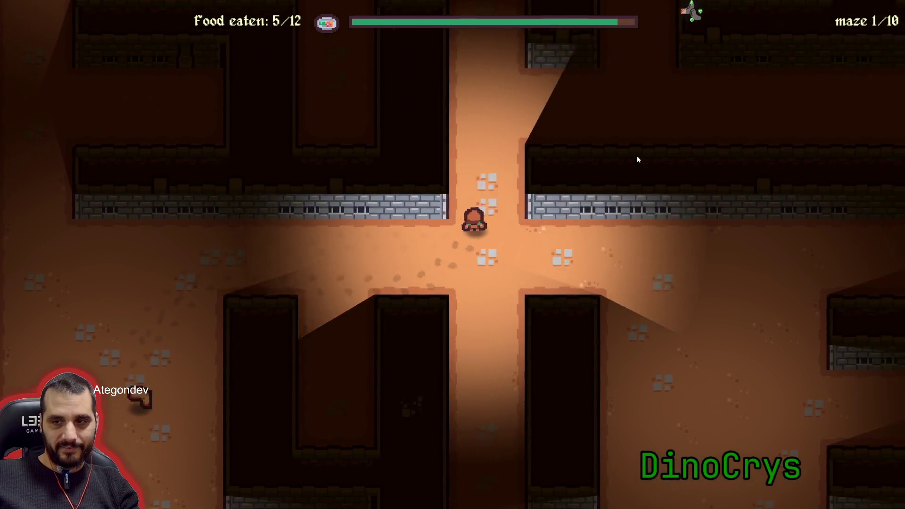
key(Up)
key(Right)
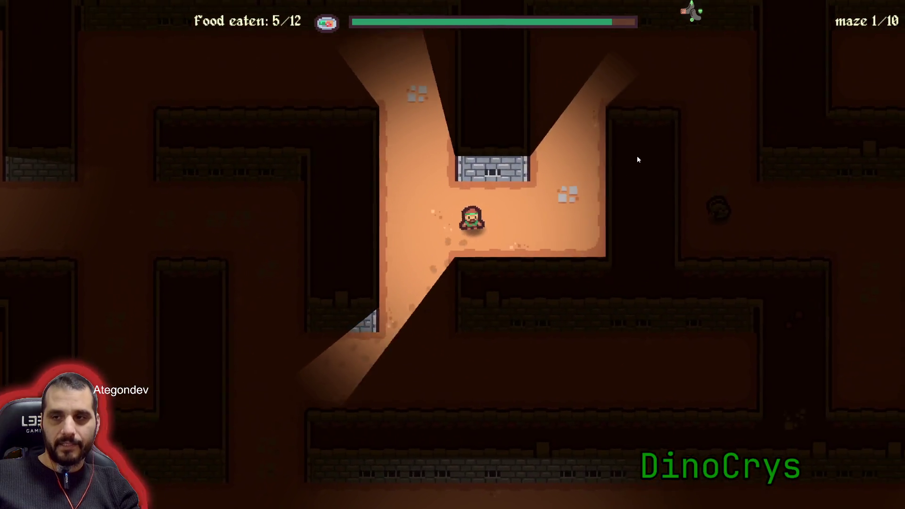
key(Up)
key(Right)
key(Down)
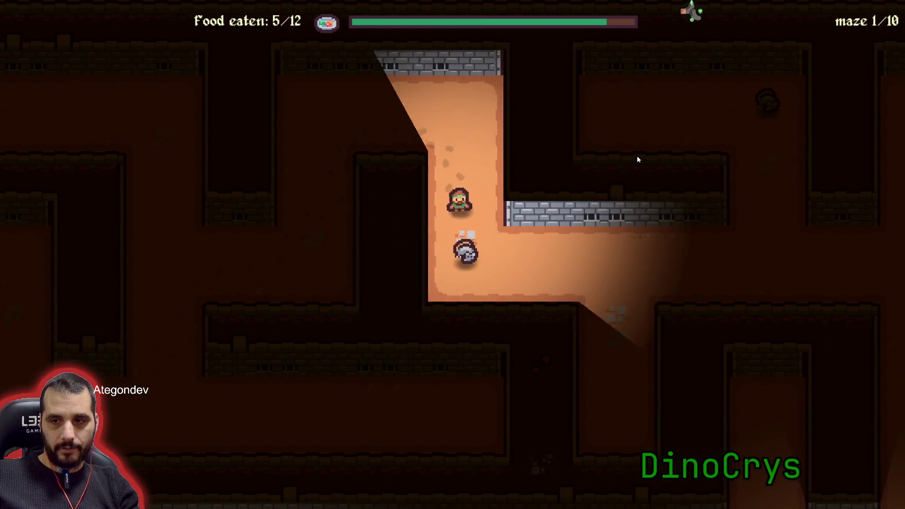
Carry the food down through the junction and lower corridor to the minotaur.
key(Left)
key(Down)
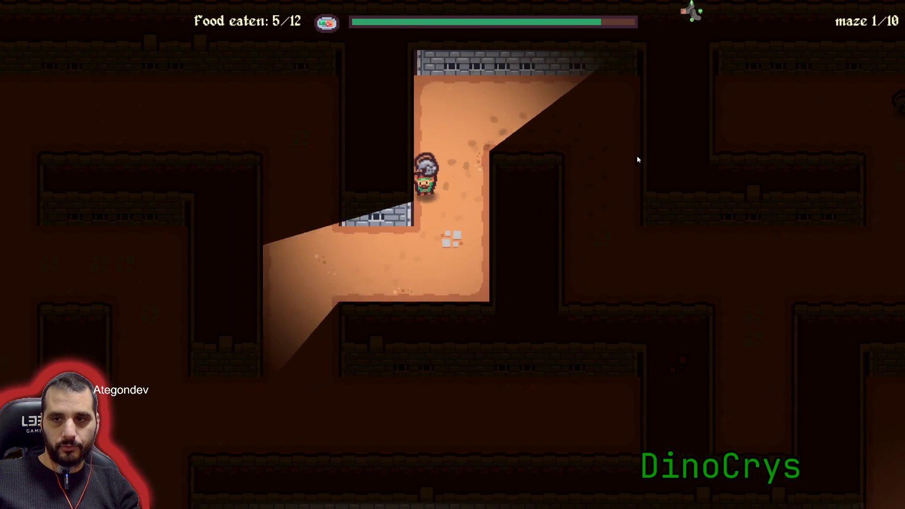
key(Down)
key(Left)
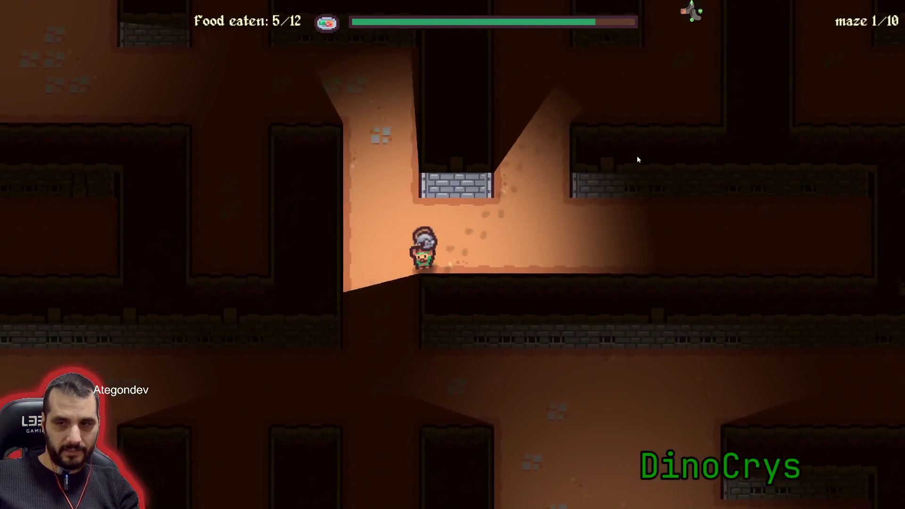
key(Down)
key(Left)
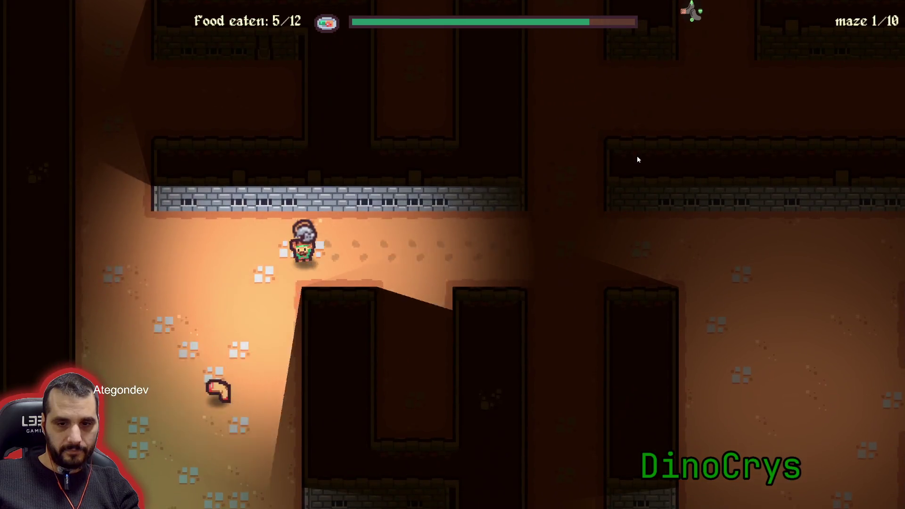
key(Down)
key(Left)
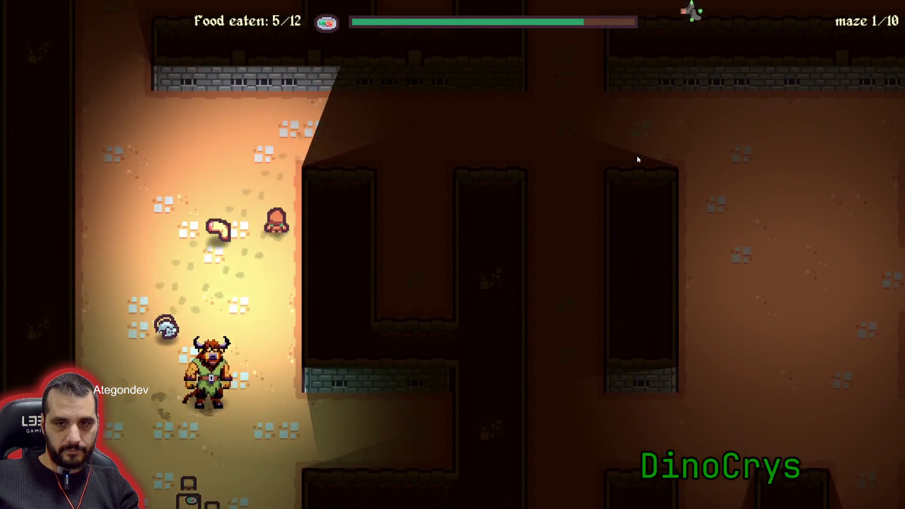
Leave the minotaur and climb the vertical corridor past the crossroads.
key(Up)
key(Right)
key(Up)
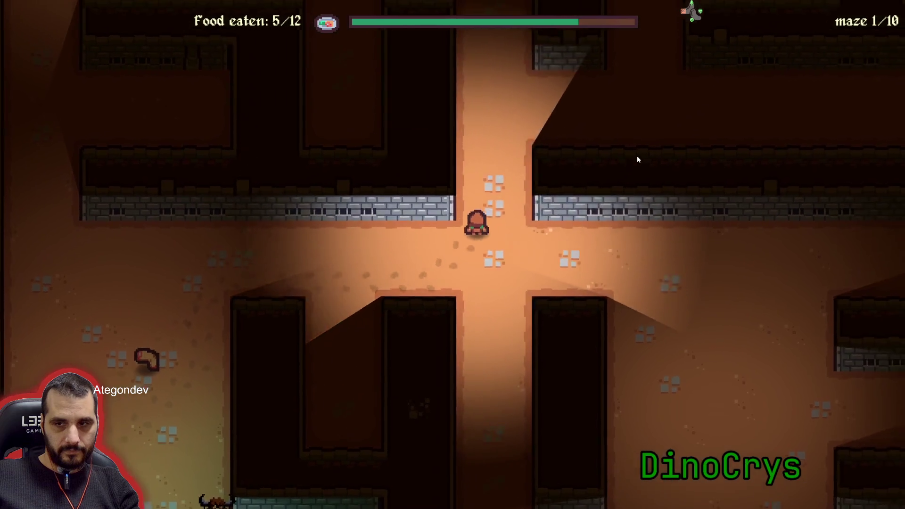
key(Up)
key(Right)
key(Left)
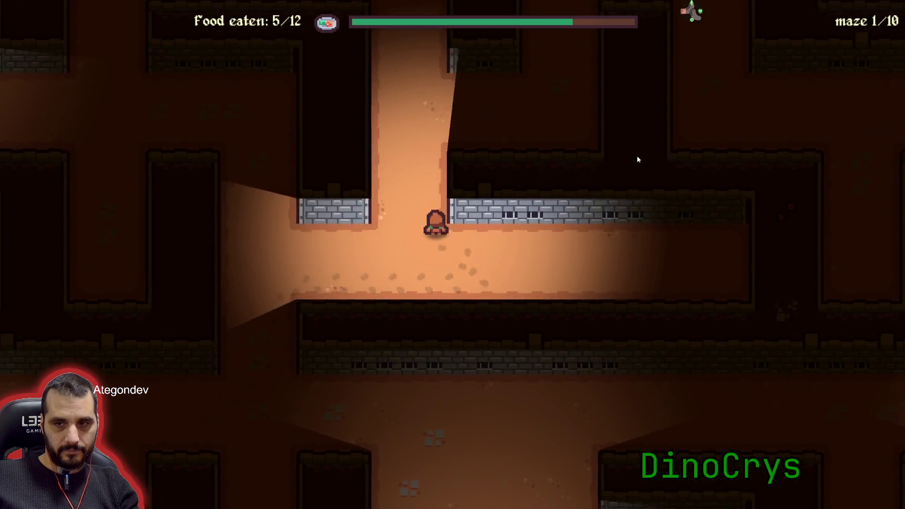
key(Up)
key(Up)
Cross the top corridor and enter the top room beside the enemy.
key(Left)
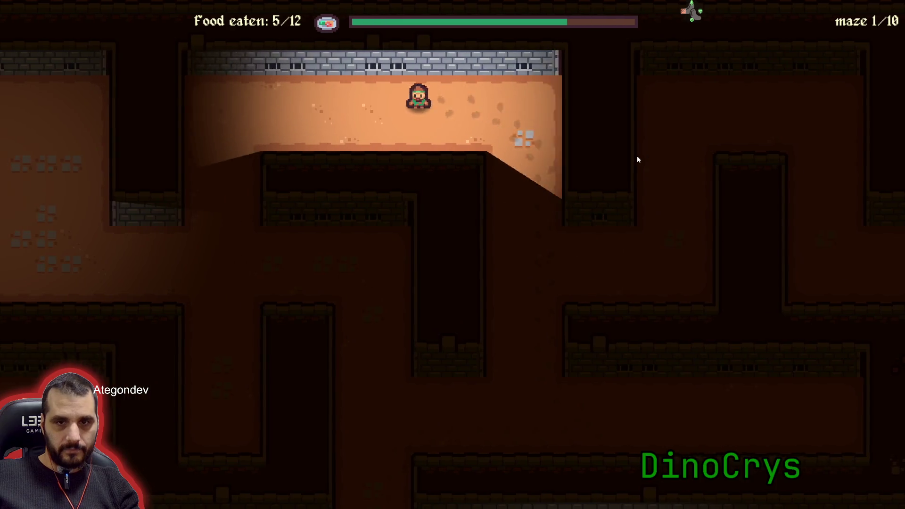
key(Right)
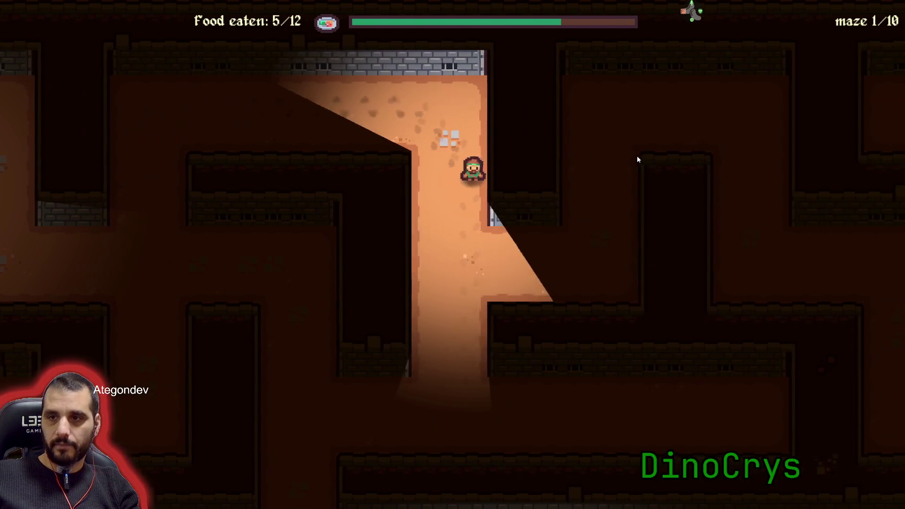
key(Down)
key(Right)
key(Up)
key(Right)
key(Down)
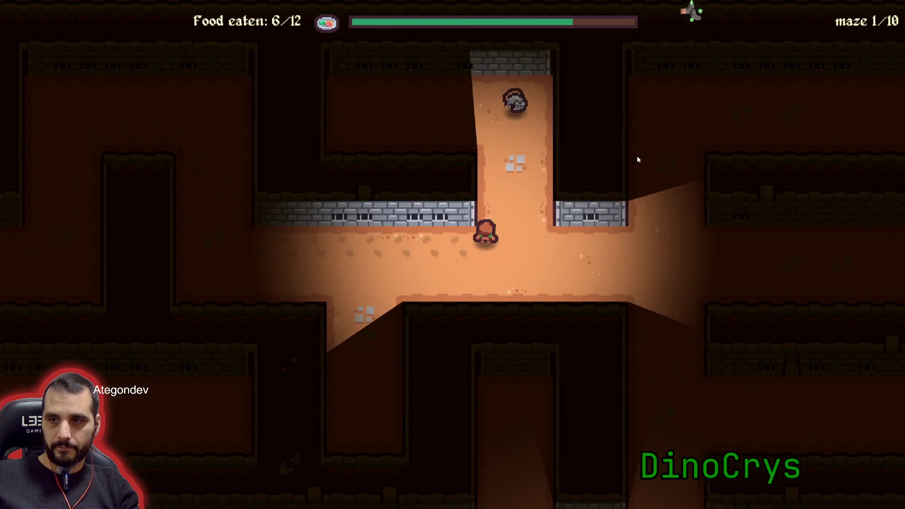
key(Up)
Head down into the lower-right room and pick up the food there.
key(Down)
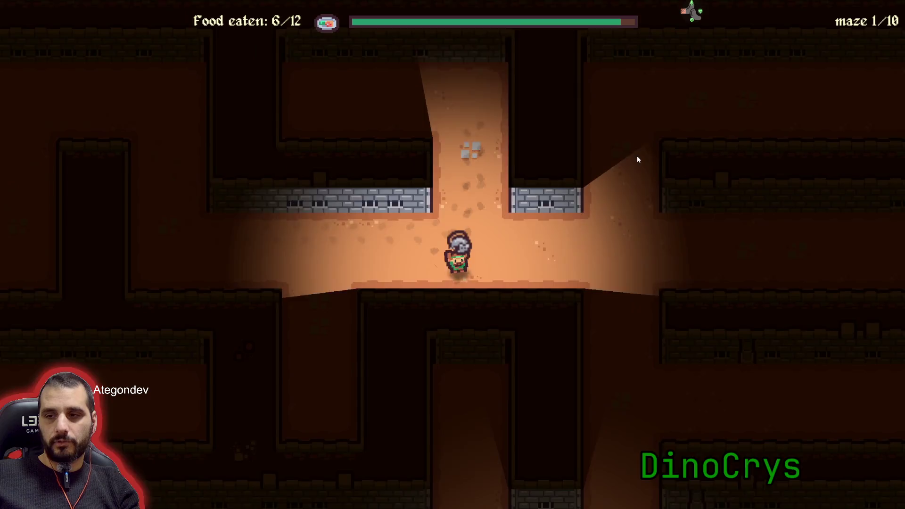
key(Down)
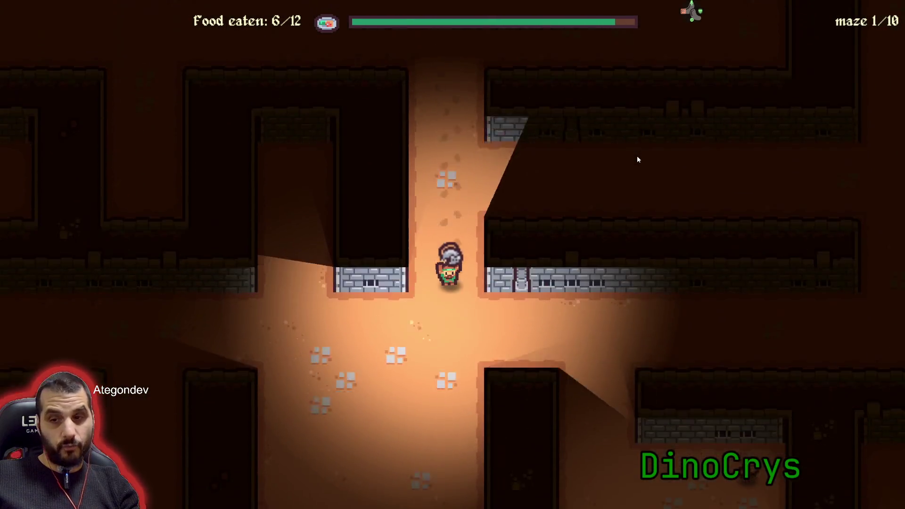
key(Right)
key(Down)
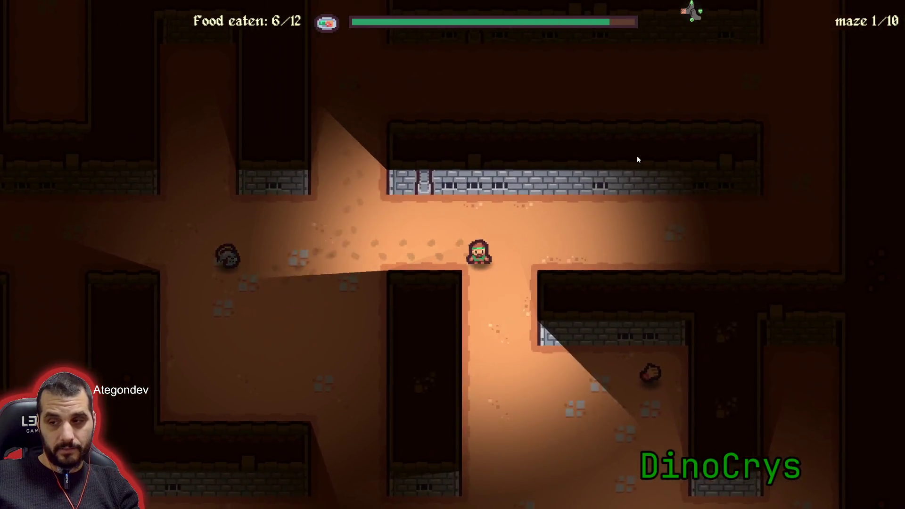
key(Right)
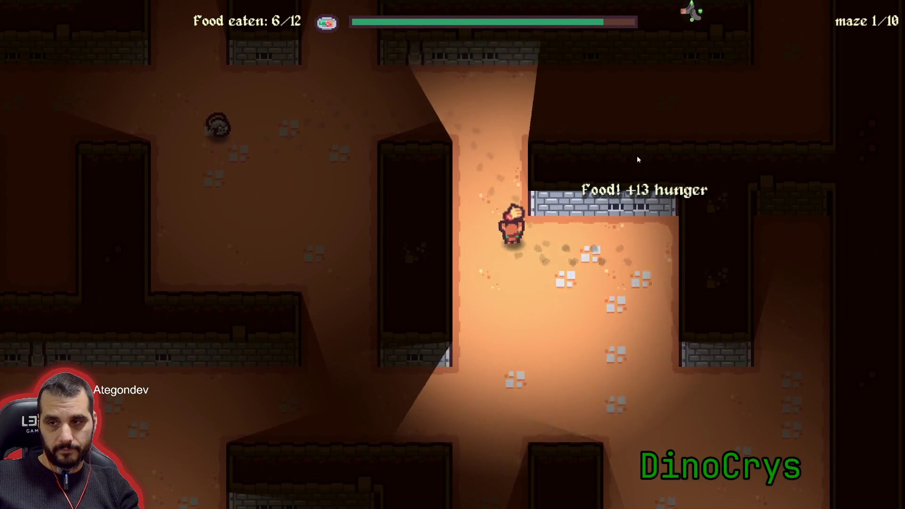
key(Up)
key(Left)
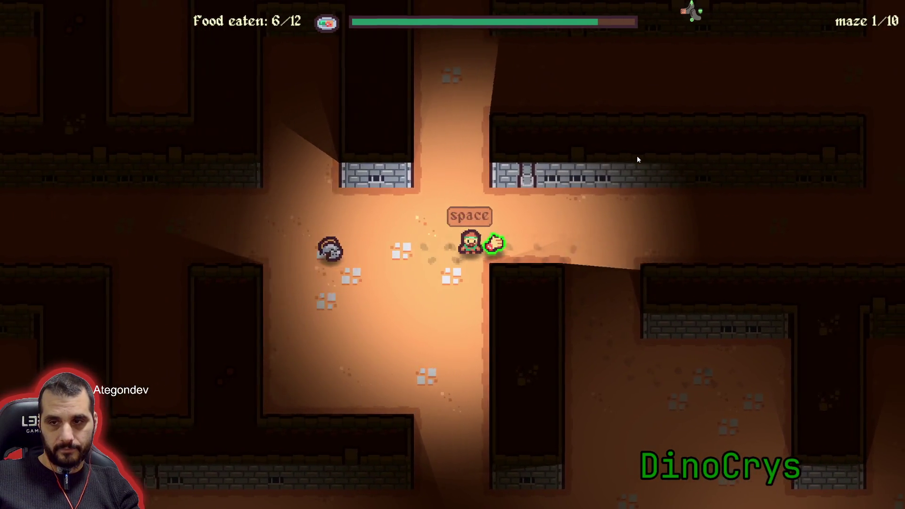
Grab the nearby food and drop the carried helmet.
key(Left)
key(Up)
key(Down)
key(space)
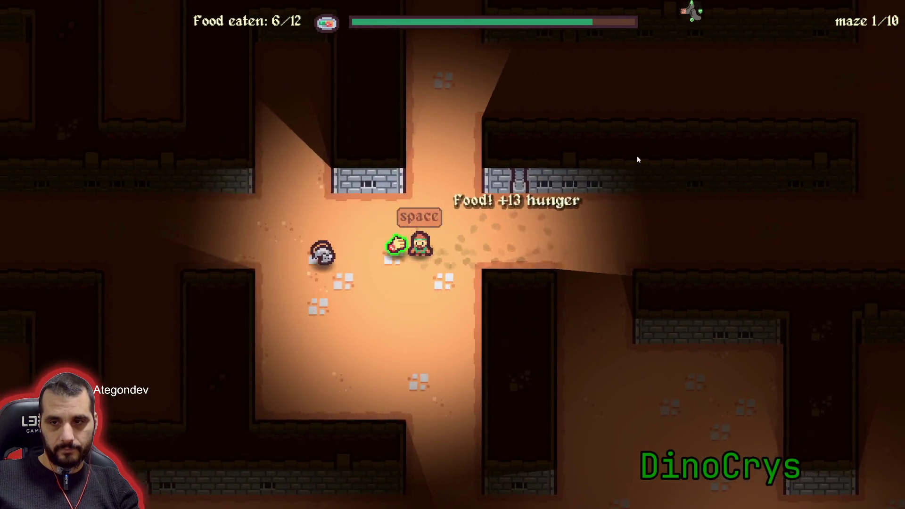
key(space)
key(Right)
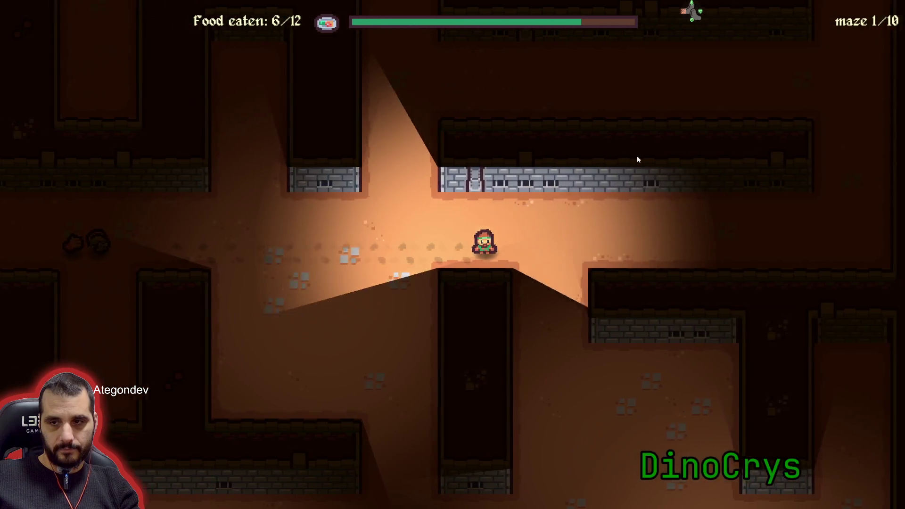
Move down and right, then left to the wall and into a vertical corridor.
key(Down)
key(Right)
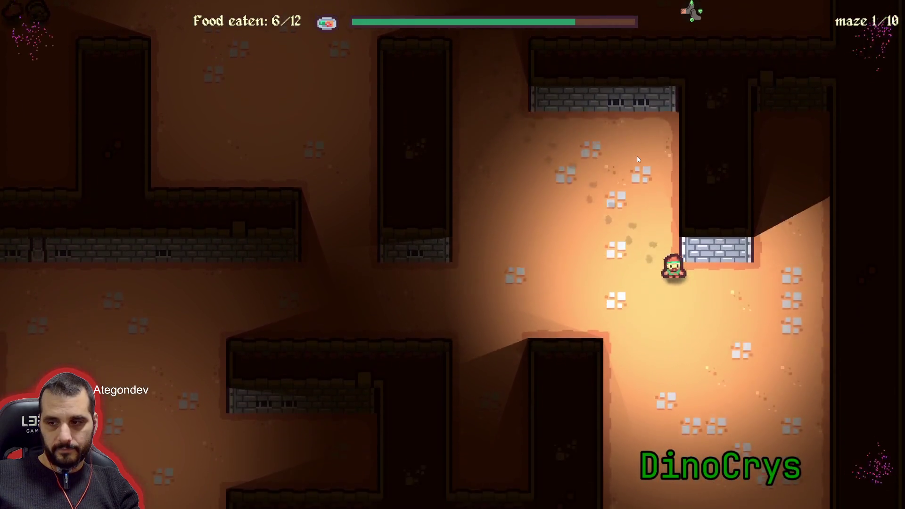
key(Down)
key(Left)
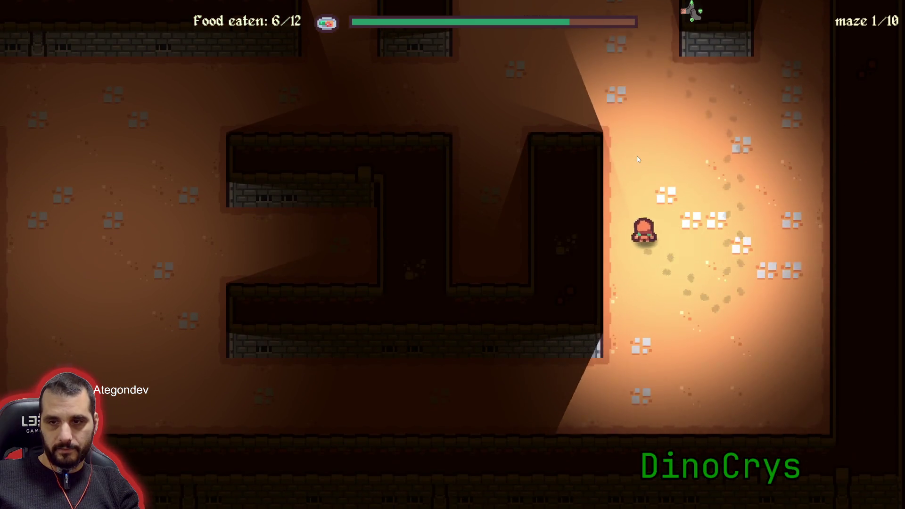
key(Up)
key(Left)
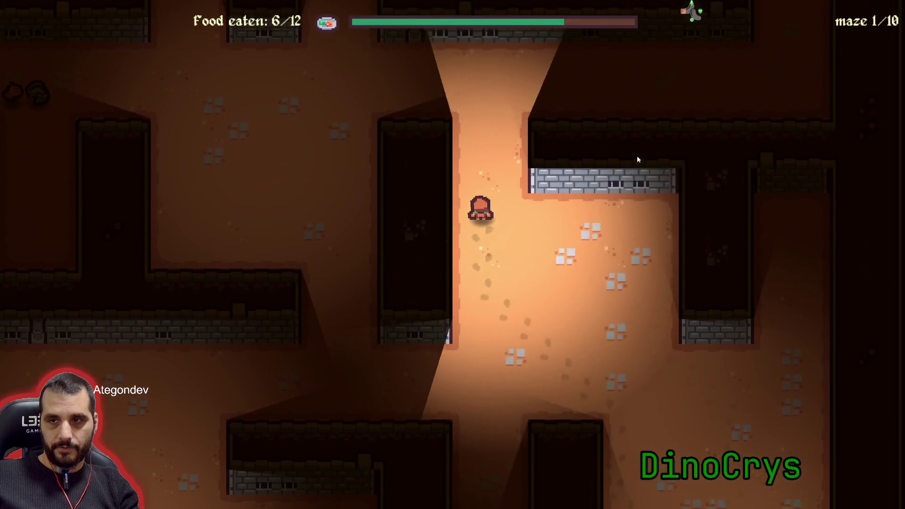
Climb the vertical corridor, walk along the top and come down to the crossroads.
key(Left)
key(Up)
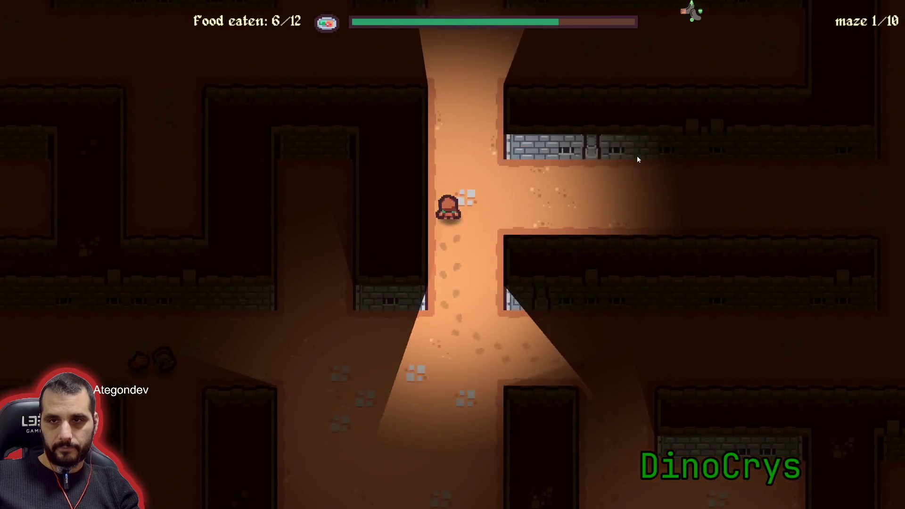
key(Up)
key(Right)
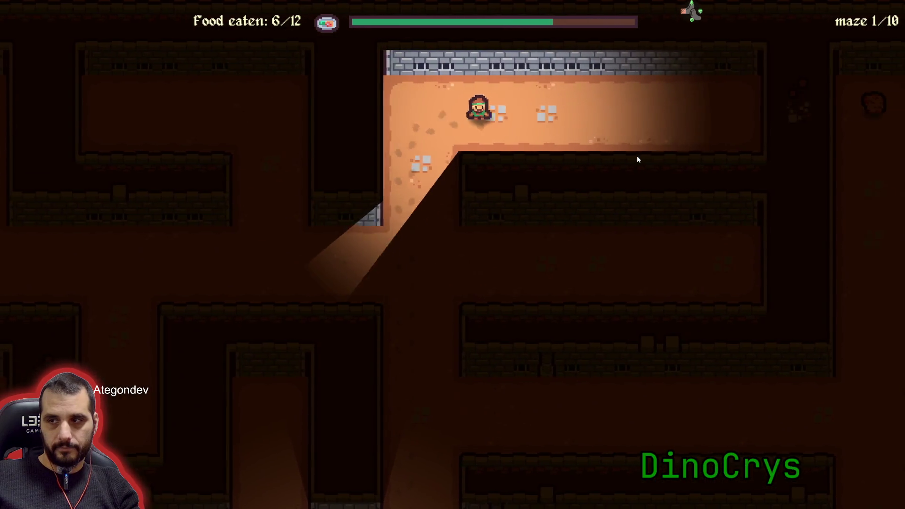
key(Left)
key(Down)
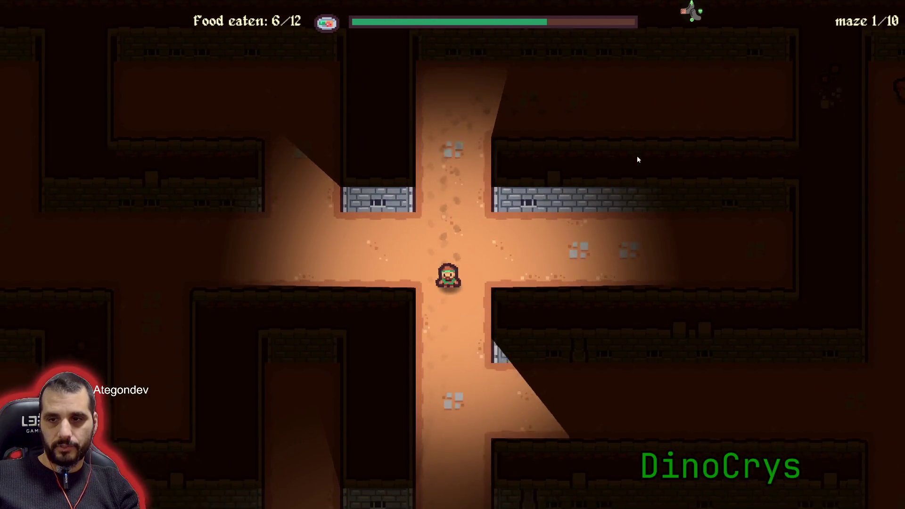
Explore to the end of the horizontal corridor and back, dodging the enemy at the crossroads.
key(Right)
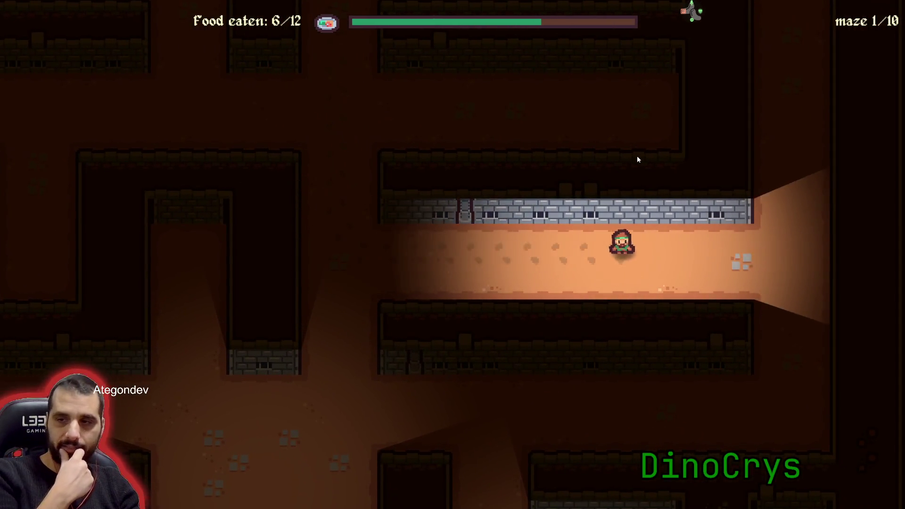
key(Right)
key(Up)
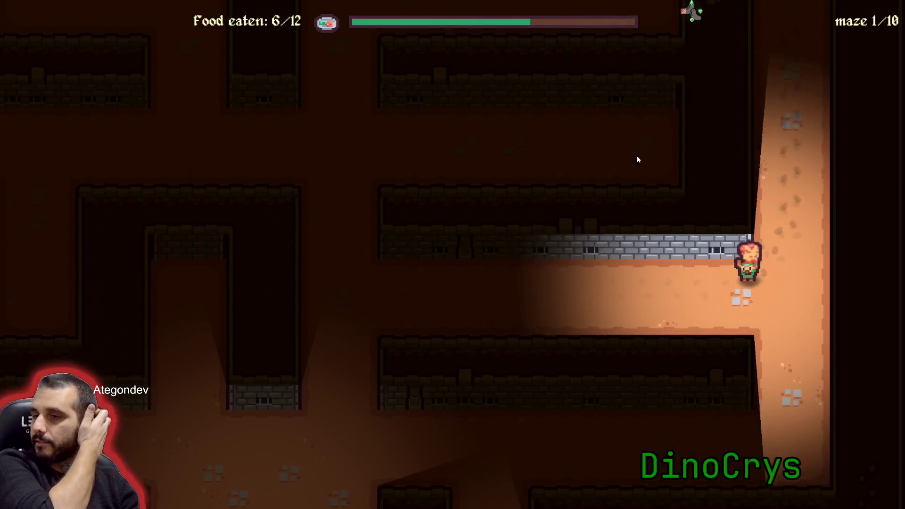
key(Left)
key(Left)
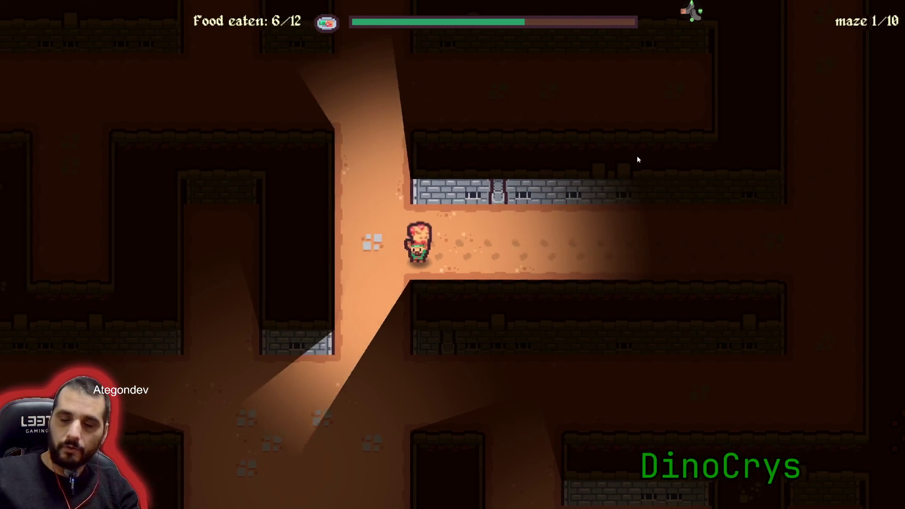
key(Left)
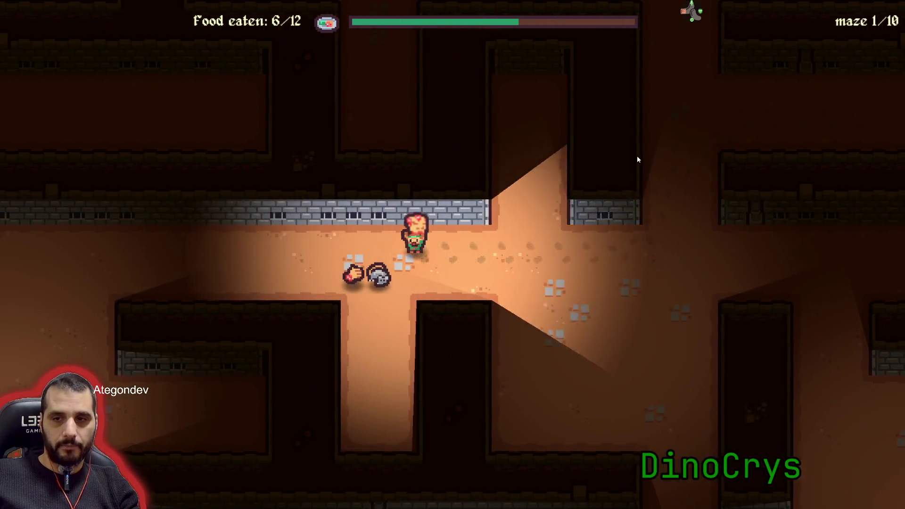
key(Down)
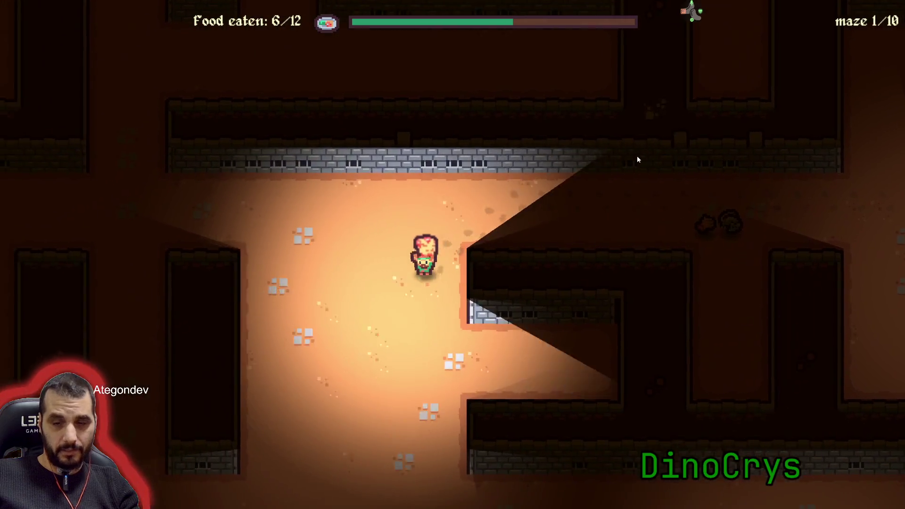
key(Up)
key(Right)
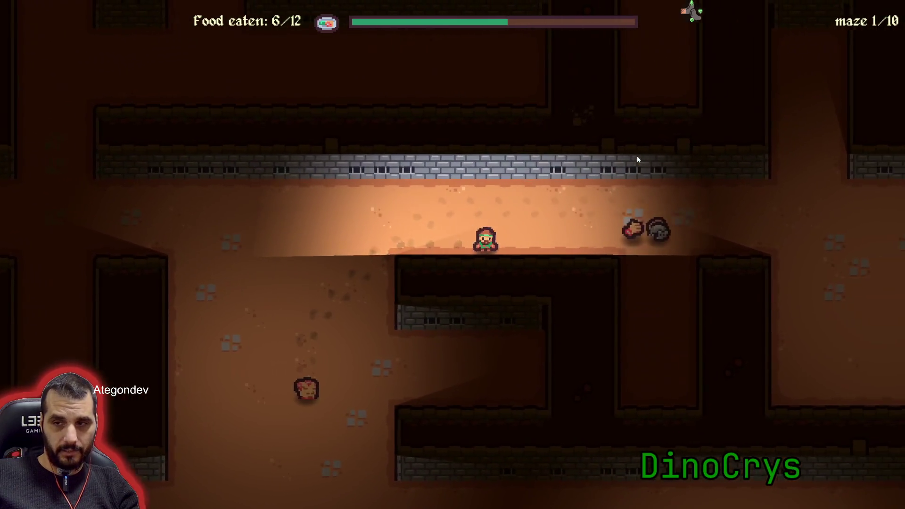
Eat the food along the corridor and side passages, raising the count to 6/12.
key(Left)
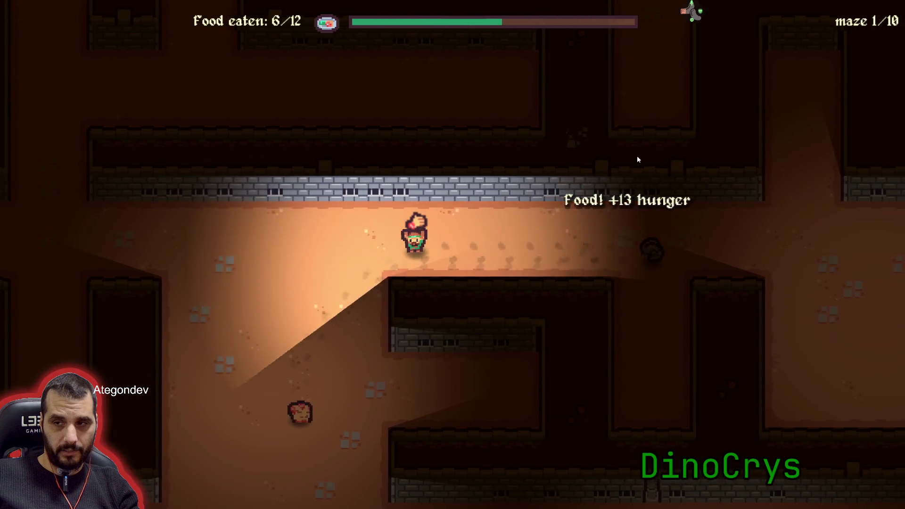
key(Down)
key(Up)
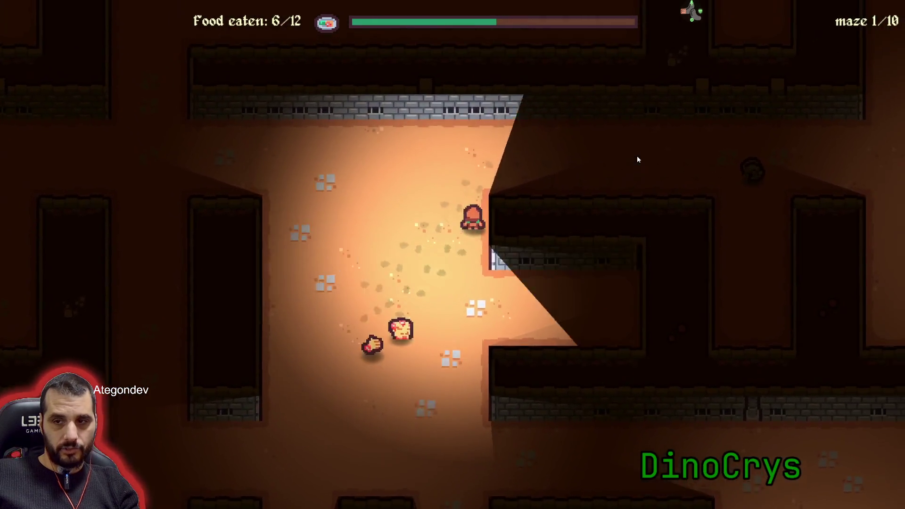
key(Up)
key(Right)
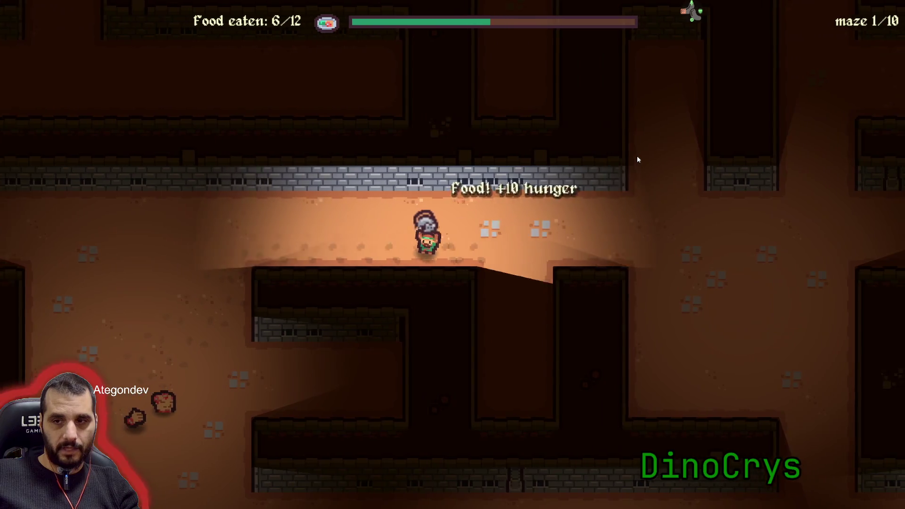
key(Left)
key(Down)
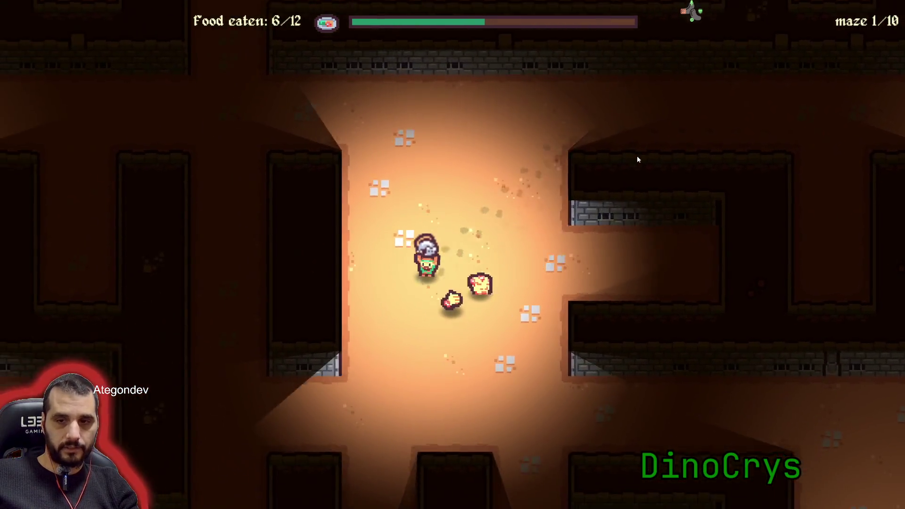
key(Left)
key(Down)
key(Left)
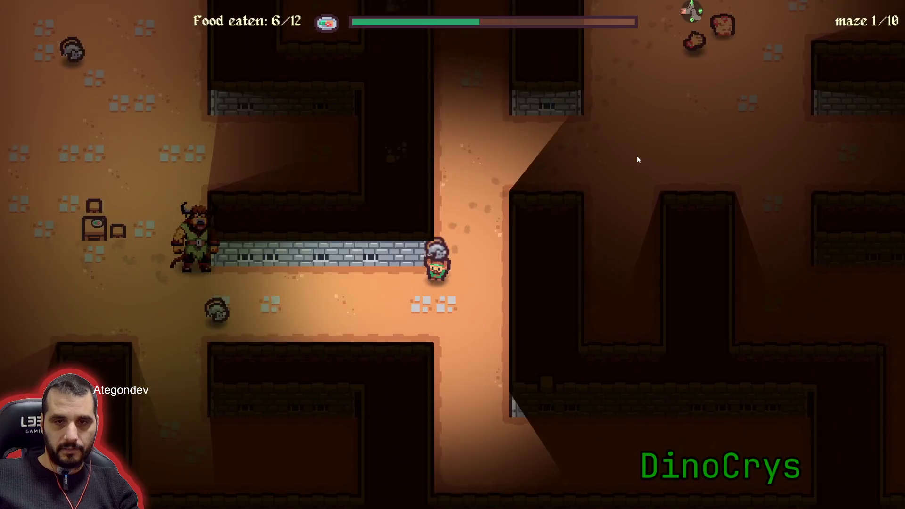
Step back past the wall and head up the corridor toward the food.
key(Up)
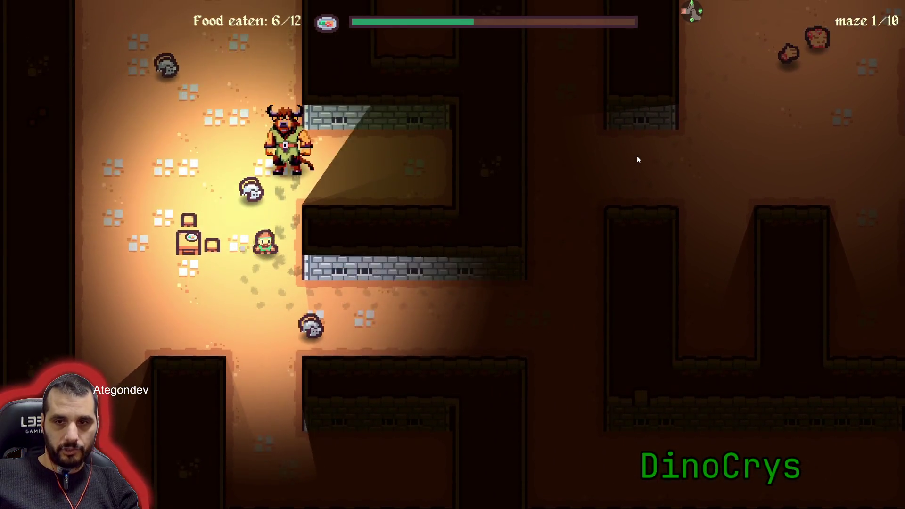
key(Down)
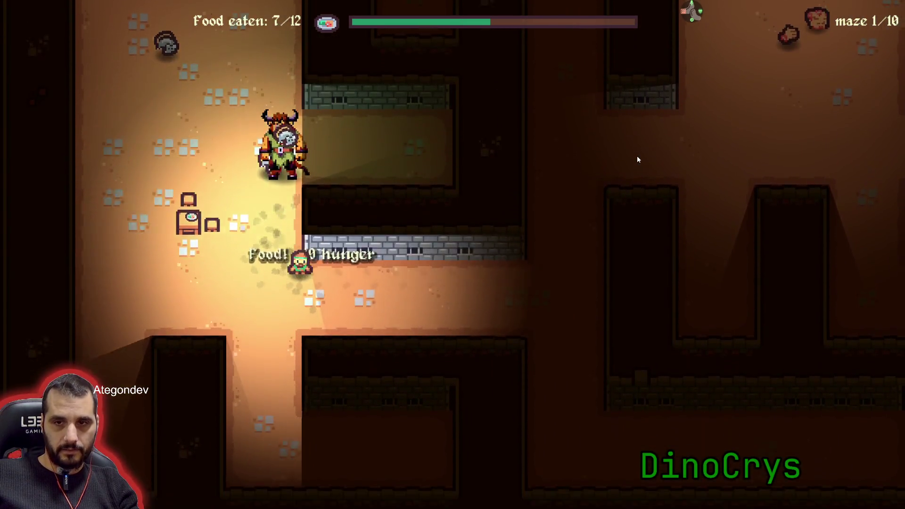
key(Right)
key(Up)
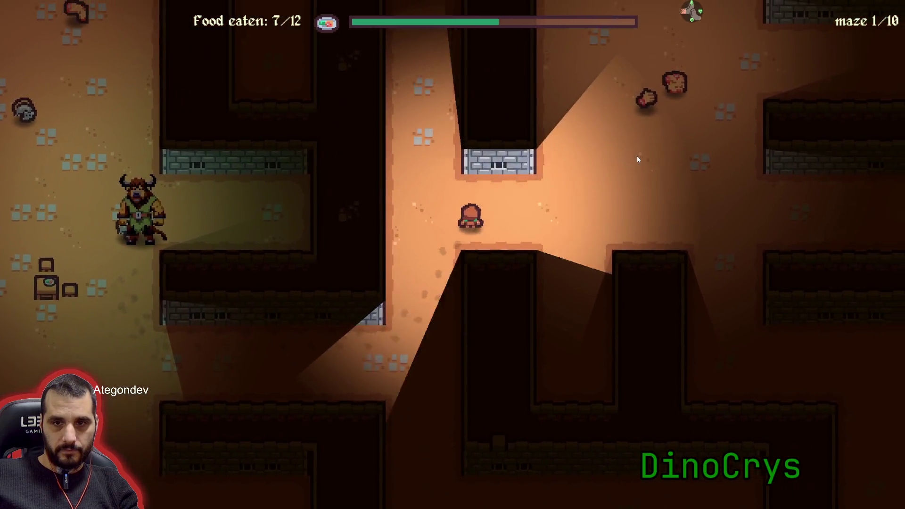
Grab the food and carry it down-left to the Beast's table for 8/12 eaten.
key(Down)
key(Left)
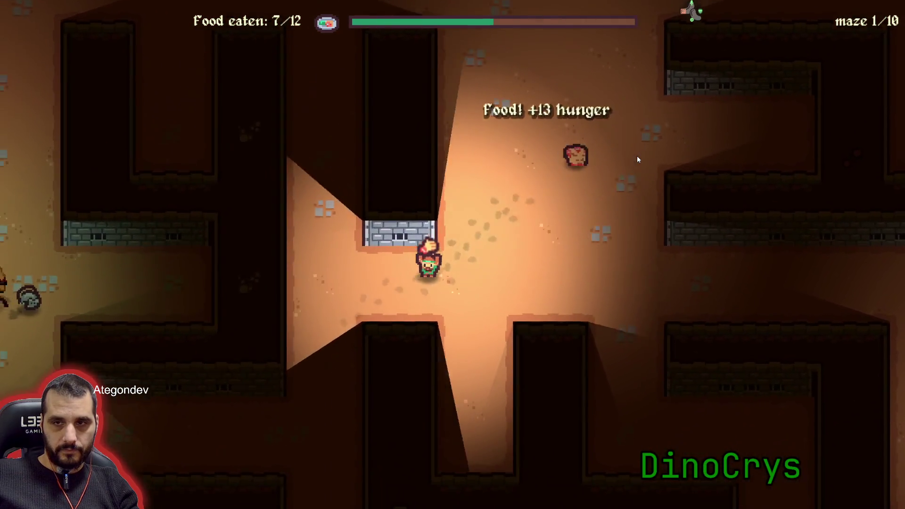
key(Down)
key(Left)
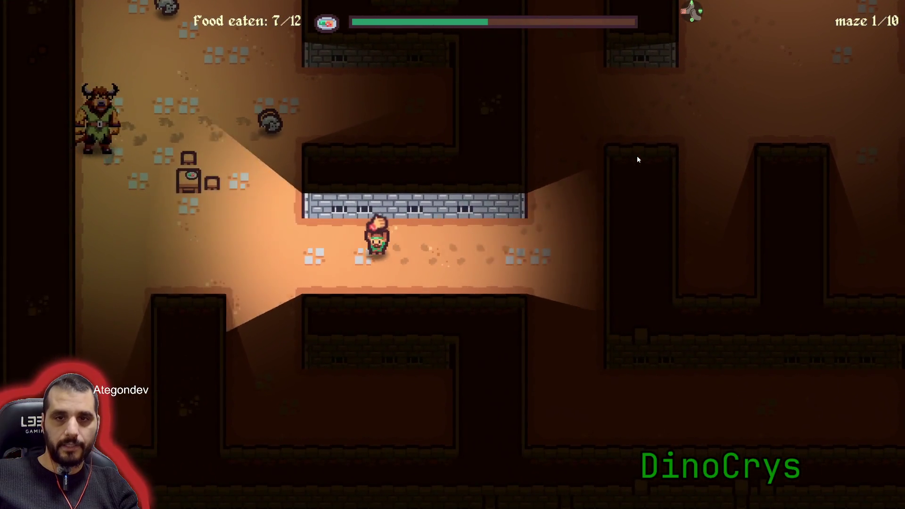
key(Left)
key(Right)
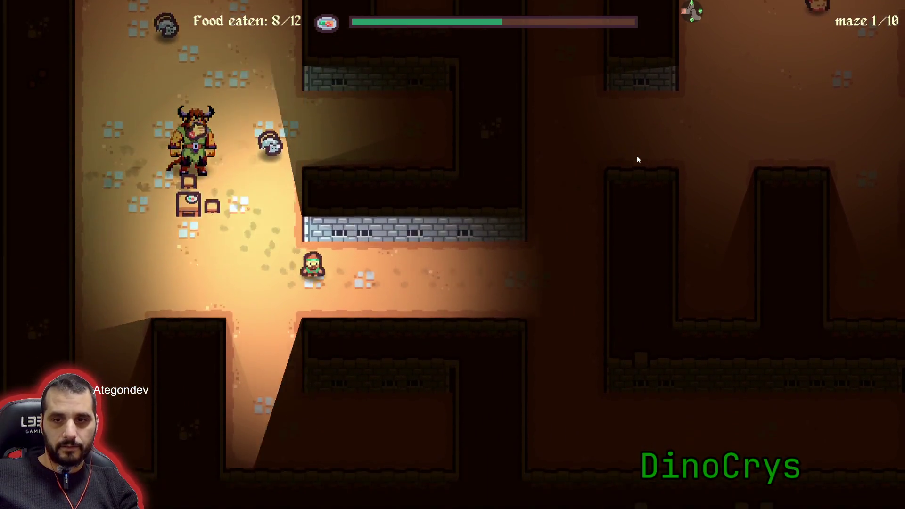
Pick up the next food item up-right and carry it left along the brick wall.
key(Up)
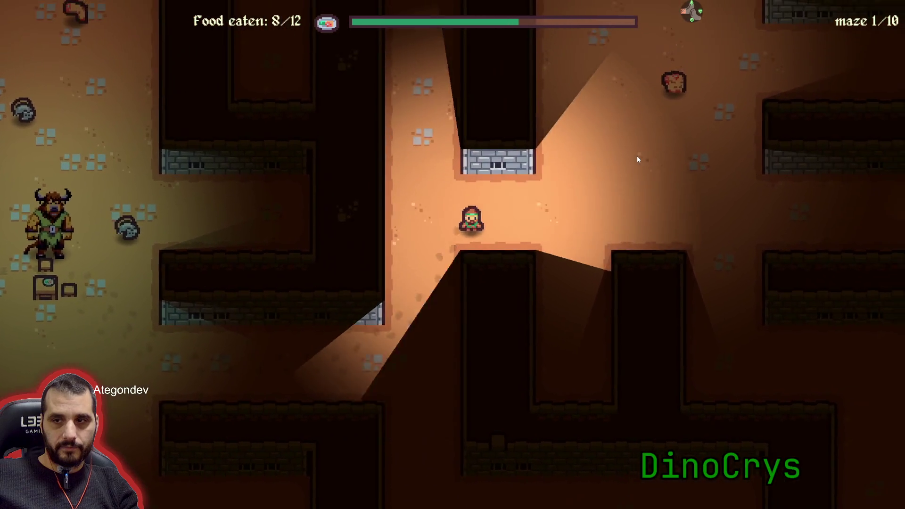
key(Right)
key(Down)
key(Left)
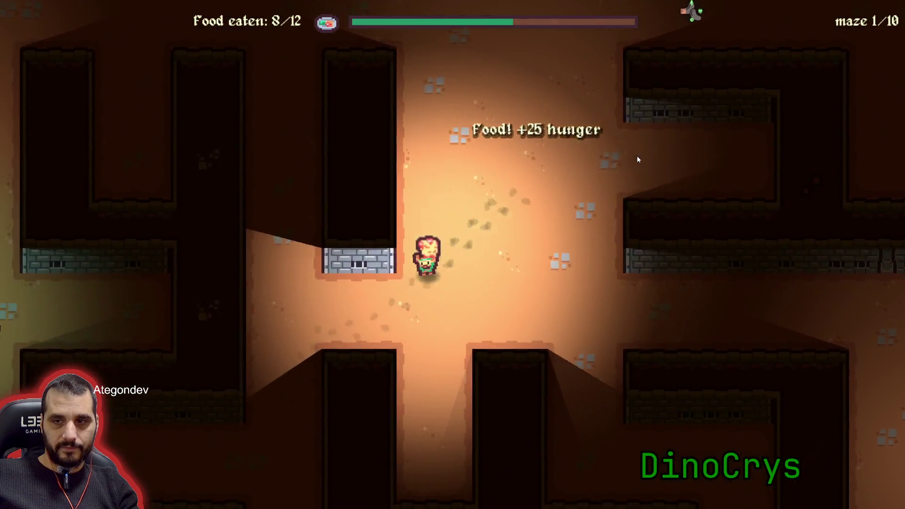
key(Down)
key(Left)
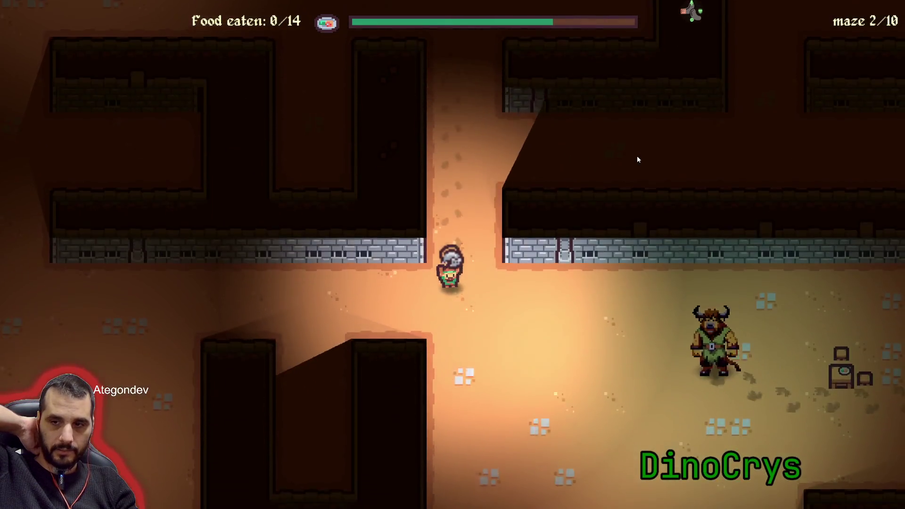
Carry the grey rock down into the open room and set it beside the minotaur.
key(space)
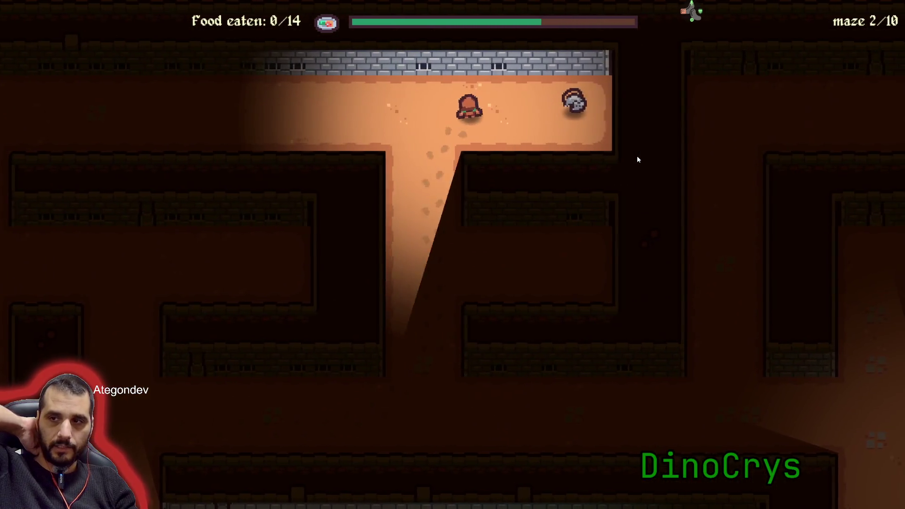
key(space)
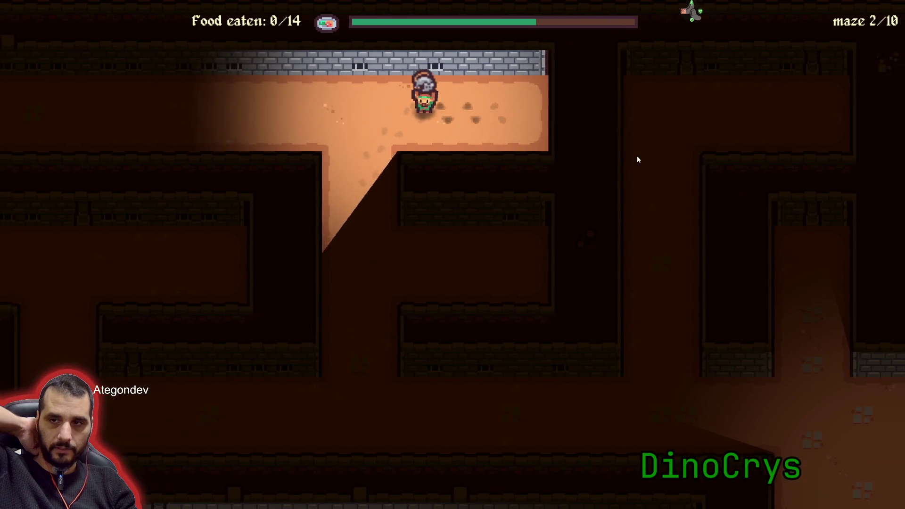
key(Down)
key(Left)
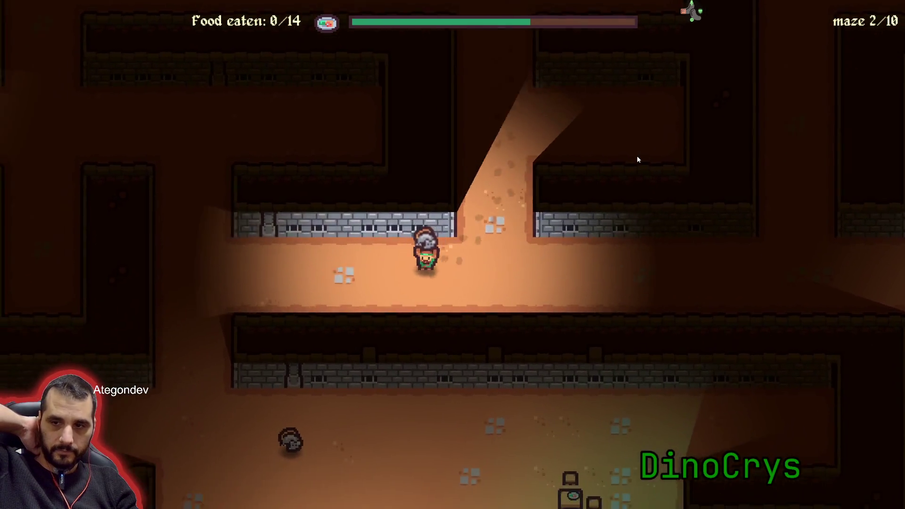
key(Down)
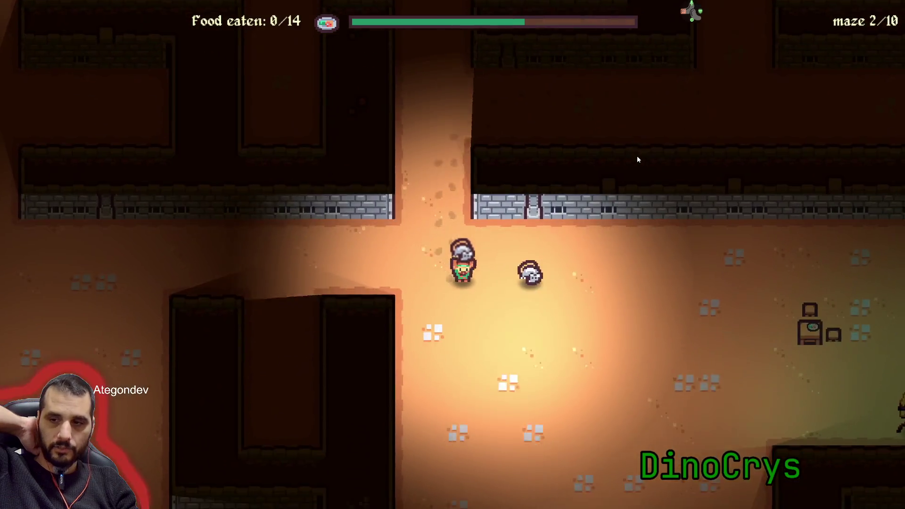
key(Right)
key(Down)
key(Right)
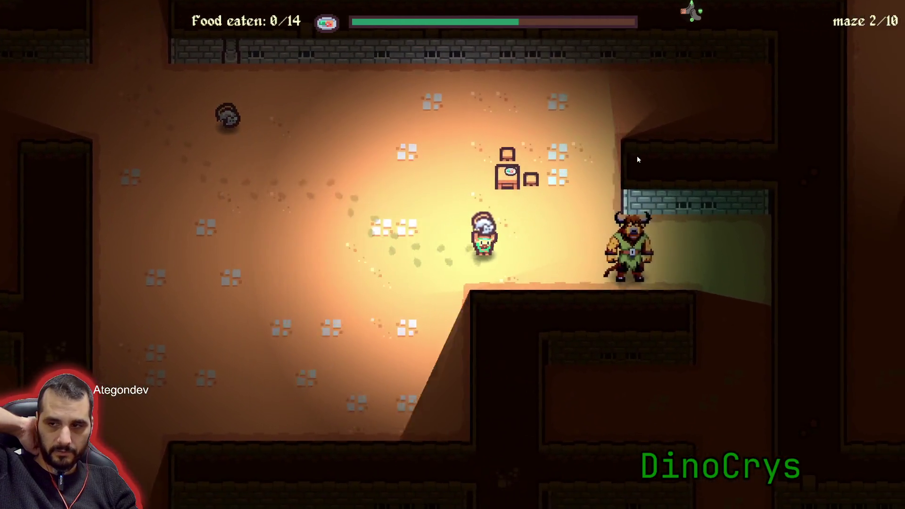
key(space)
Pick up a food item in the minotaur's room and deliver it, making food eaten 1/14.
key(Down)
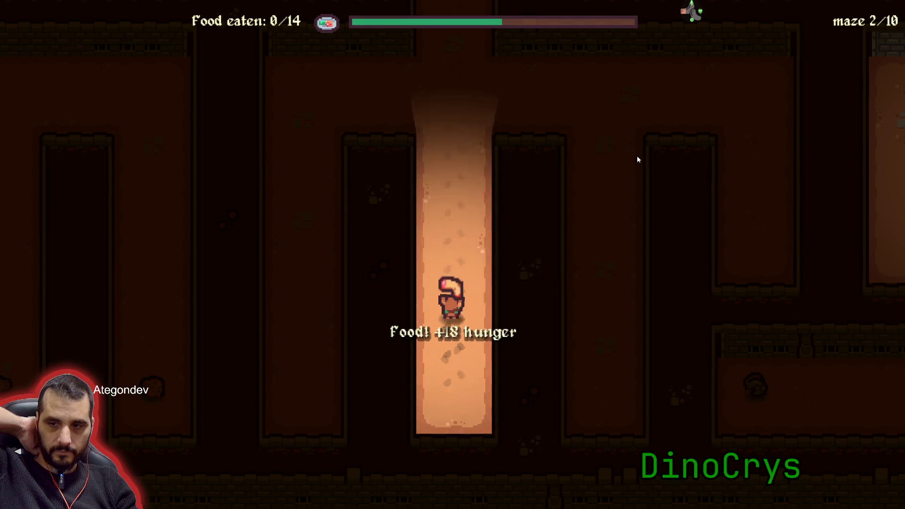
key(Up)
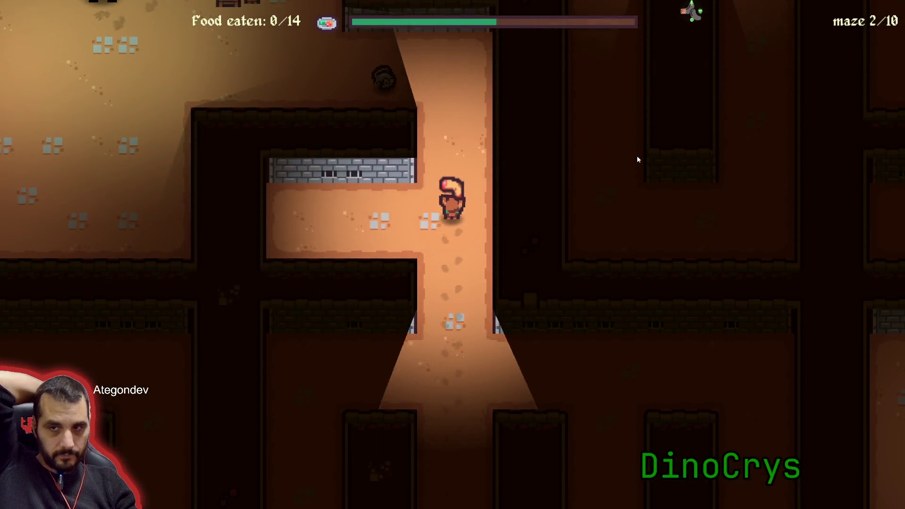
key(Left)
key(Left)
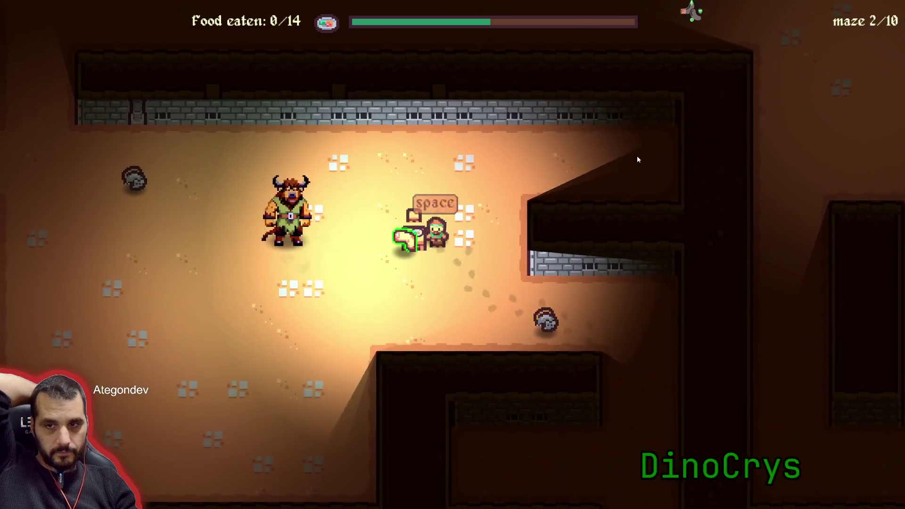
key(Right)
key(Left)
key(Right)
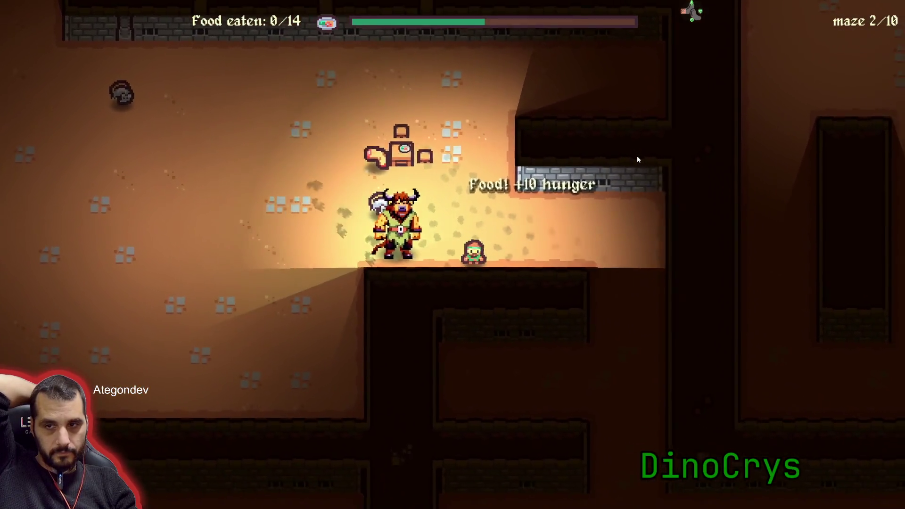
key(Down)
key(Down)
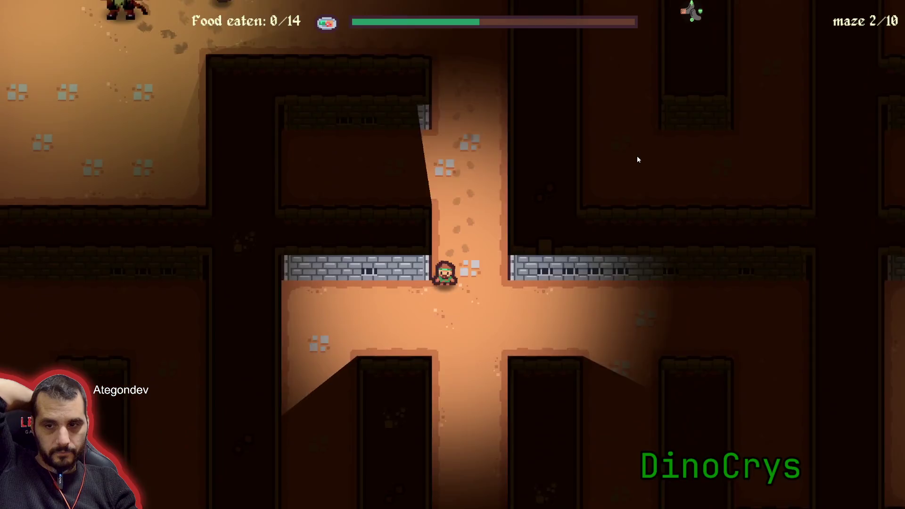
key(Left)
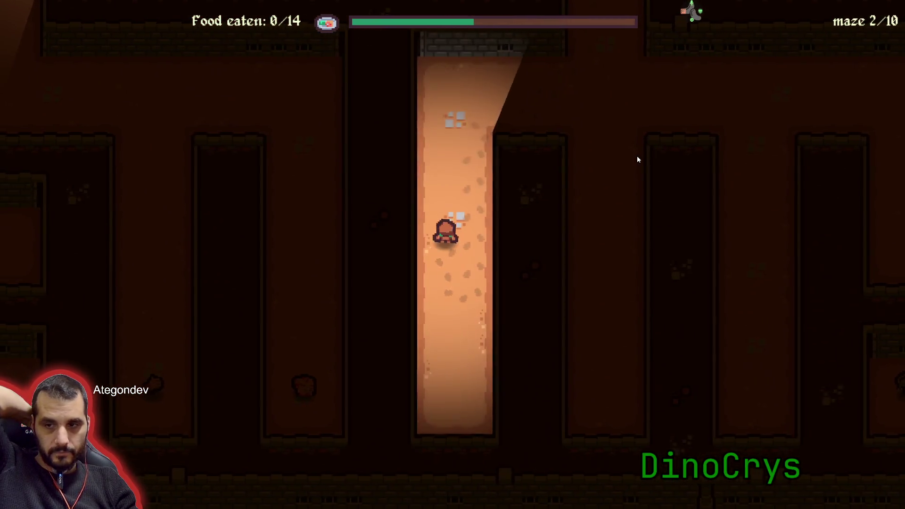
key(Up)
Bring food eaten to 2/14, then cross the minotaur's room down-left to the T-junction.
key(Right)
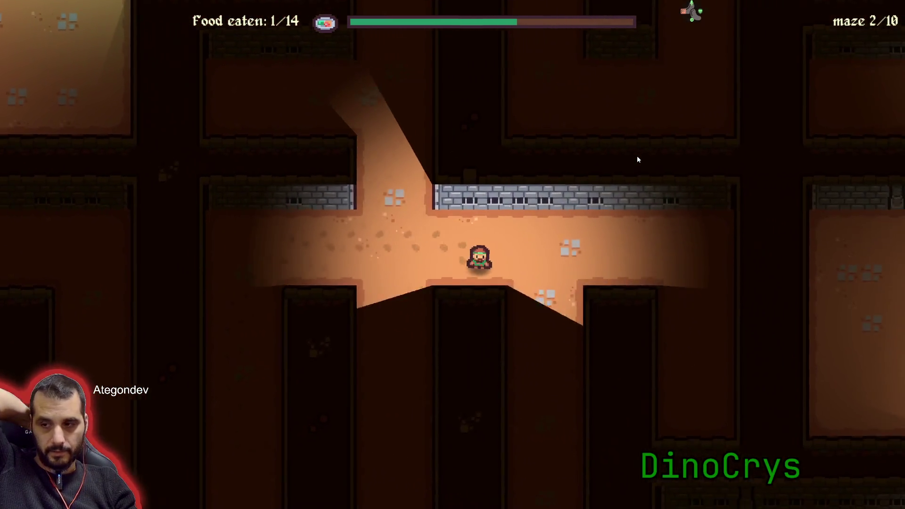
key(Down)
key(Up)
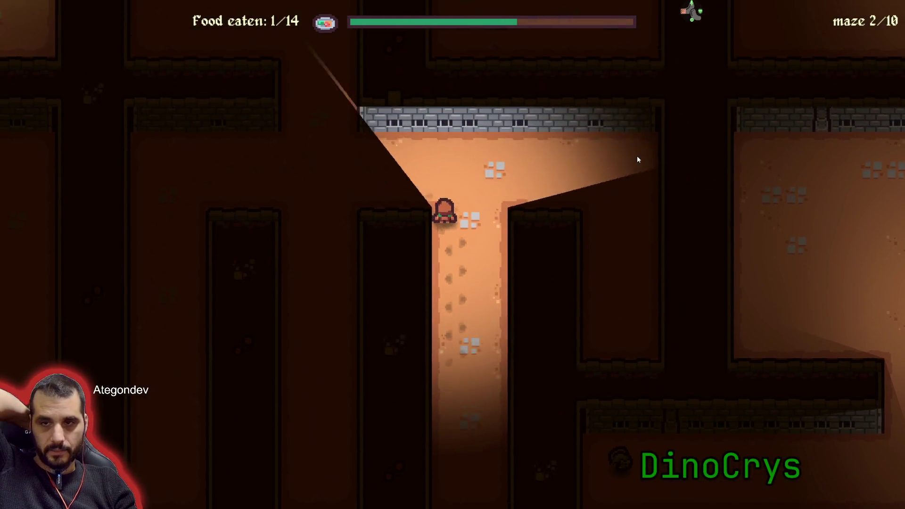
key(Up)
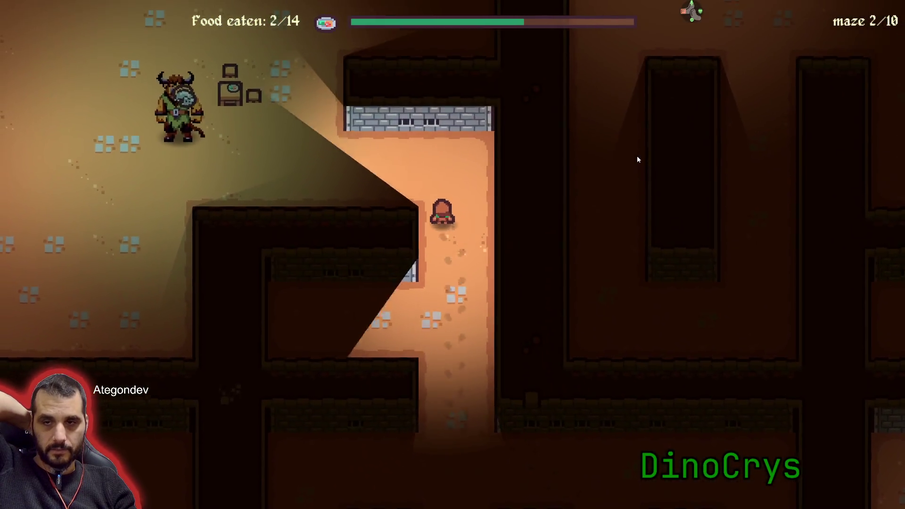
key(Left)
key(Down)
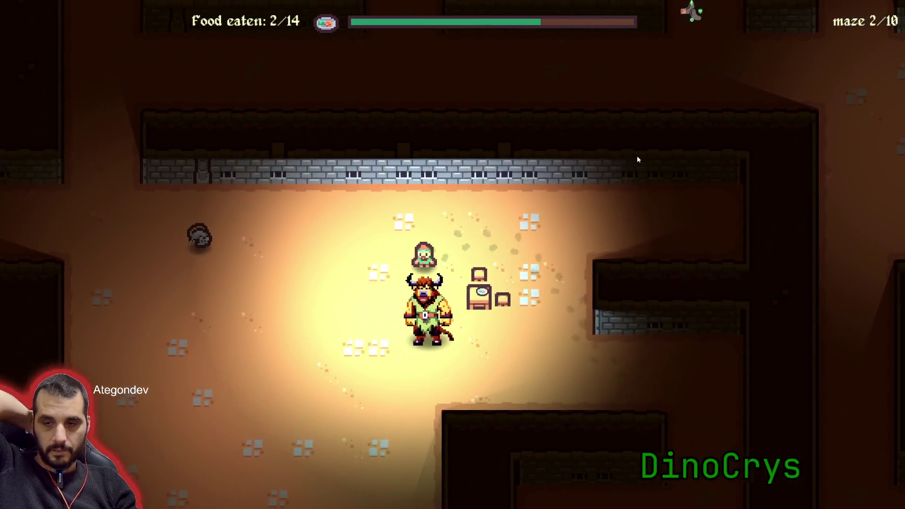
key(Down)
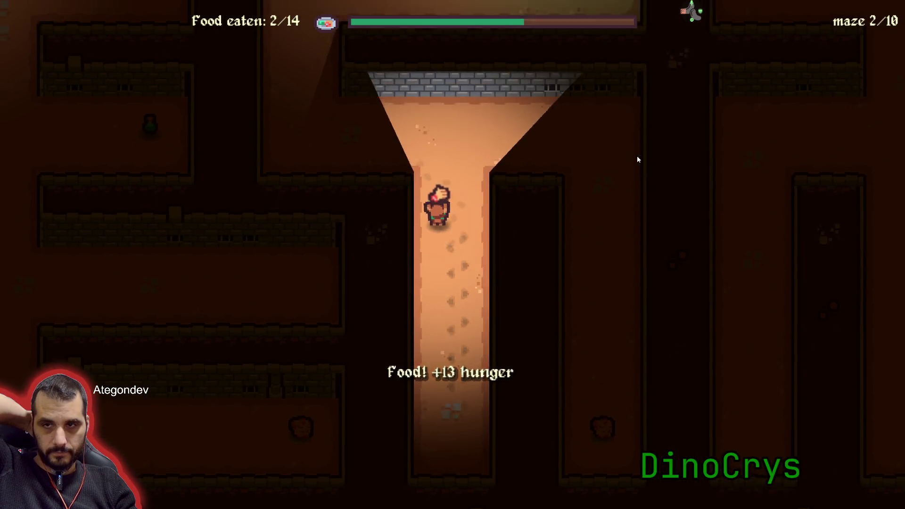
Loop through the lower corridor and vertical passage back into the minotaur's room.
key(Up)
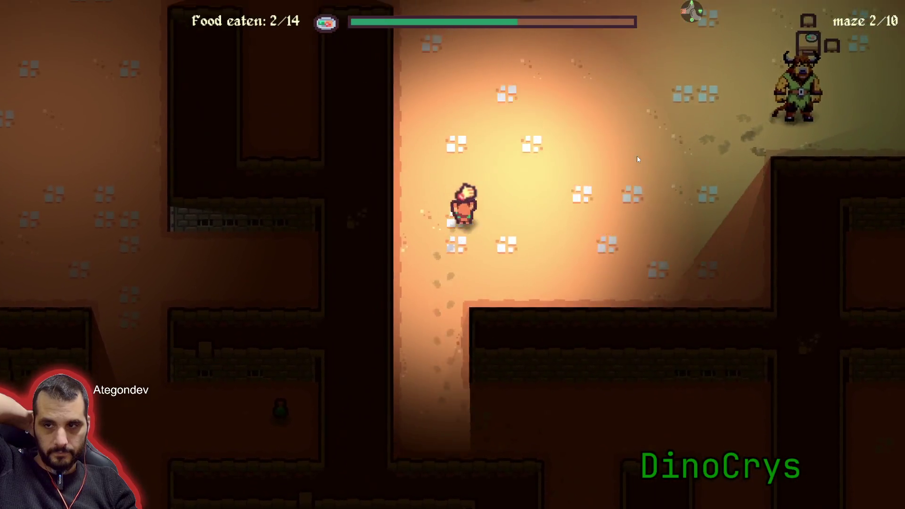
key(Down)
key(Down)
key(Right)
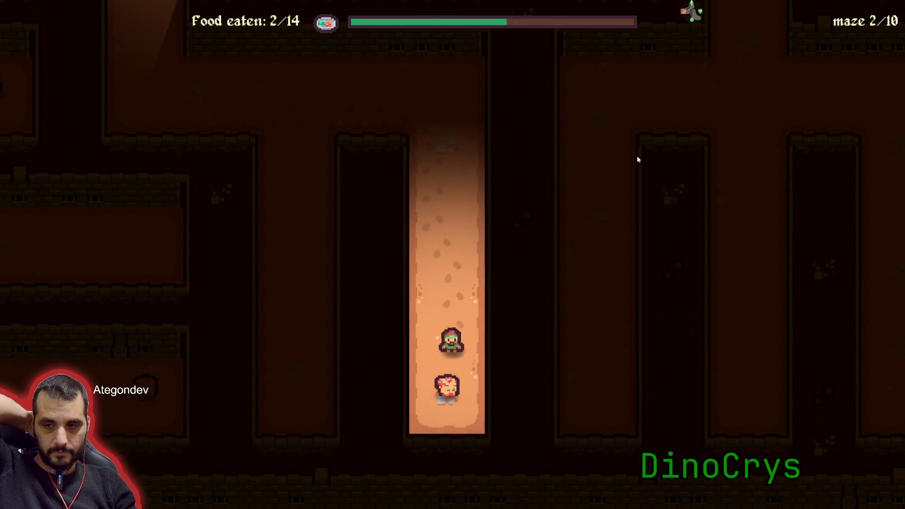
key(Up)
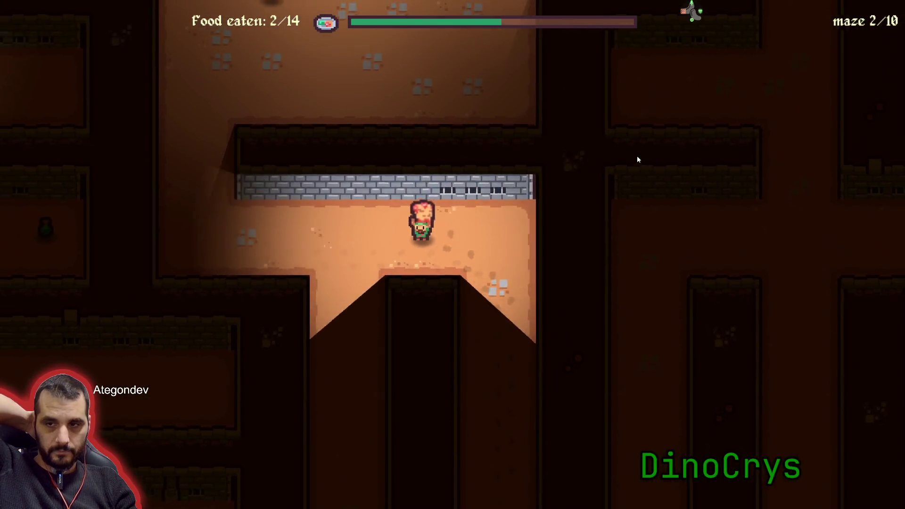
key(Left)
key(Up)
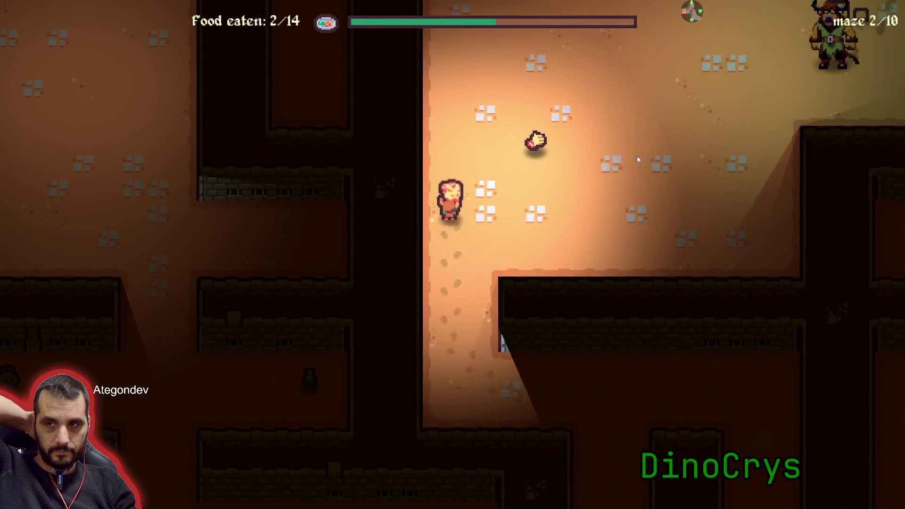
key(Up)
key(Right)
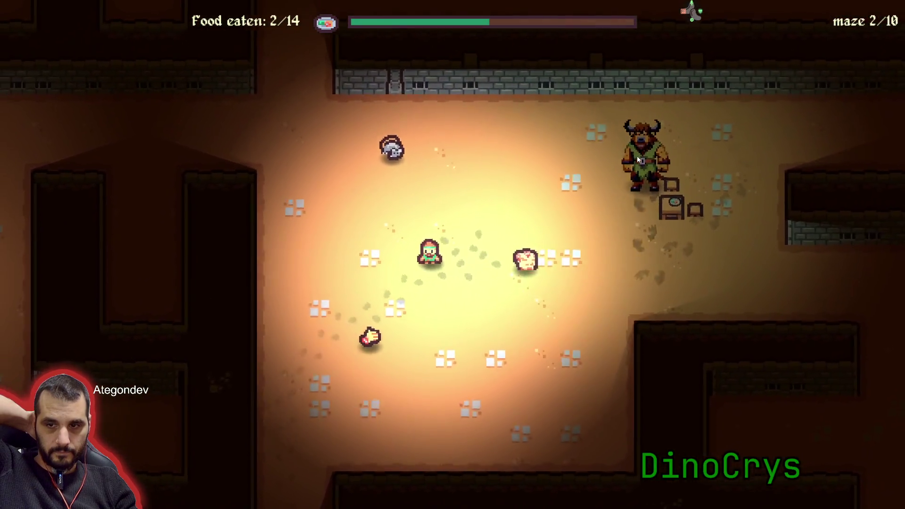
key(Down)
key(Left)
key(Up)
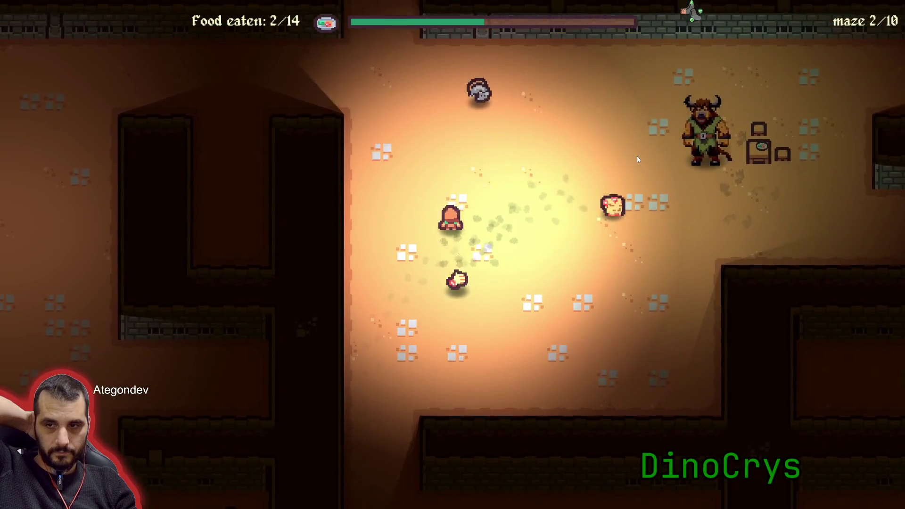
Collect the nearby food and hand it to the minotaur, reaching 3/14 eaten.
key(Down)
key(Right)
key(Up)
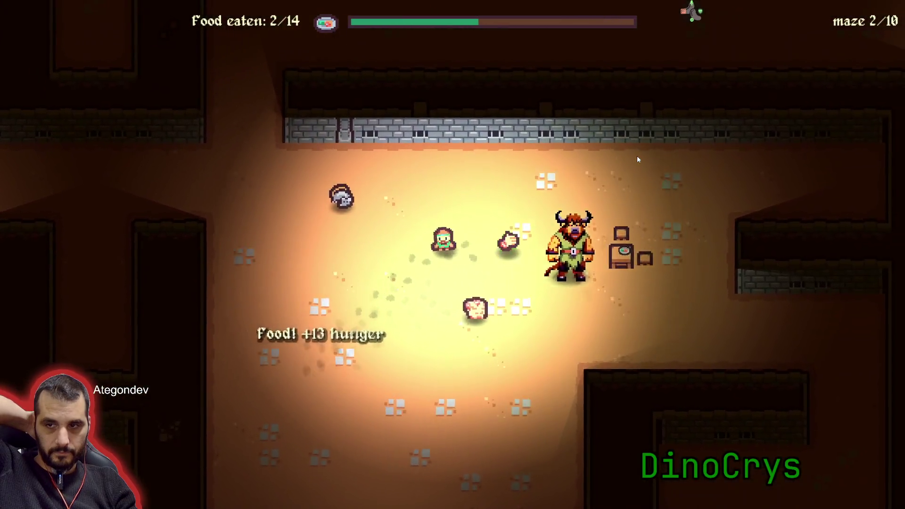
key(Left)
key(Up)
key(Right)
key(Down)
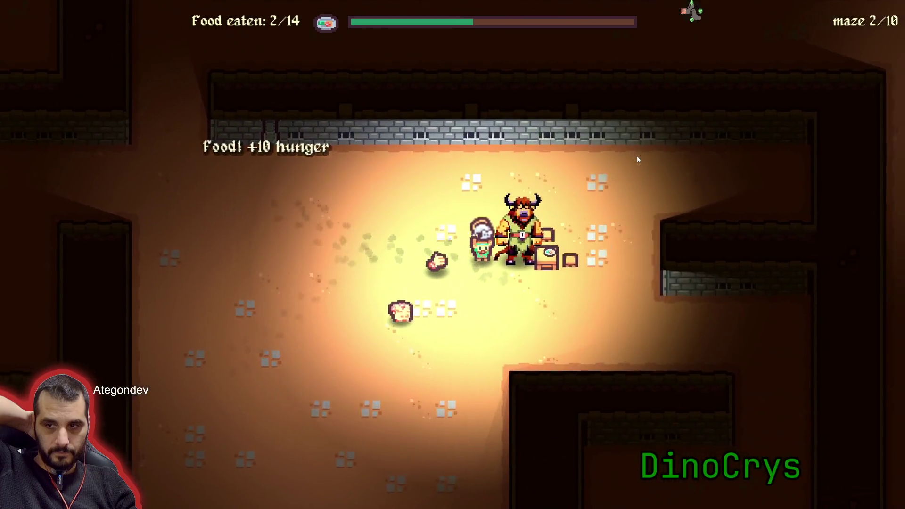
key(space)
key(Left)
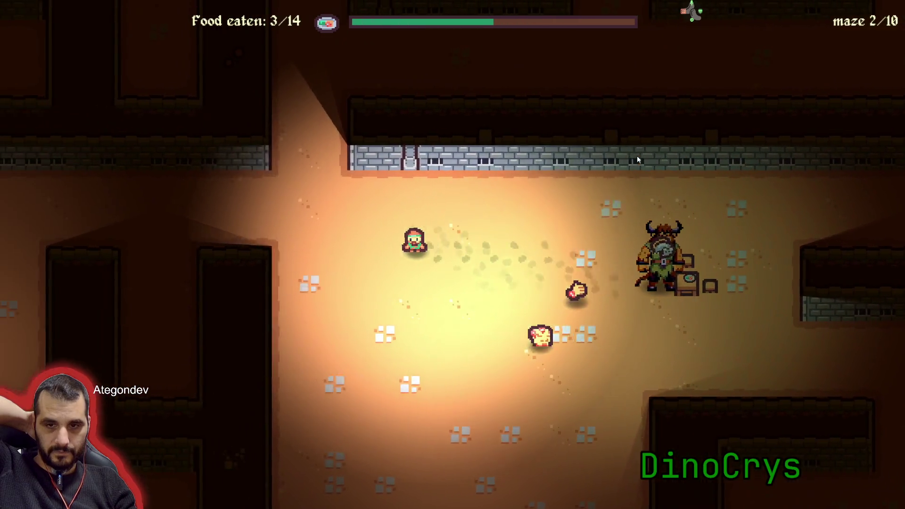
Head left and down through the maze, then pick up the food in the upper corridor.
key(Left)
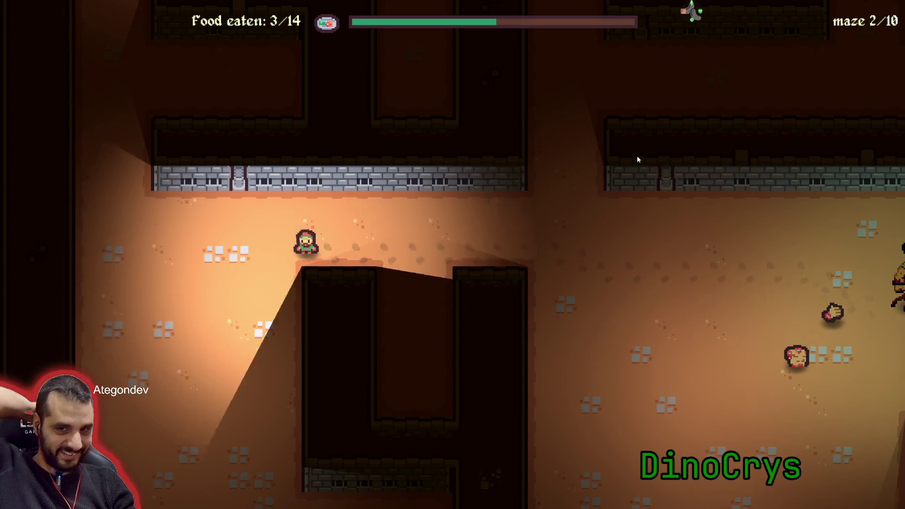
key(Down)
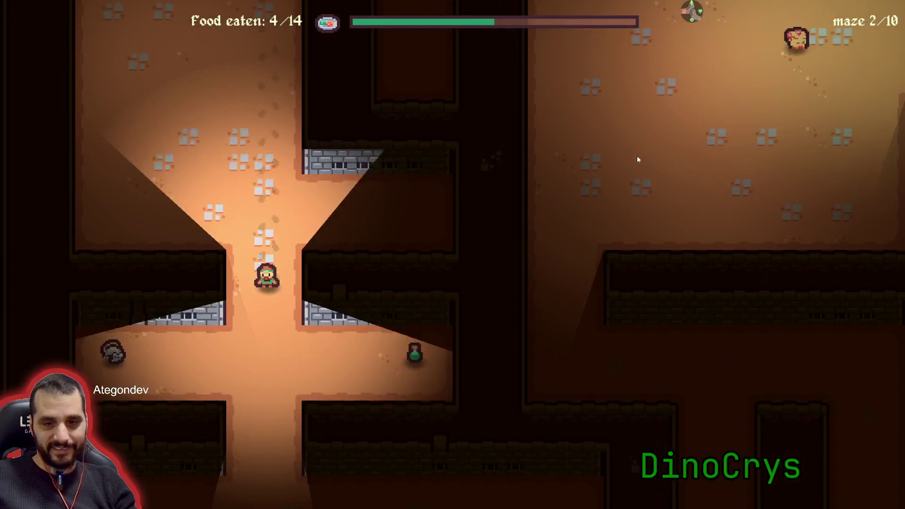
key(Down)
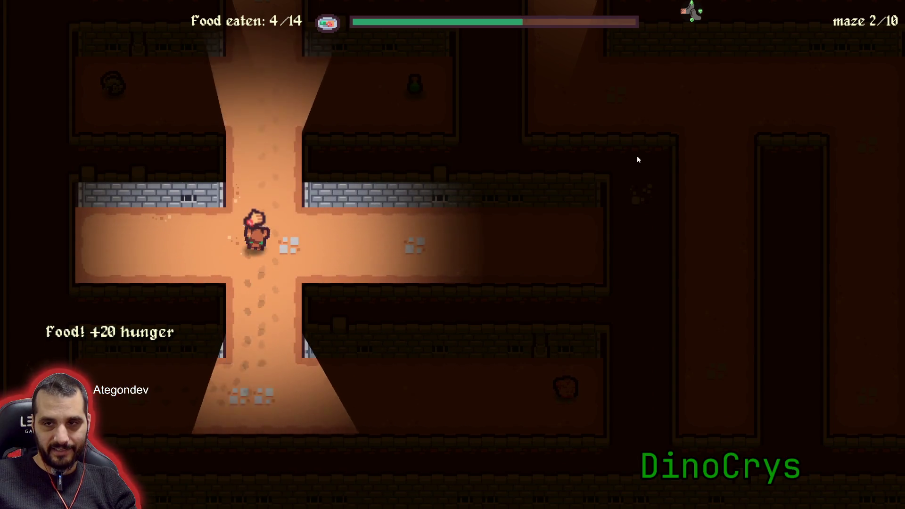
key(Up)
key(Down)
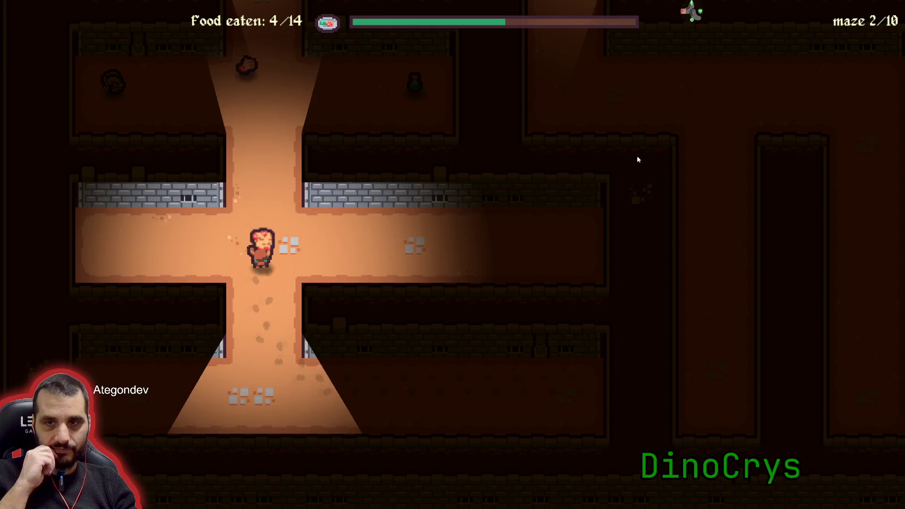
key(Up)
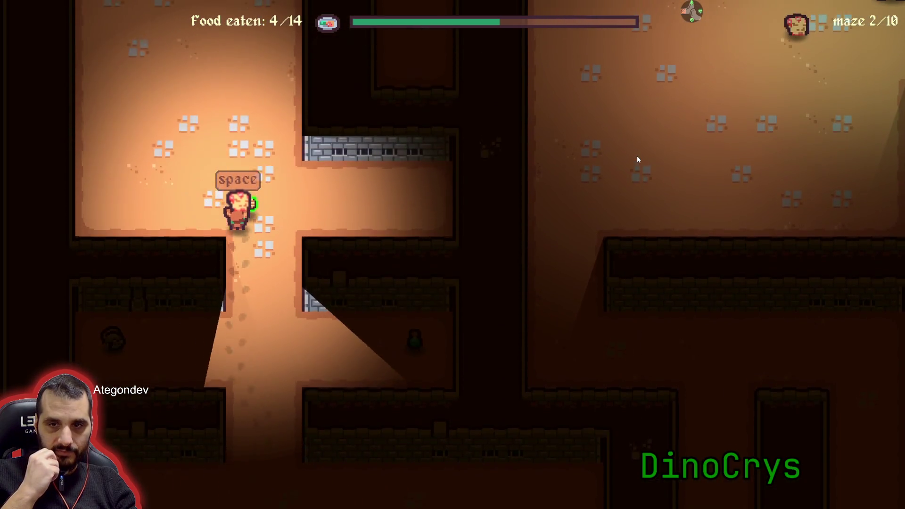
key(space)
key(space)
key(space)
Grab the green potion from the side passage for a speed boost.
key(Up)
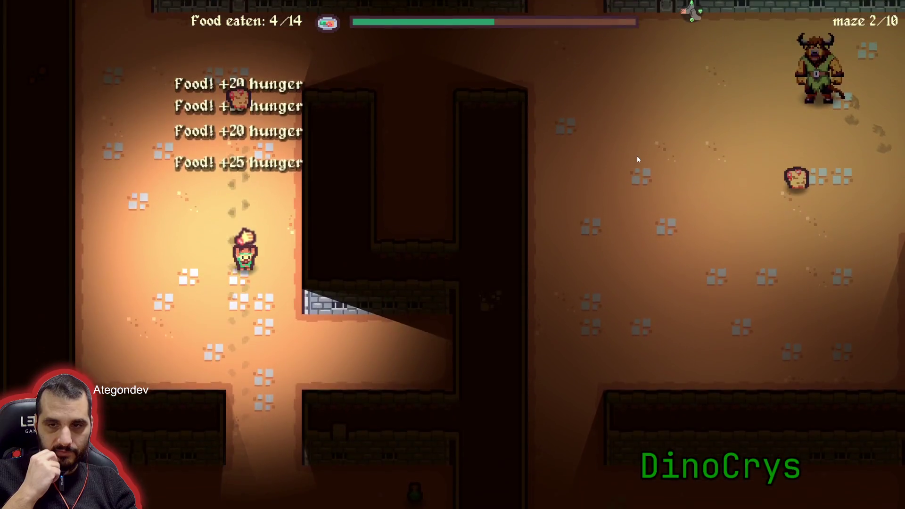
key(Down)
key(Right)
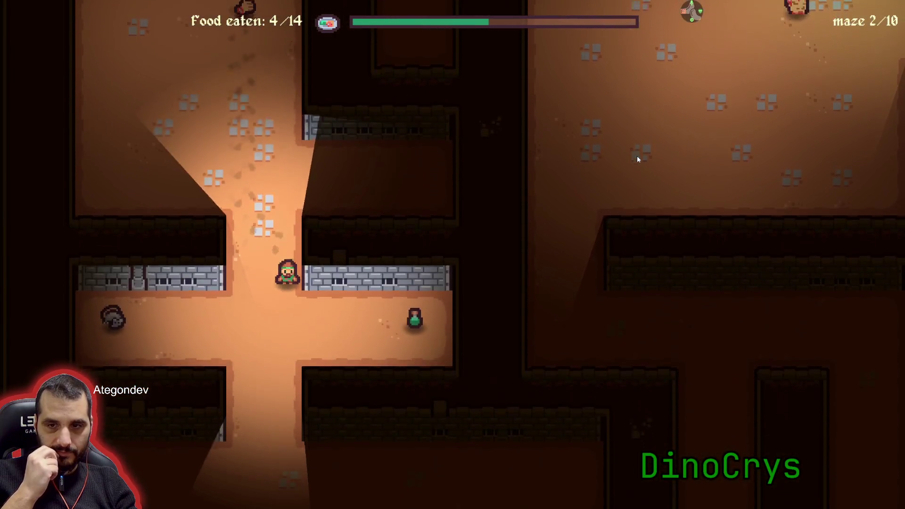
key(Right)
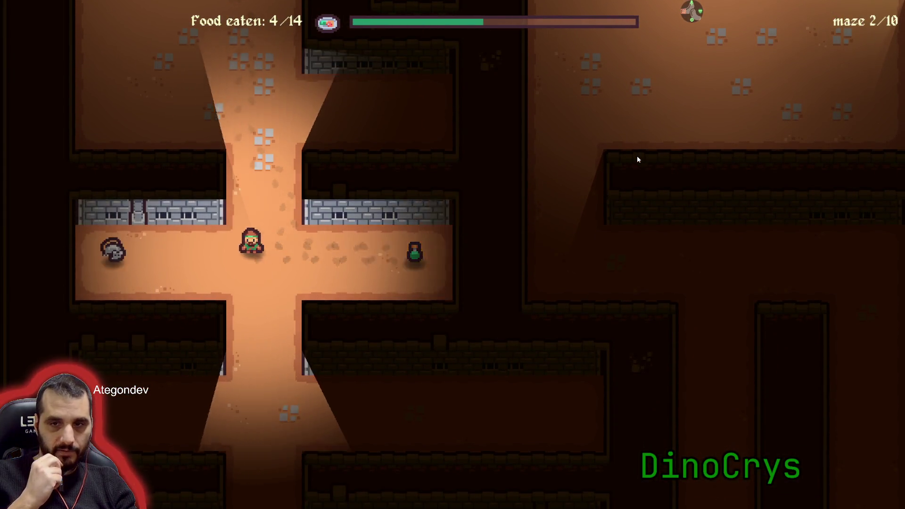
key(Up)
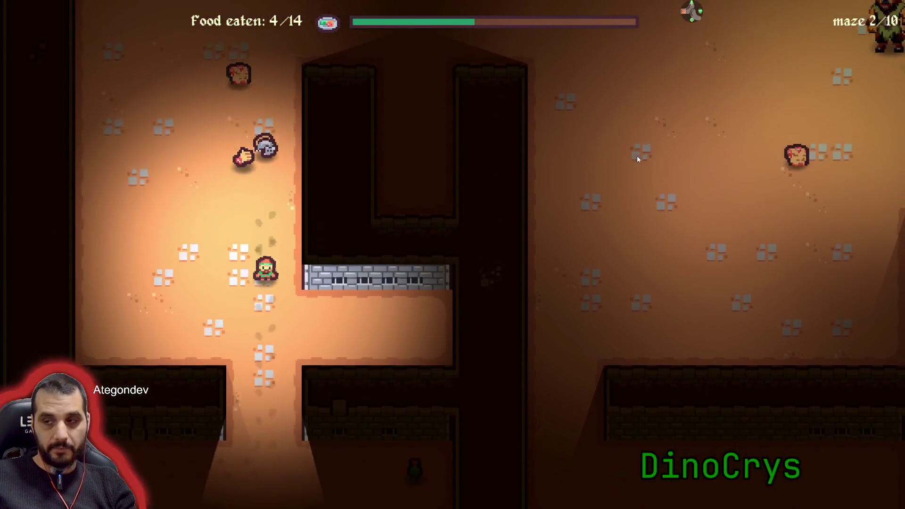
key(Down)
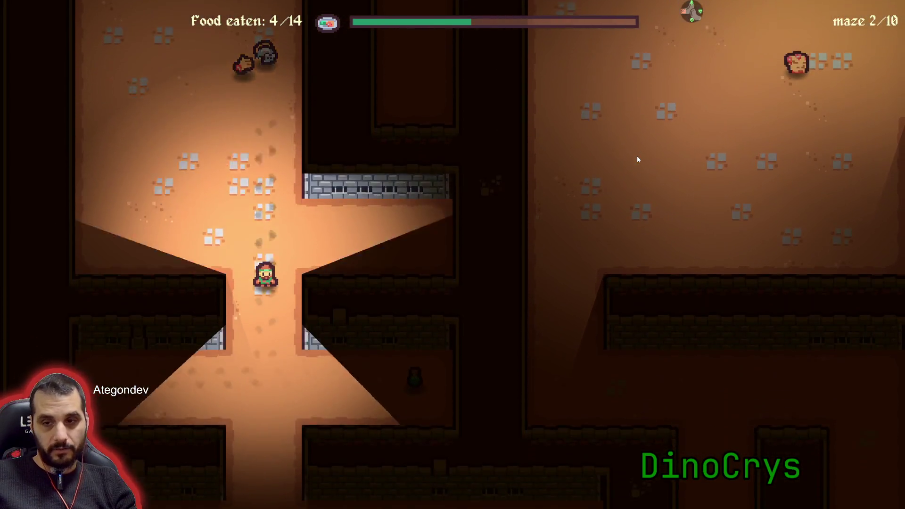
key(Right)
key(Up)
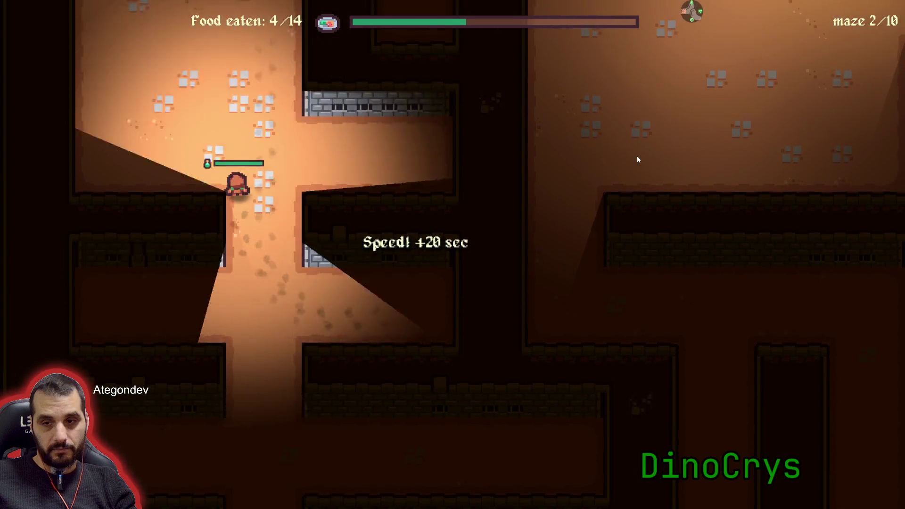
key(Right)
key(Right)
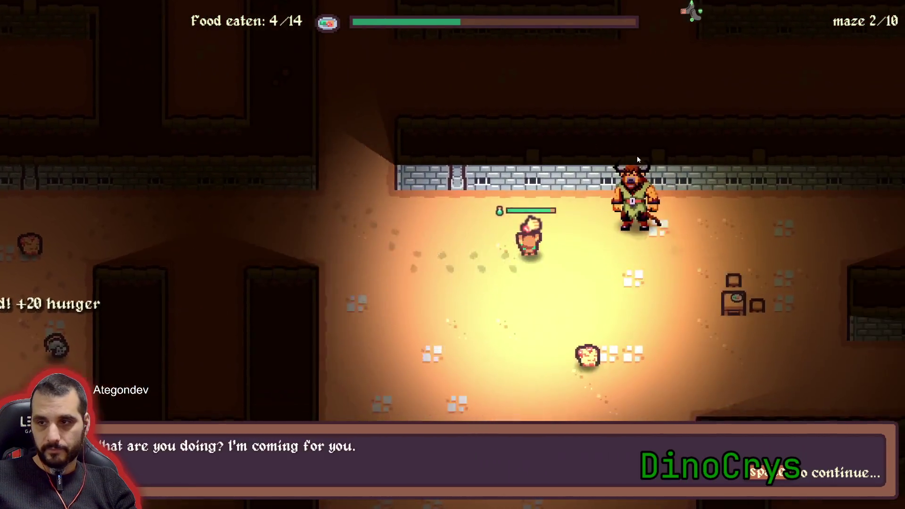
Dismiss the minotaur's dialogue, eat the food below for 5/14, and check the western room.
key(space)
key(Down)
key(Up)
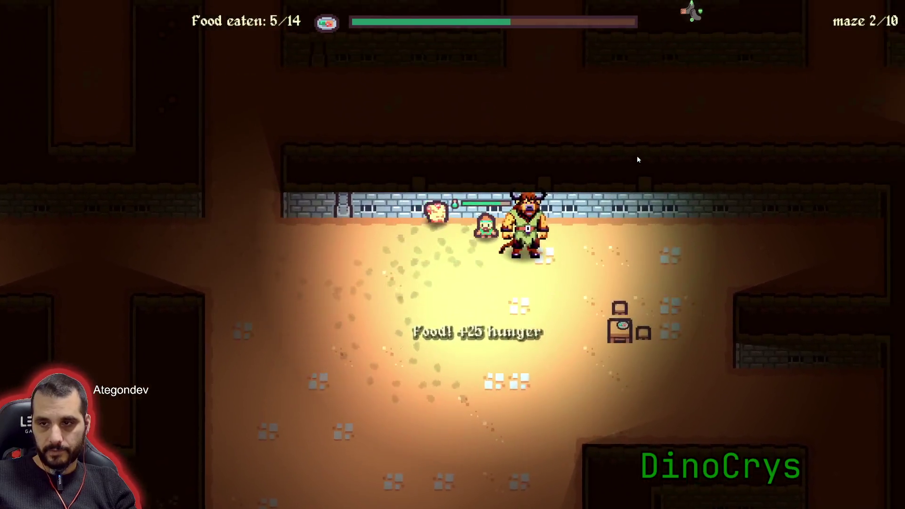
key(Left)
key(Up)
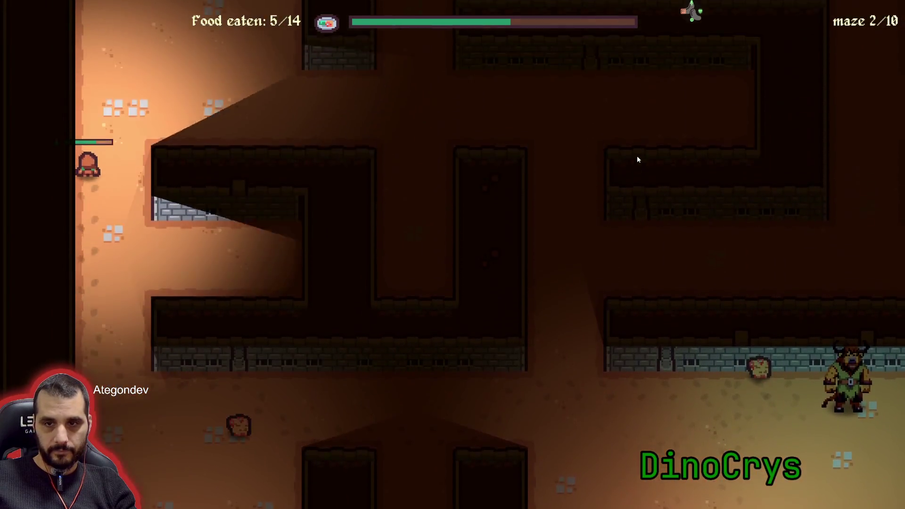
key(Down)
key(Right)
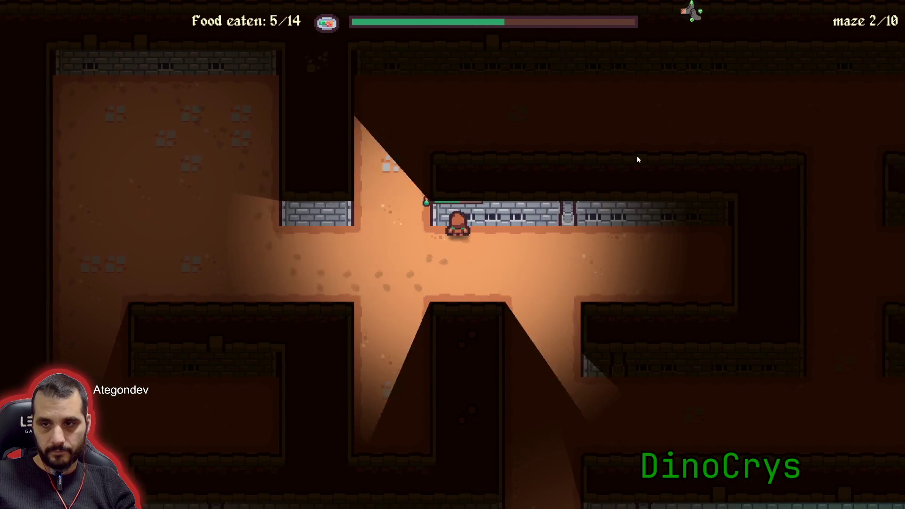
Follow the top corridor to its end, eating the food along the way.
key(Up)
key(Right)
key(Right)
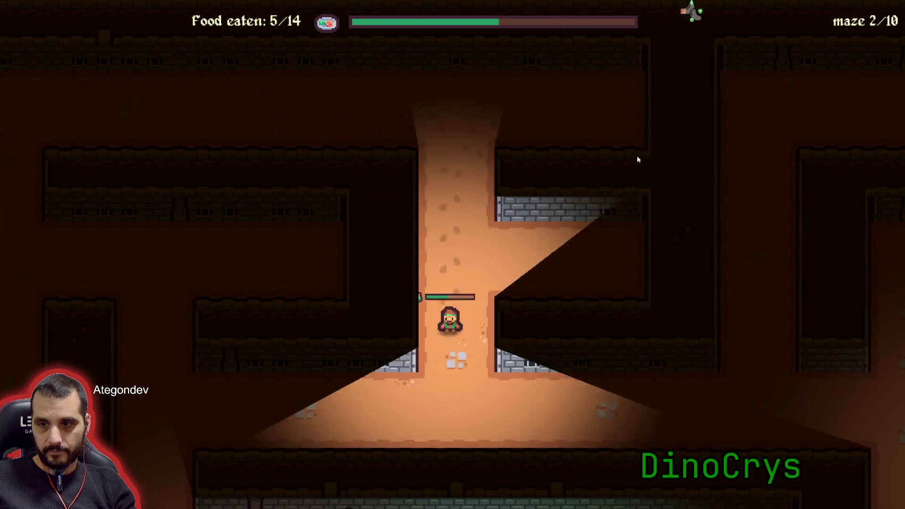
key(Up)
key(Right)
key(Up)
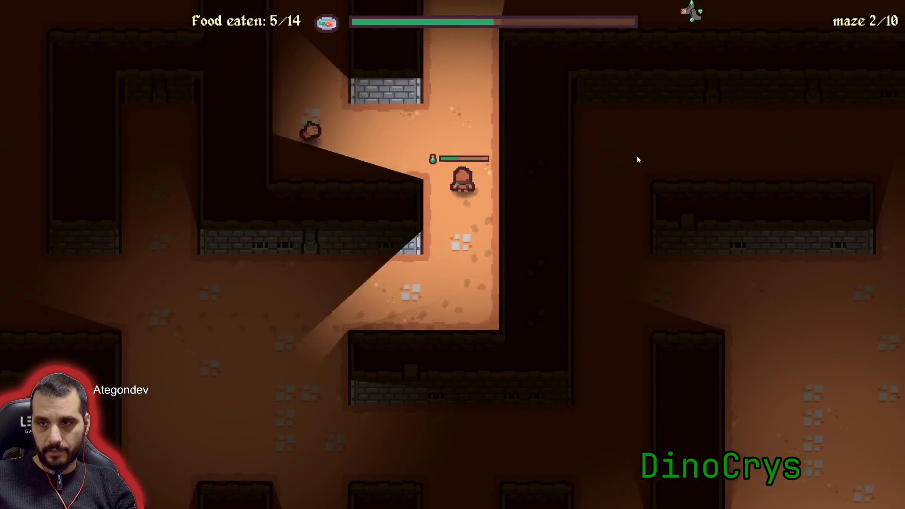
key(Right)
key(Up)
key(Left)
key(Down)
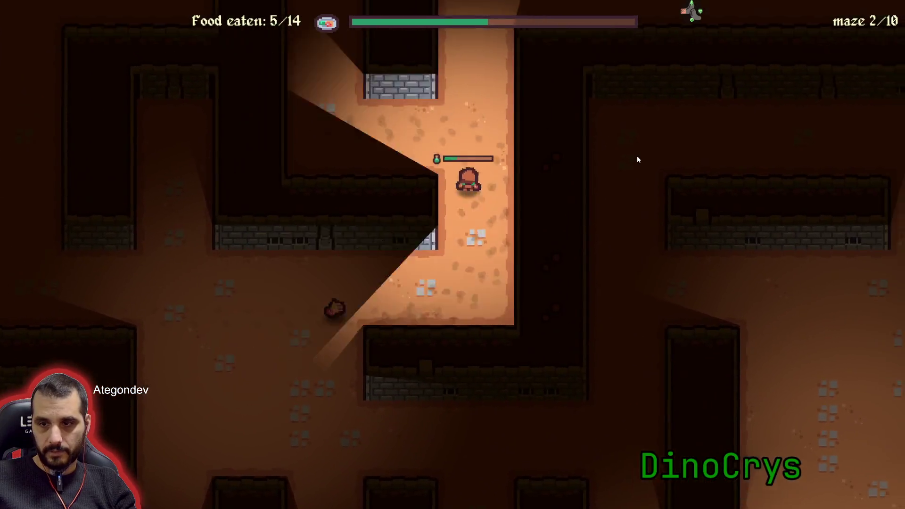
key(Up)
key(Up)
key(Left)
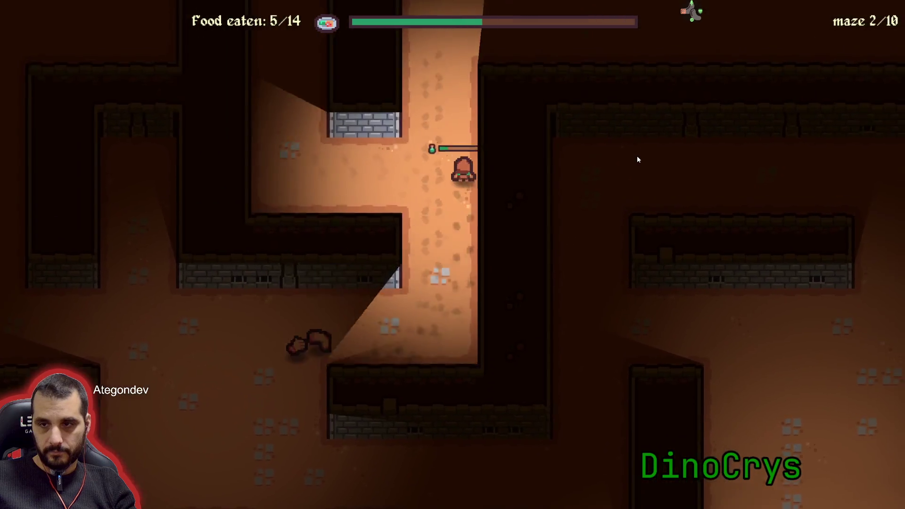
key(Up)
key(Right)
Head down and right through the corridors toward the next food.
key(Left)
key(Down)
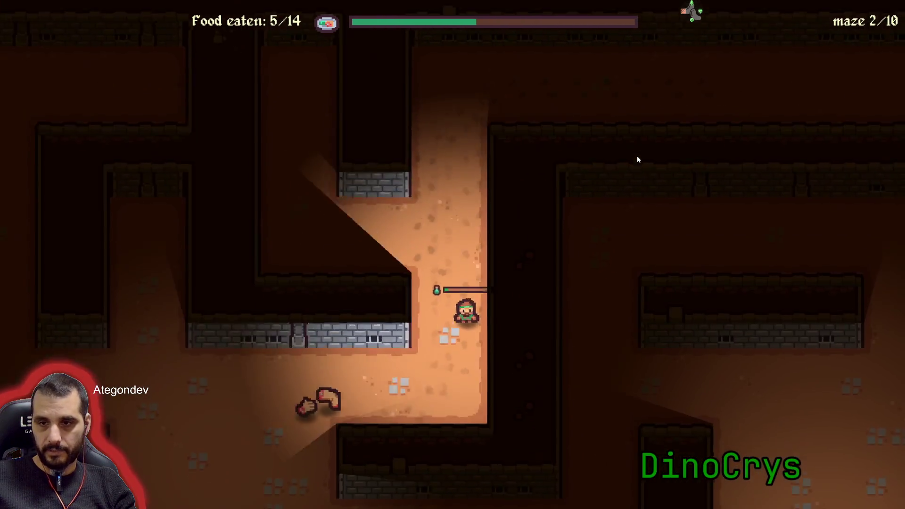
key(Left)
key(Down)
key(Right)
key(Down)
key(Right)
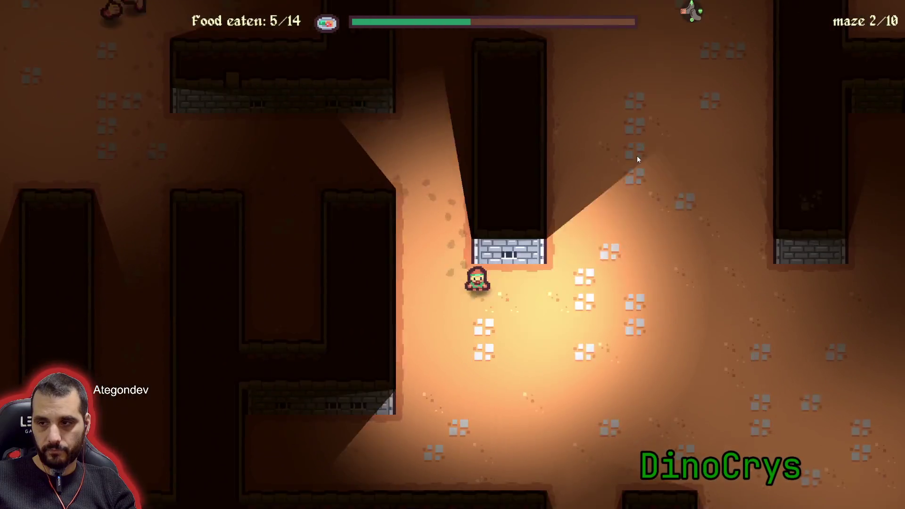
Go around the pillar into the right-hand corridor, dismiss the dialogue, and pick up the food.
key(Right)
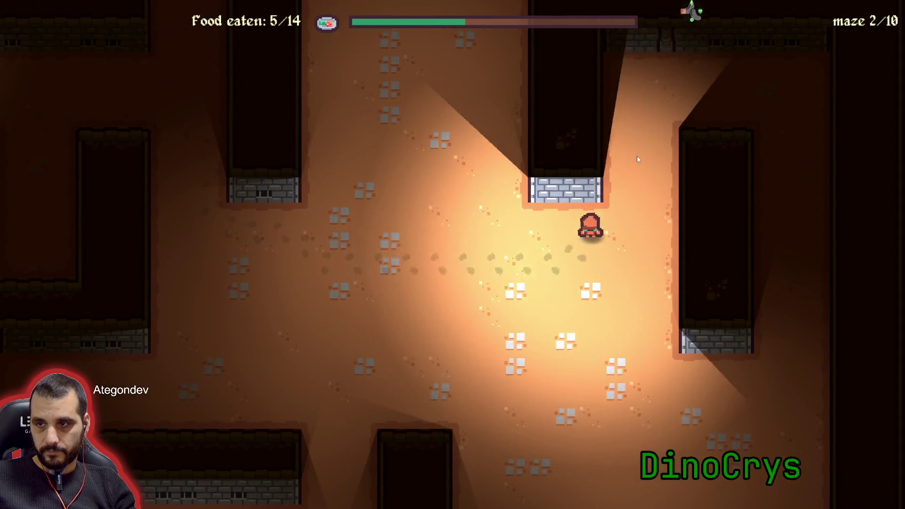
key(Up)
key(Down)
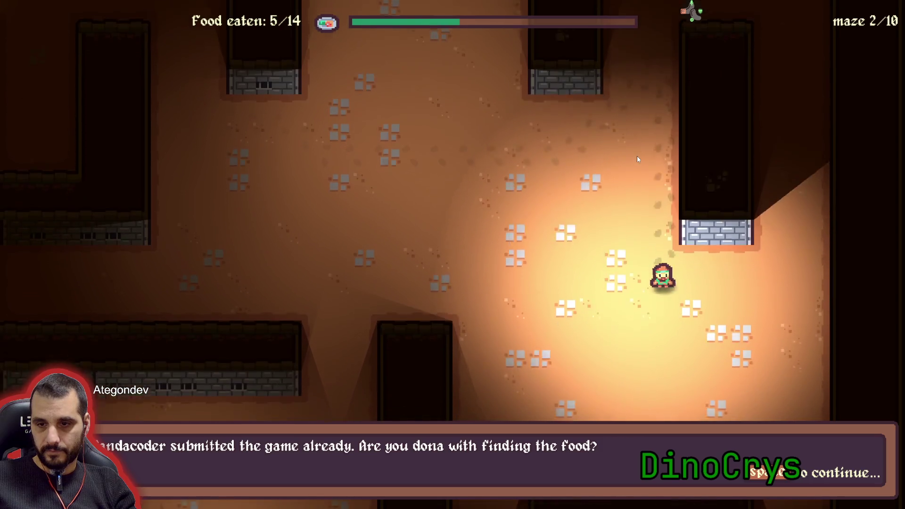
key(Right)
key(Down)
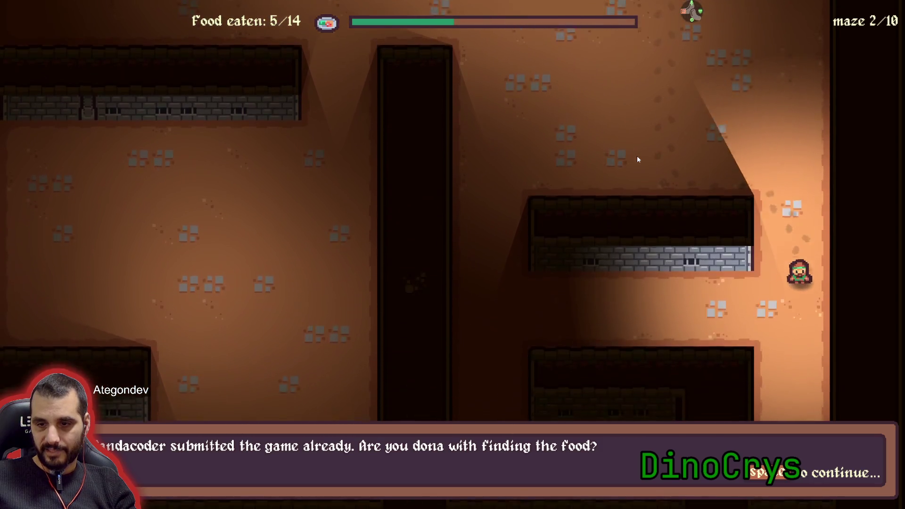
key(space)
key(Up)
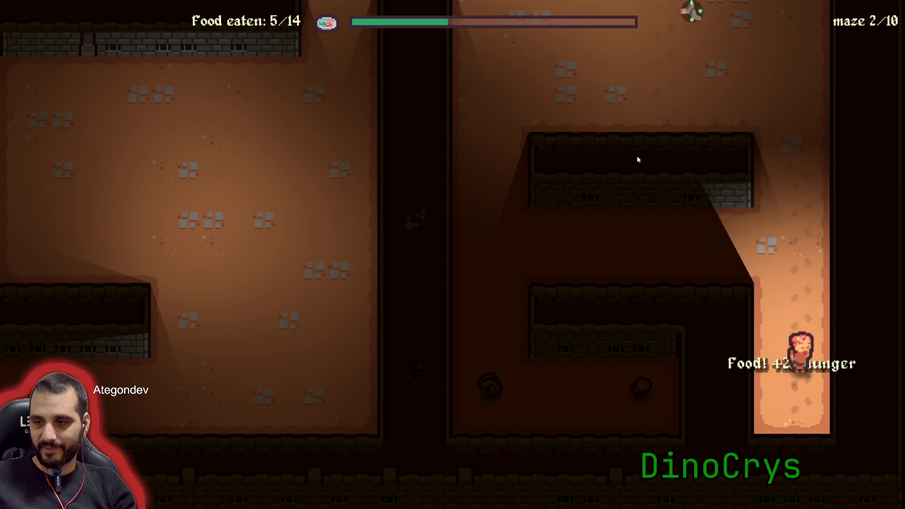
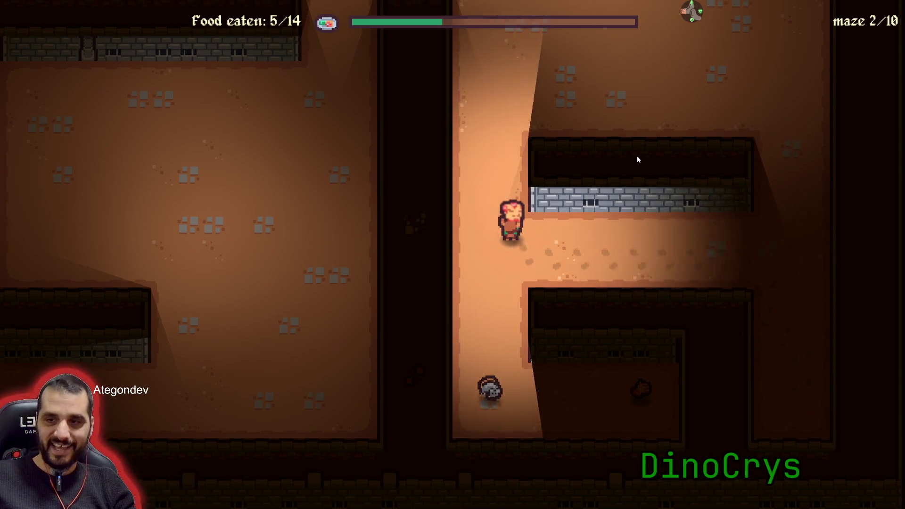
Walk through the chambers and corridors to the minotaur, bringing food eaten to 6.
key(Up)
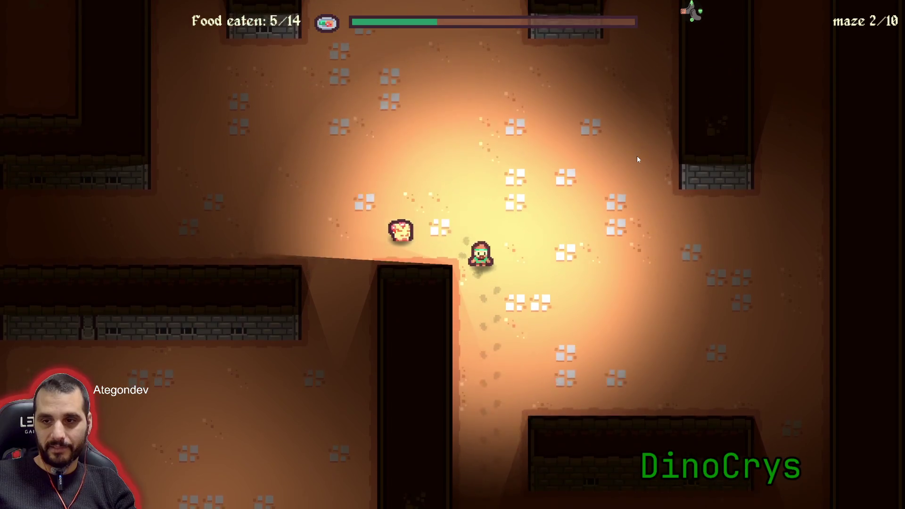
key(Down)
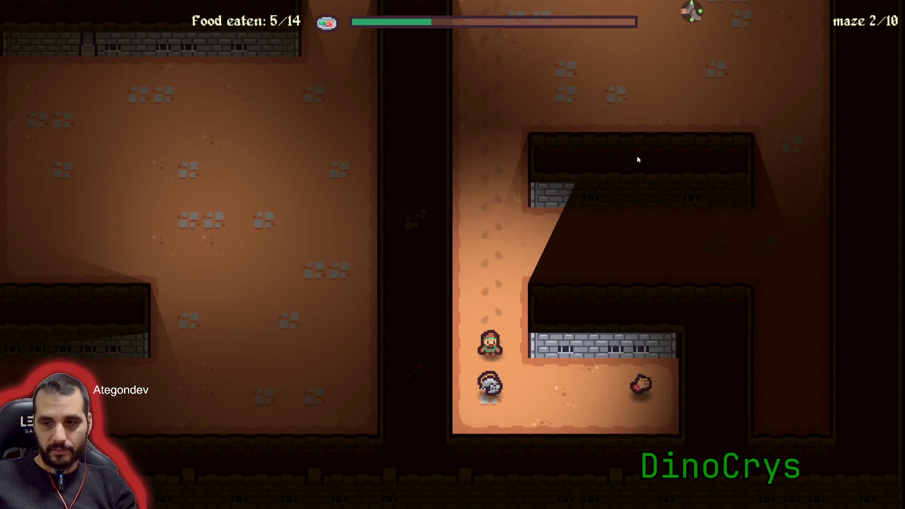
key(Up)
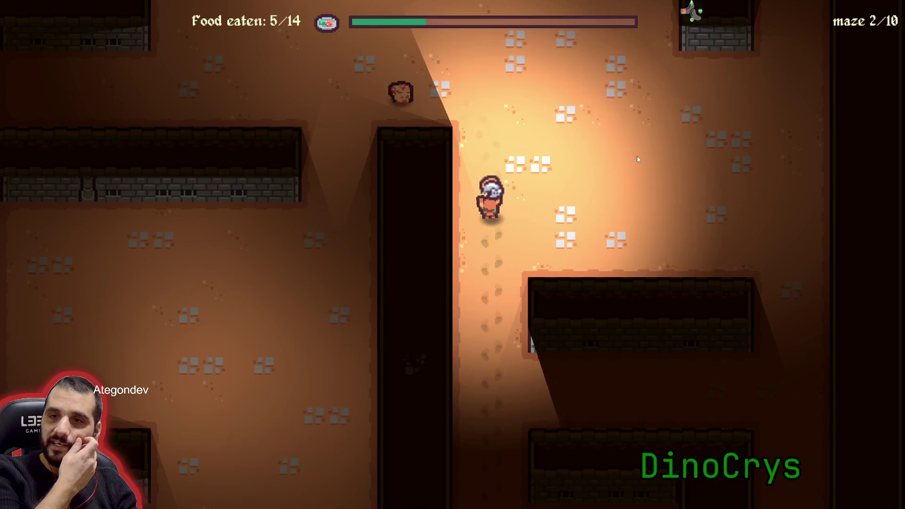
key(Left)
key(Right)
key(Down)
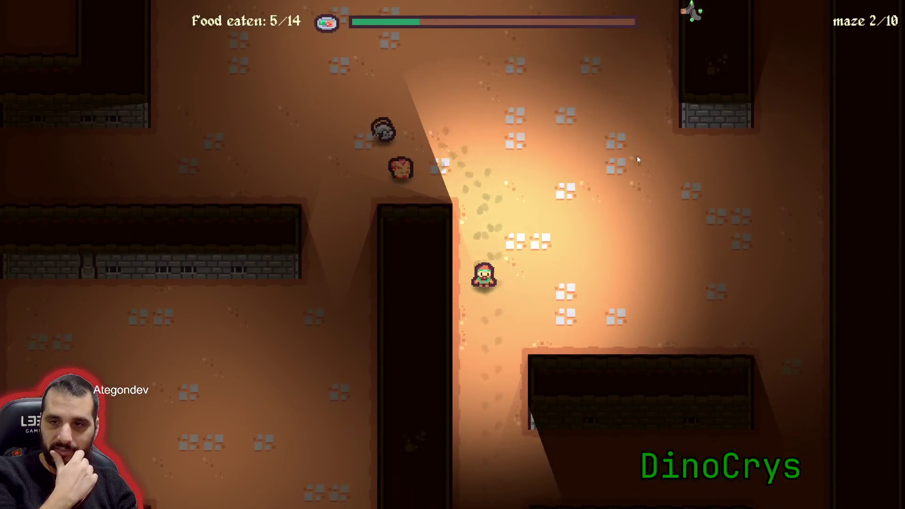
key(Down)
key(Right)
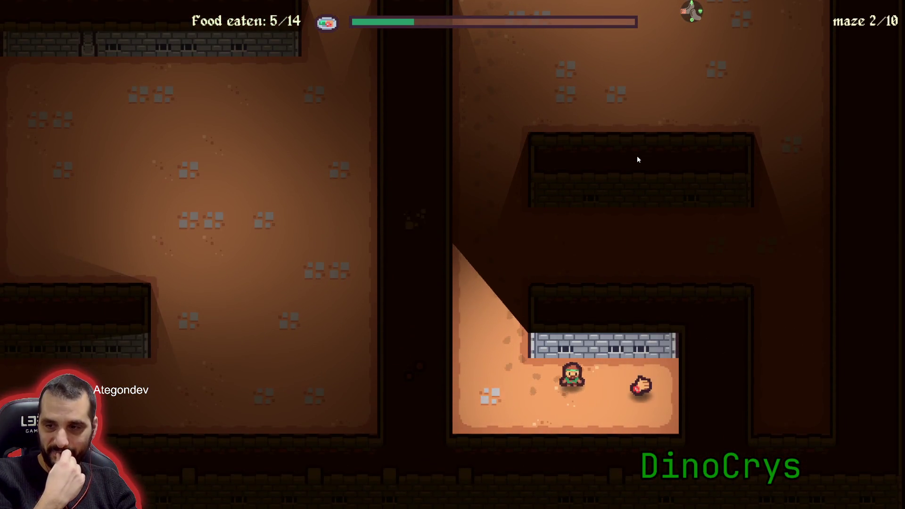
key(Up)
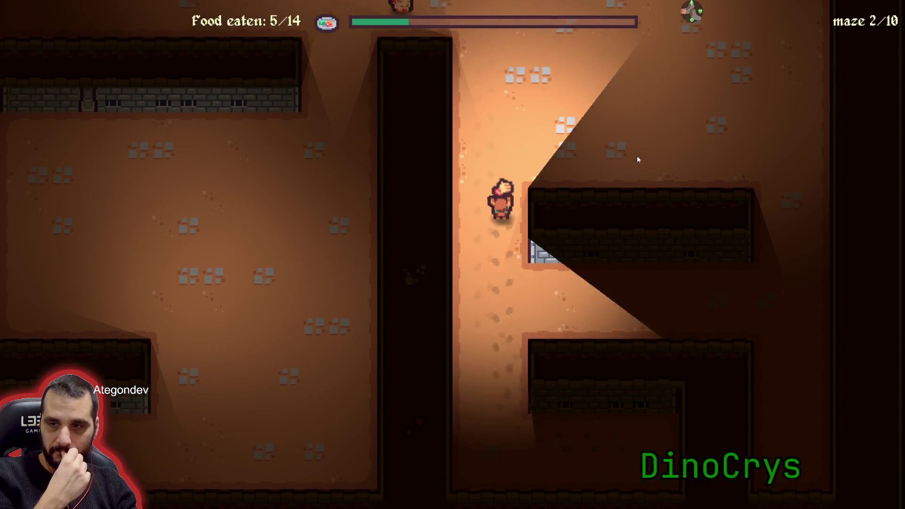
key(Left)
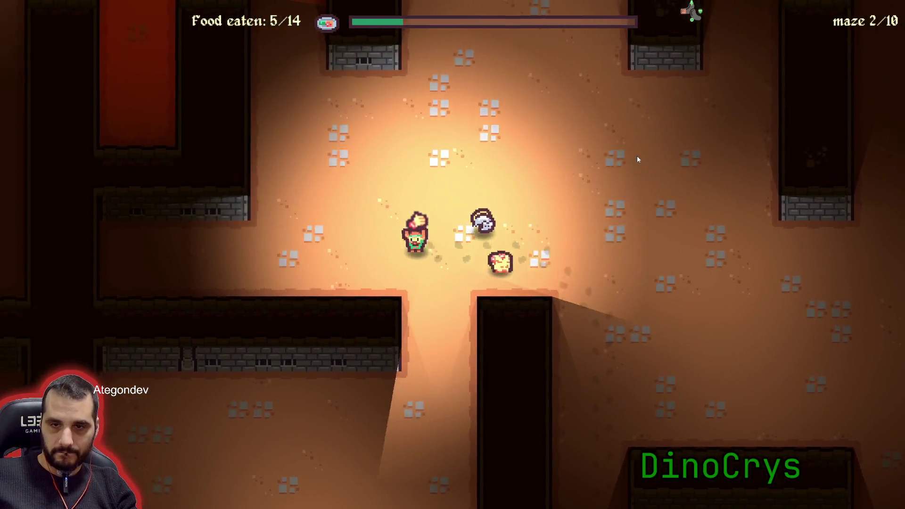
key(Up)
key(Down)
key(Right)
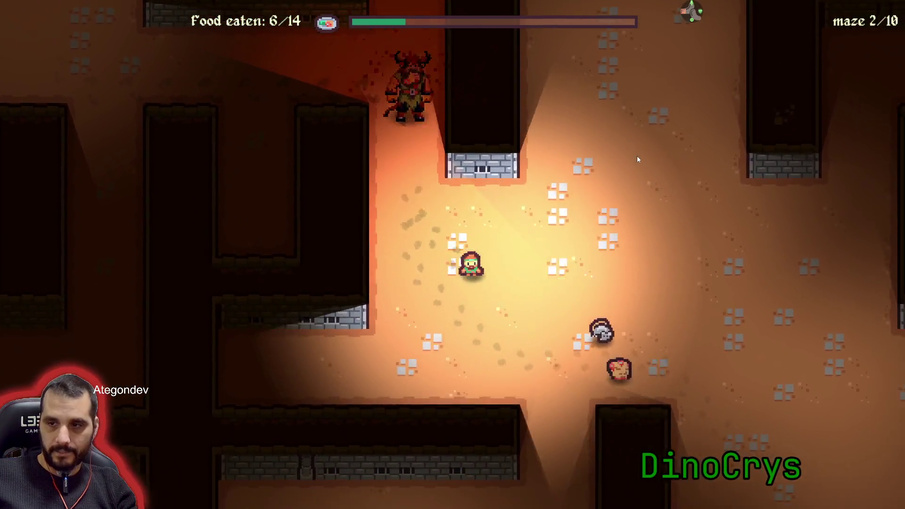
Dismiss the minotaur's chat and carry the nearby food up to it.
key(Left)
key(Up)
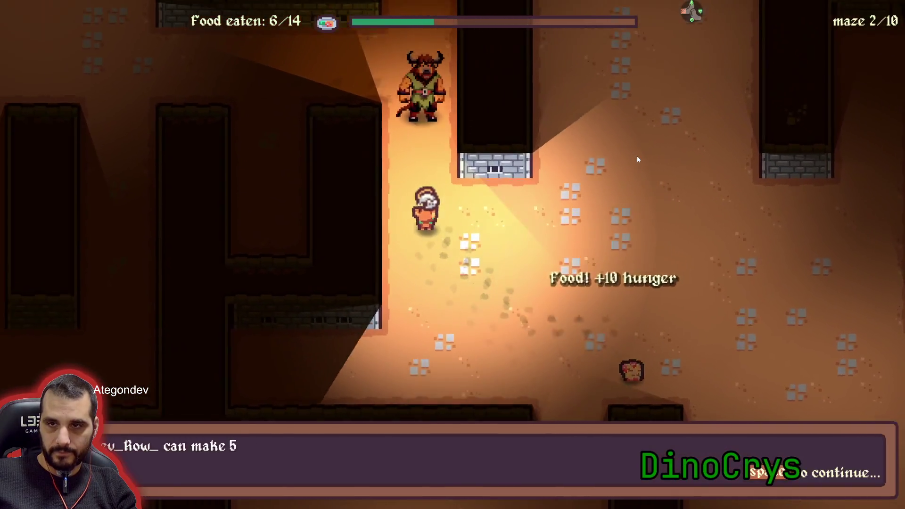
key(Down)
key(Right)
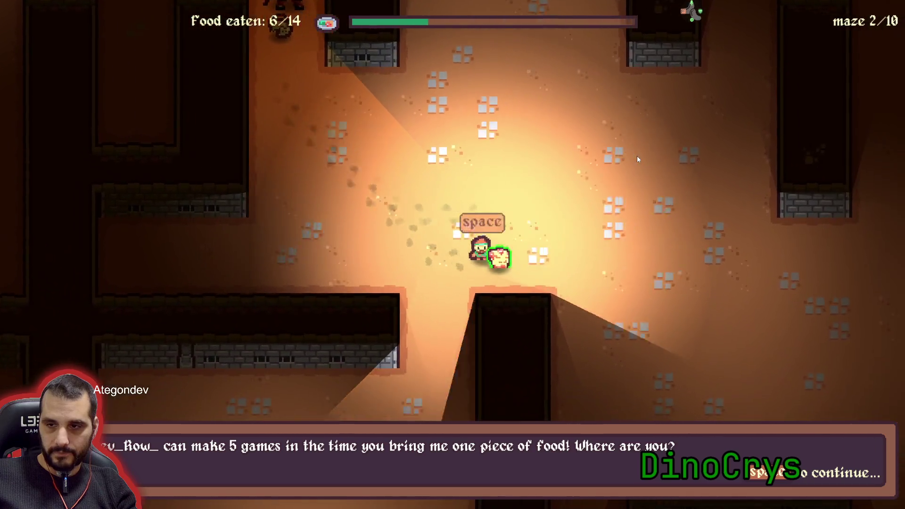
key(space)
key(Left)
key(Up)
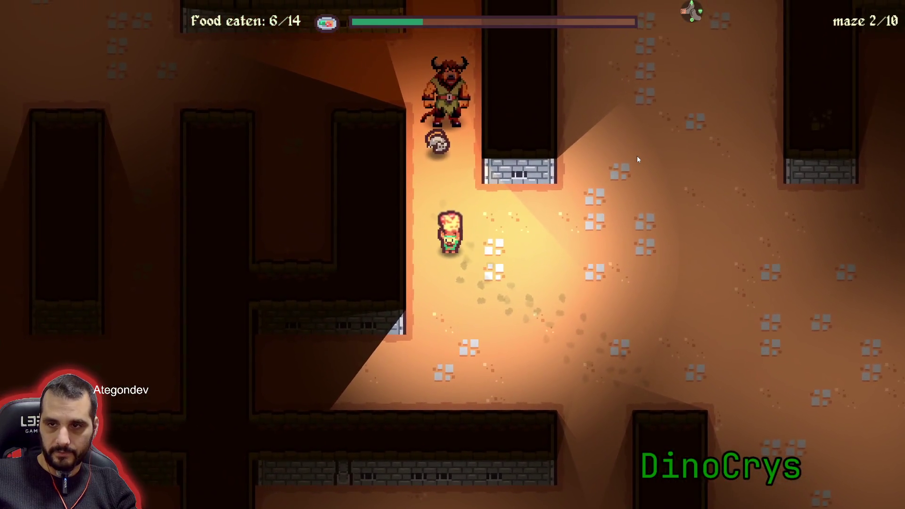
key(Up)
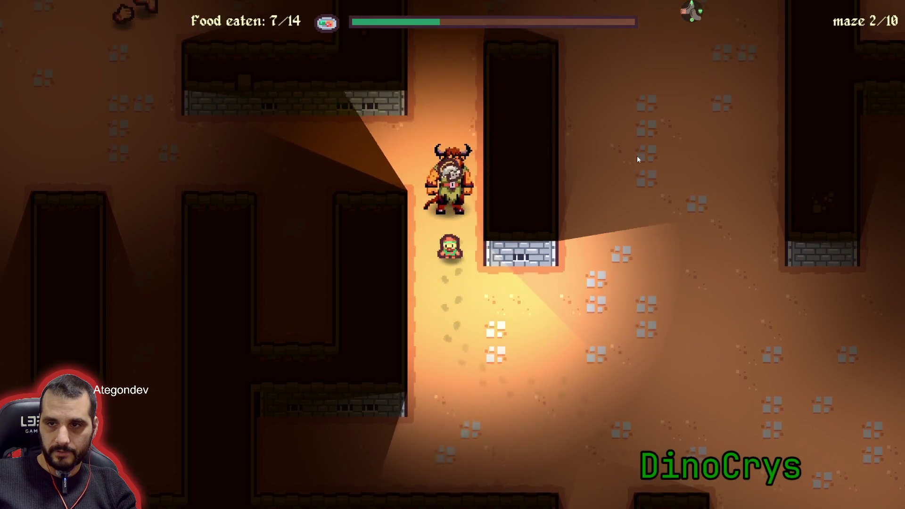
Close the chat message and feed the minotaur, raising food eaten to 8.
key(Left)
key(Up)
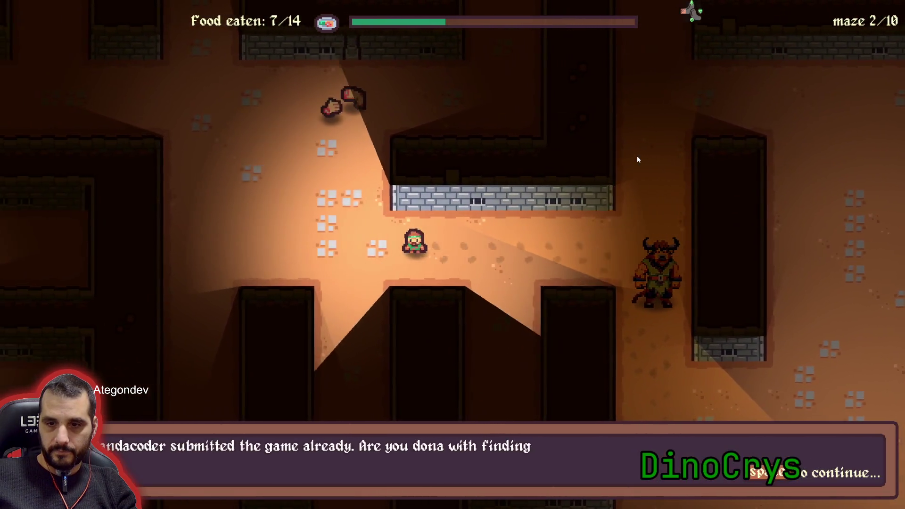
key(space)
key(Down)
key(Right)
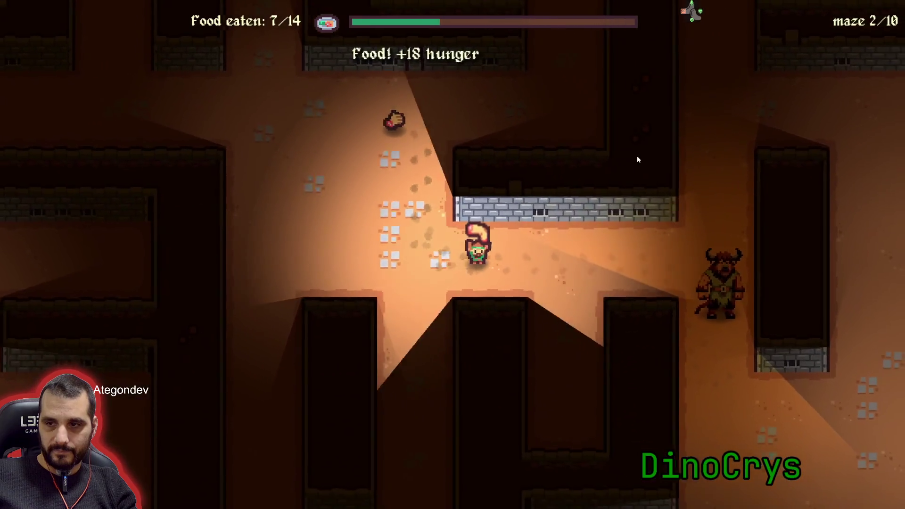
key(Left)
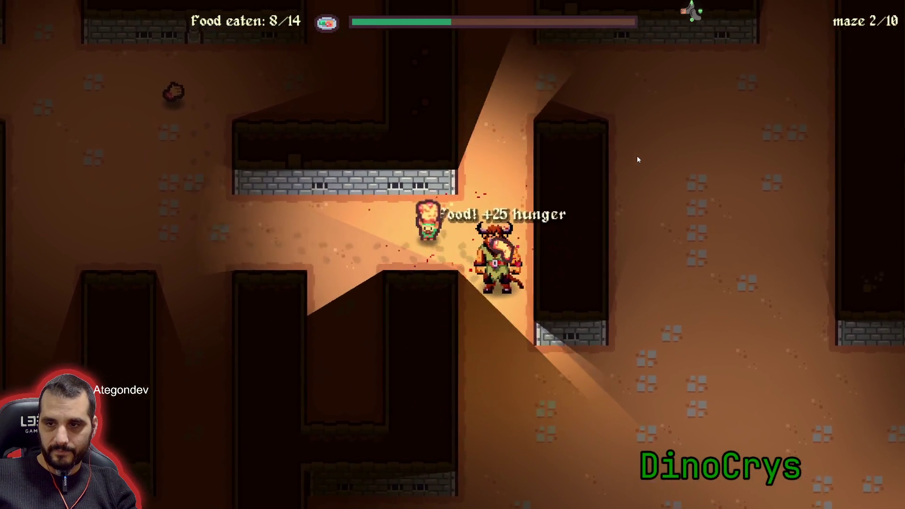
Throw, pick up and drop food for the minotaur, reaching 9 of 14.
key(Left)
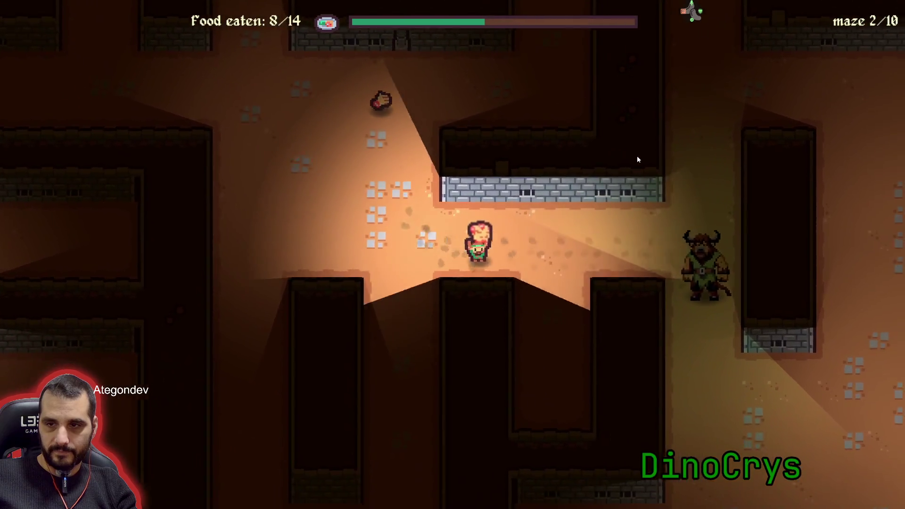
key(space)
key(Up)
key(Up)
key(space)
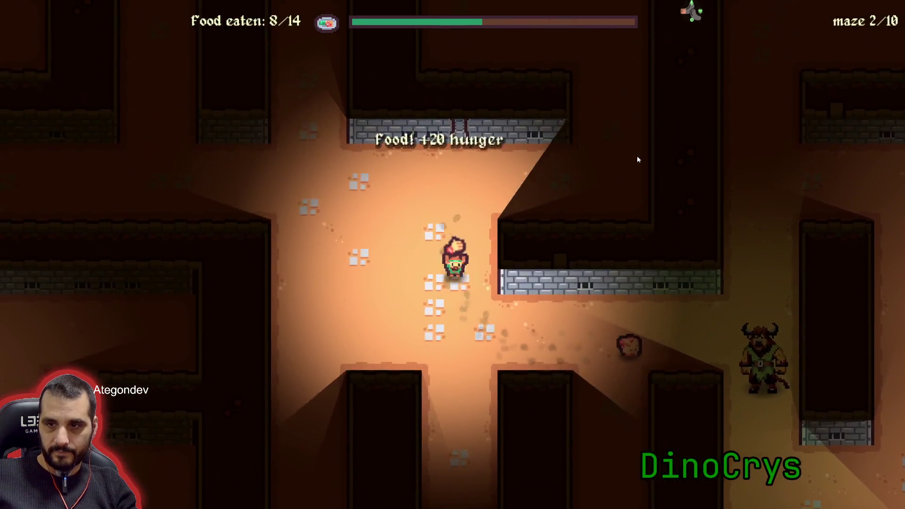
key(space)
Head left and down through the maze toward the next junction.
key(Left)
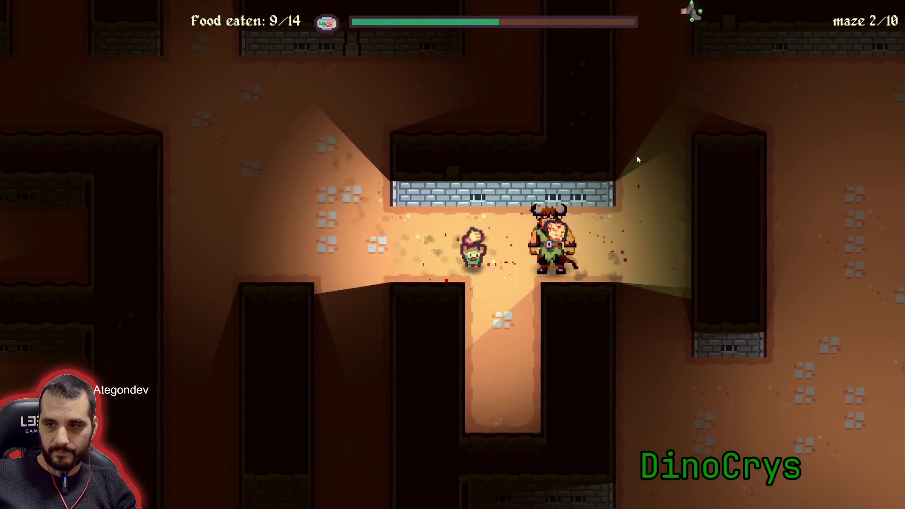
key(Left)
key(Up)
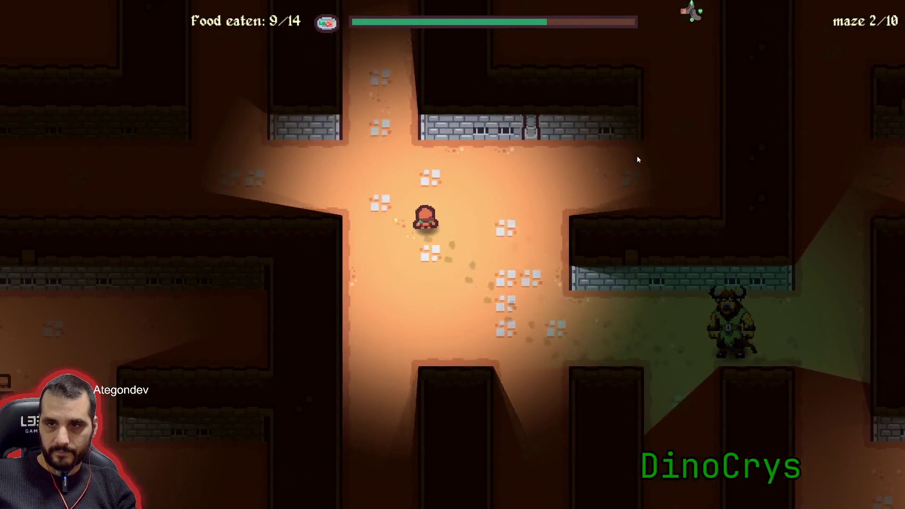
key(Left)
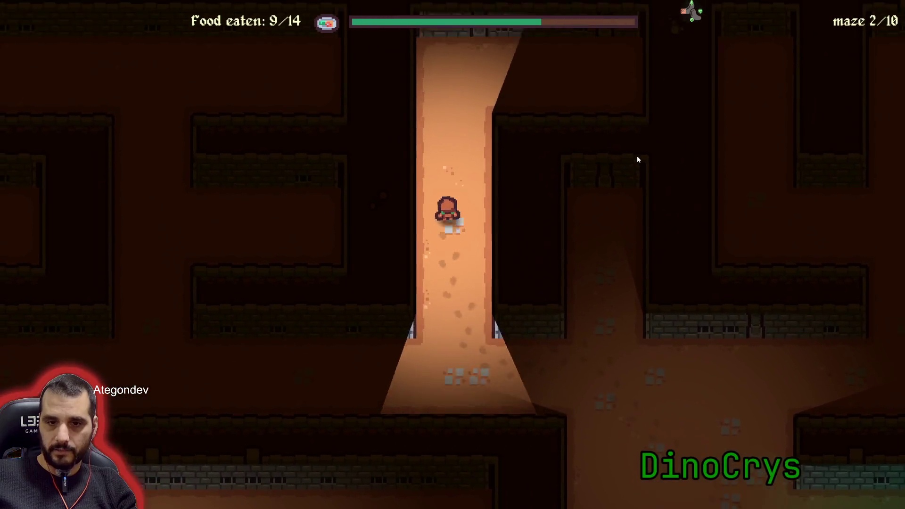
key(Down)
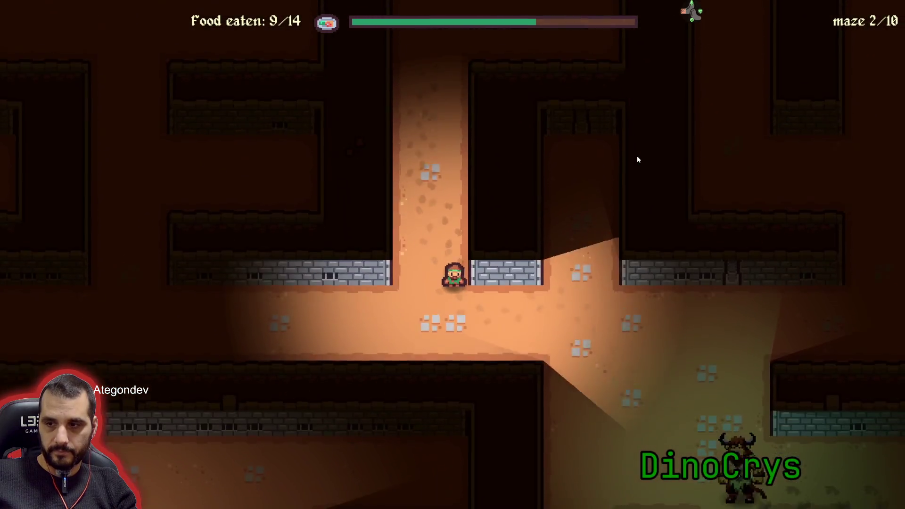
key(Right)
key(Down)
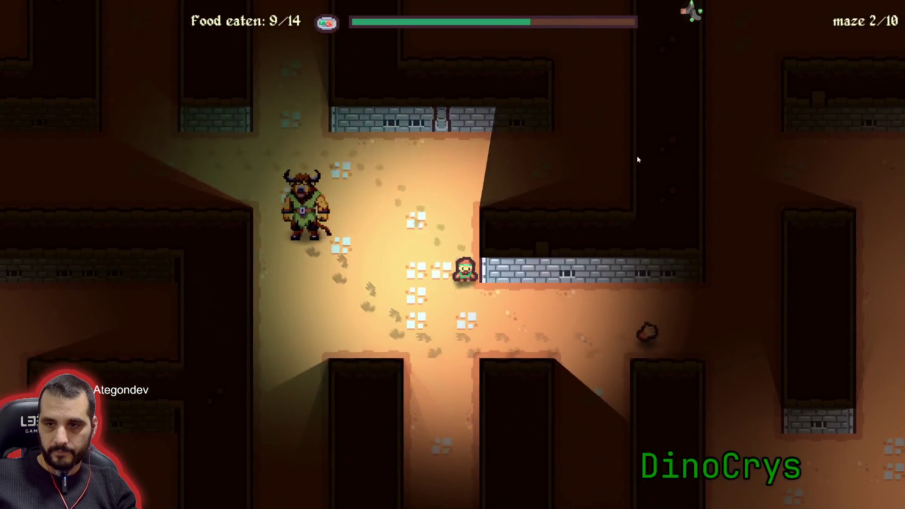
Grab the food by the wall, then pick up the food pile on the left.
key(Down)
key(Right)
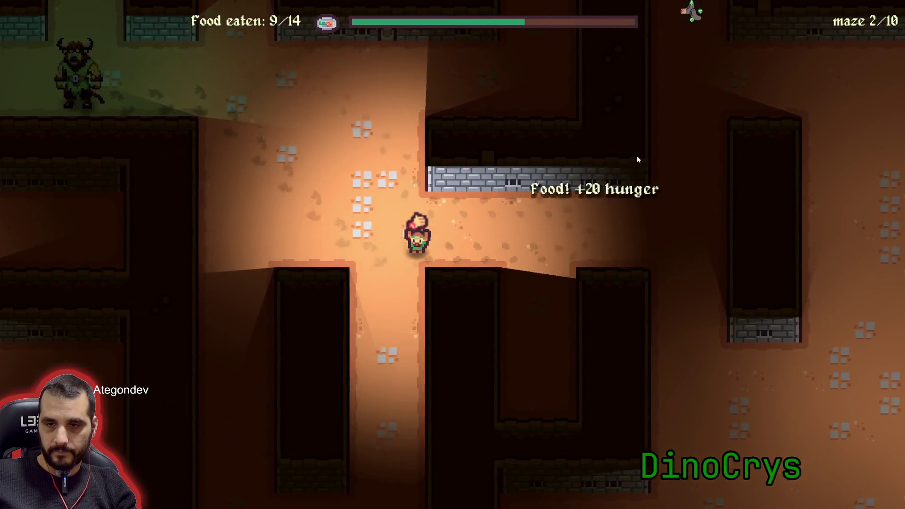
key(Left)
key(Up)
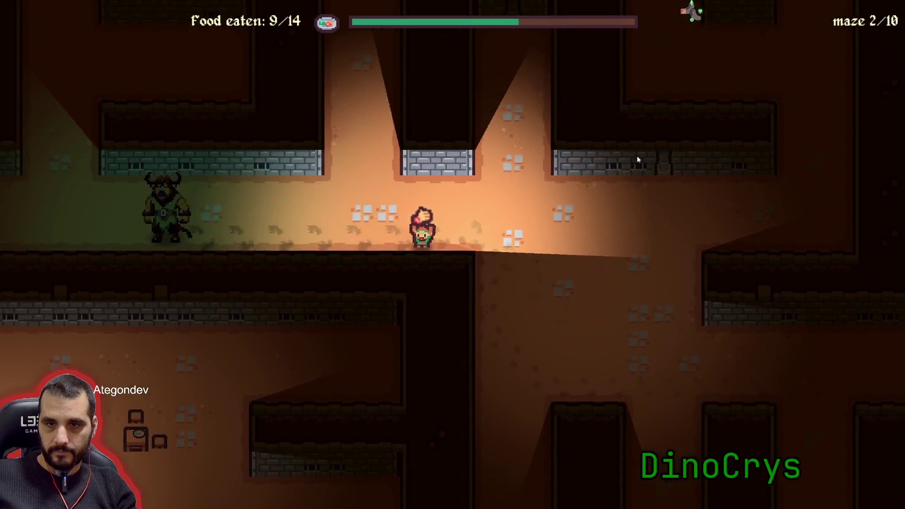
key(Left)
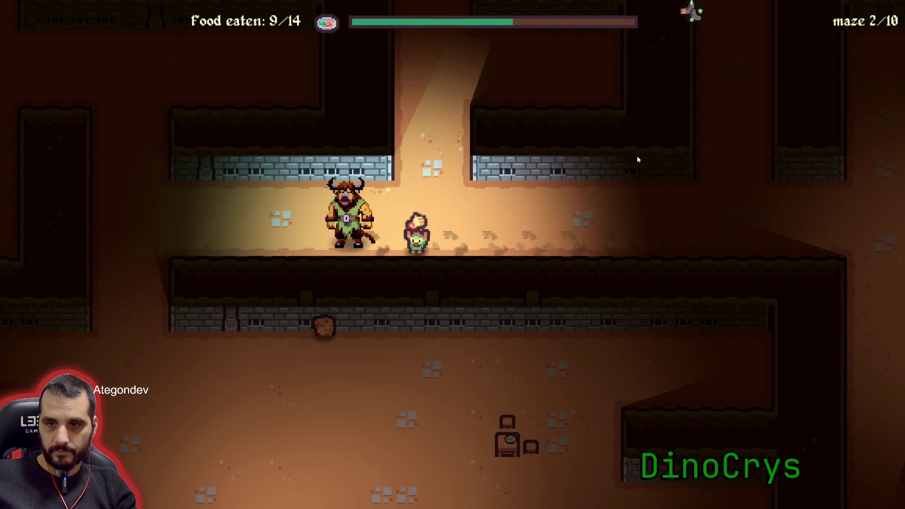
key(Left)
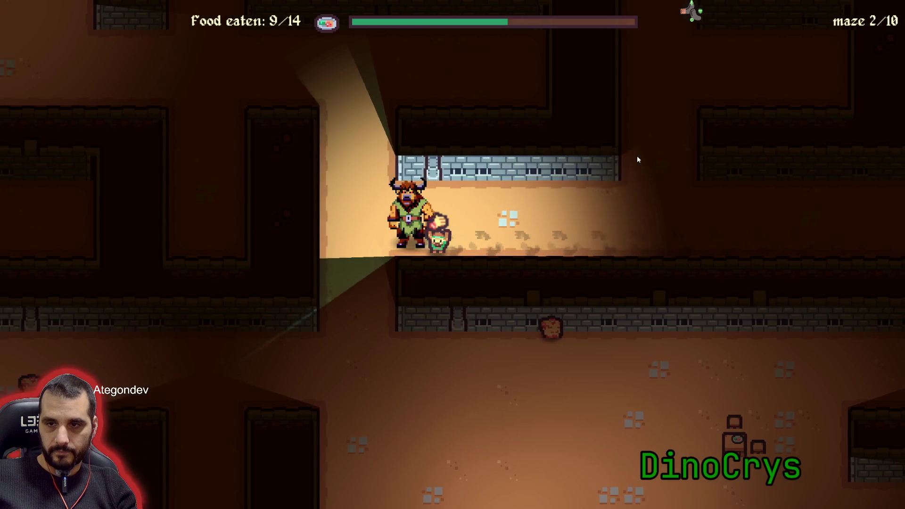
key(Left)
key(Down)
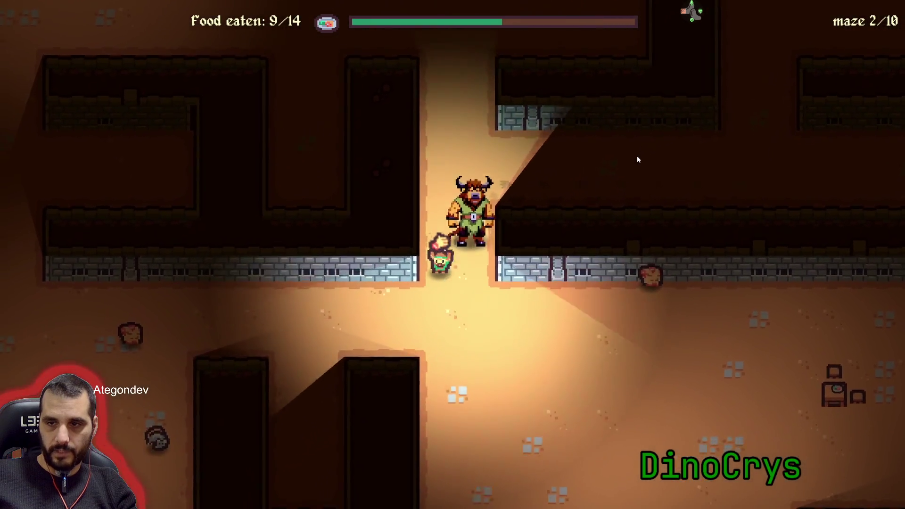
key(Right)
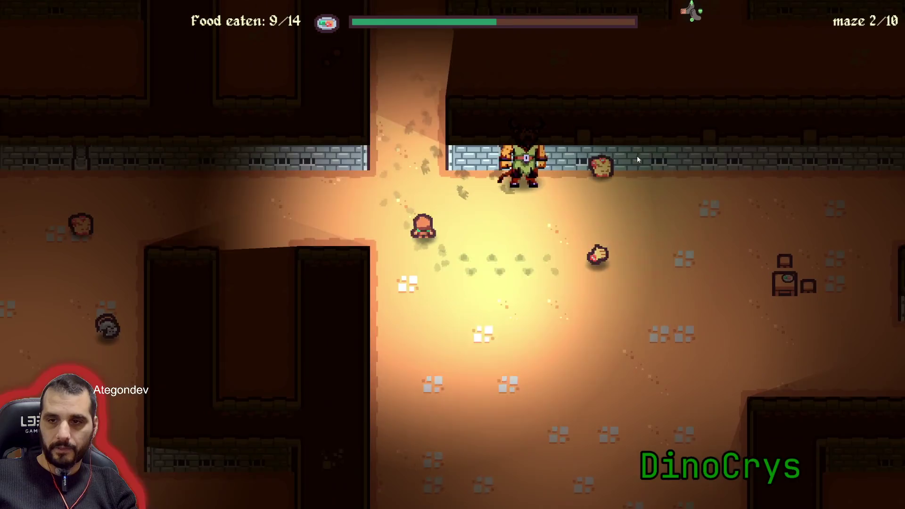
key(Left)
key(Left)
key(Right)
key(Right)
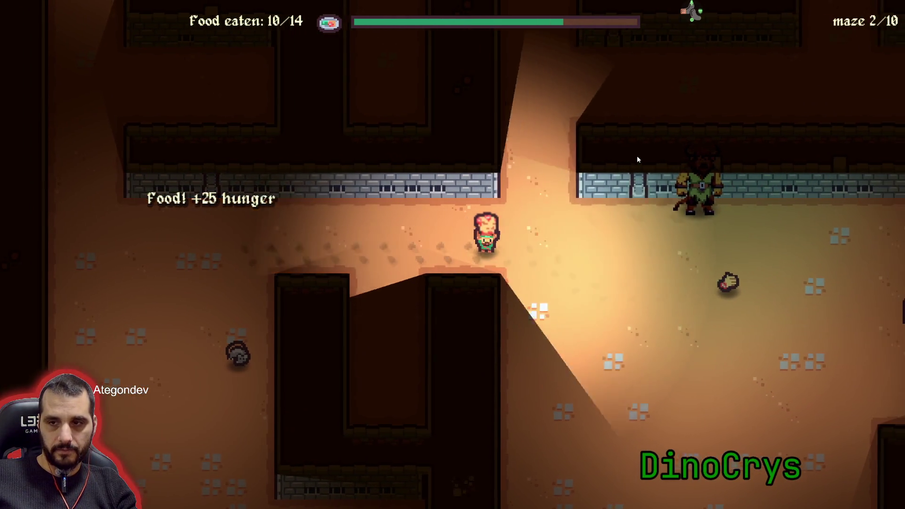
Throw the food ahead, pick up the grey creature and feed it to the minotaur.
key(space)
key(Left)
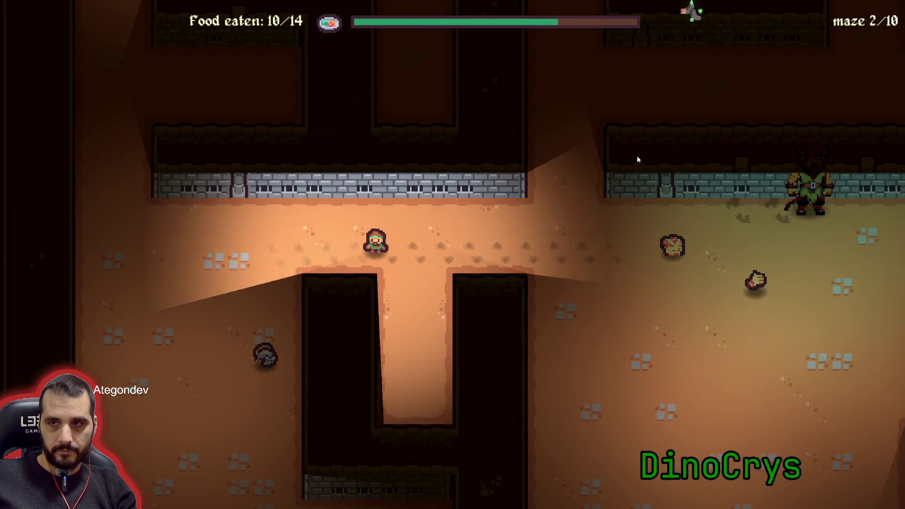
key(Down)
key(Up)
key(Down)
key(space)
key(Up)
key(Right)
key(Right)
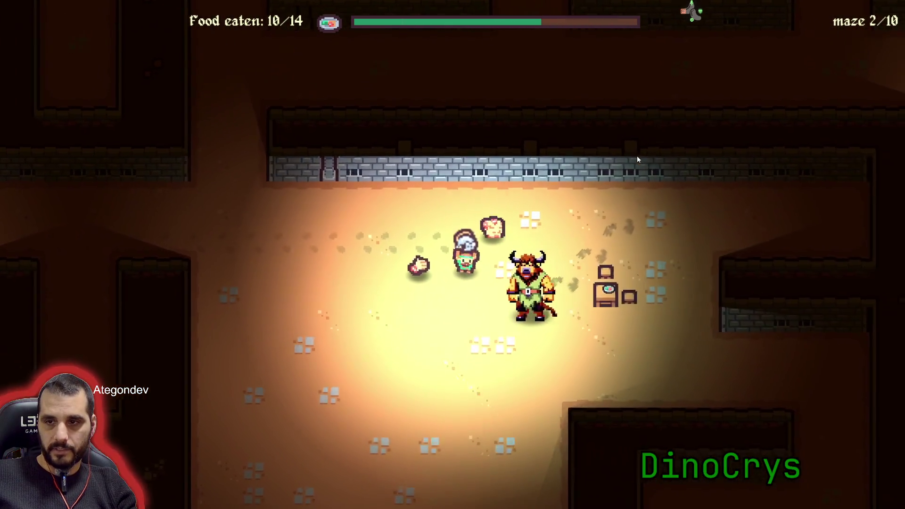
key(space)
Search the north and upper corridors for more food.
key(Left)
key(Up)
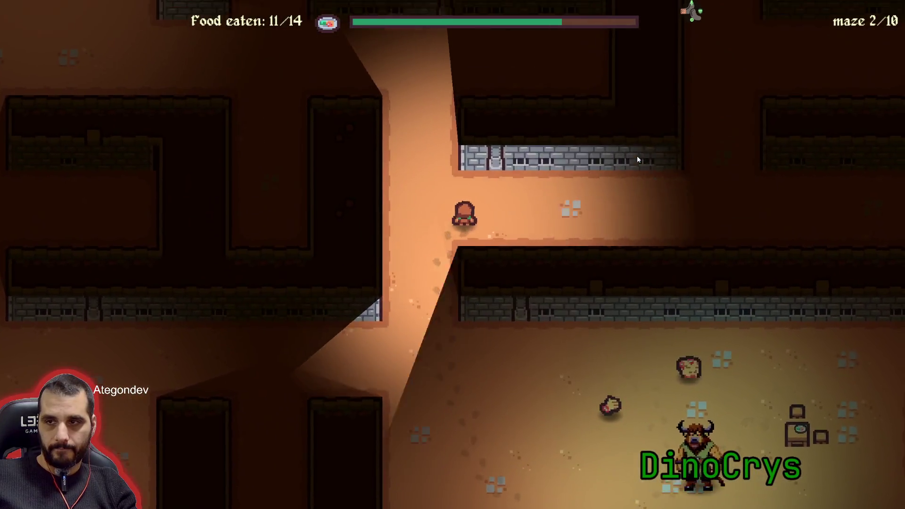
key(Right)
key(Right)
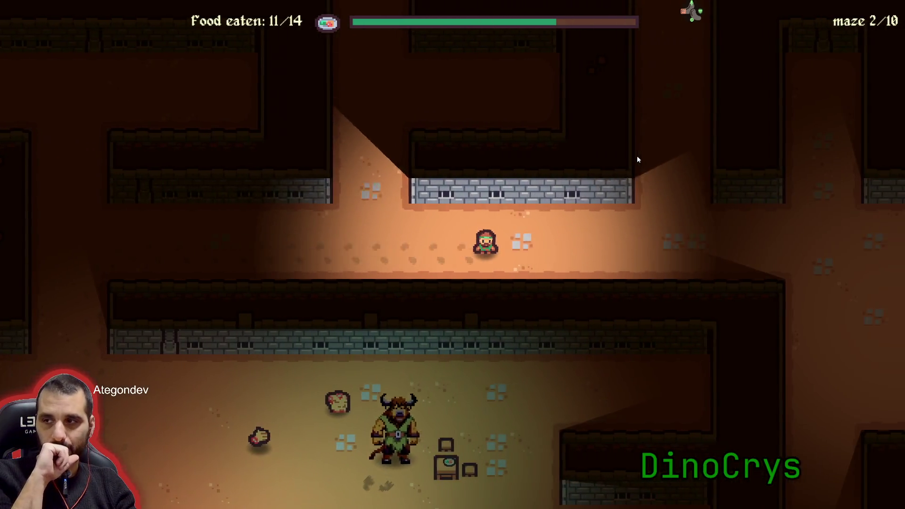
key(Right)
key(Down)
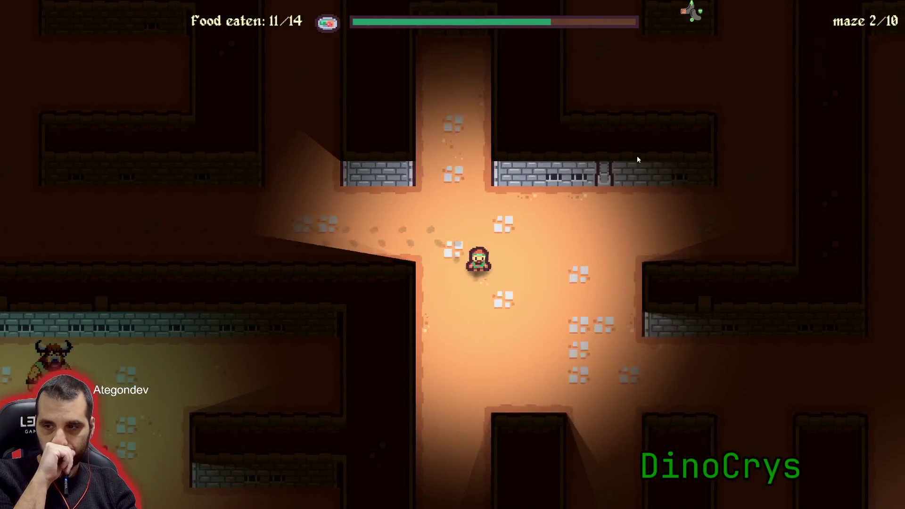
key(Up)
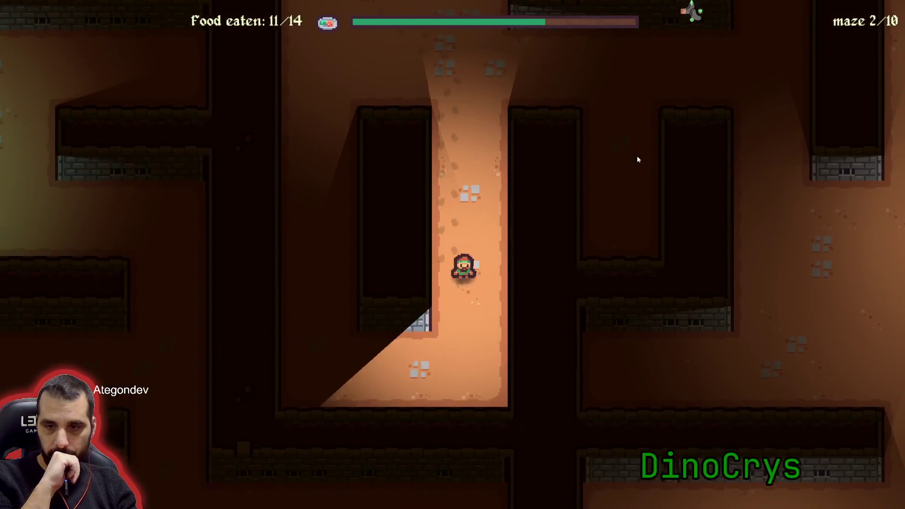
key(Right)
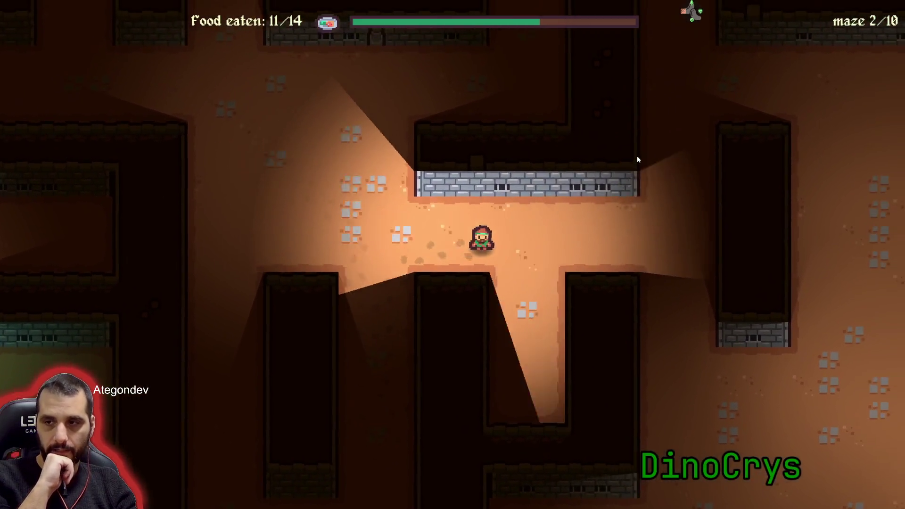
key(Right)
key(Down)
key(Down)
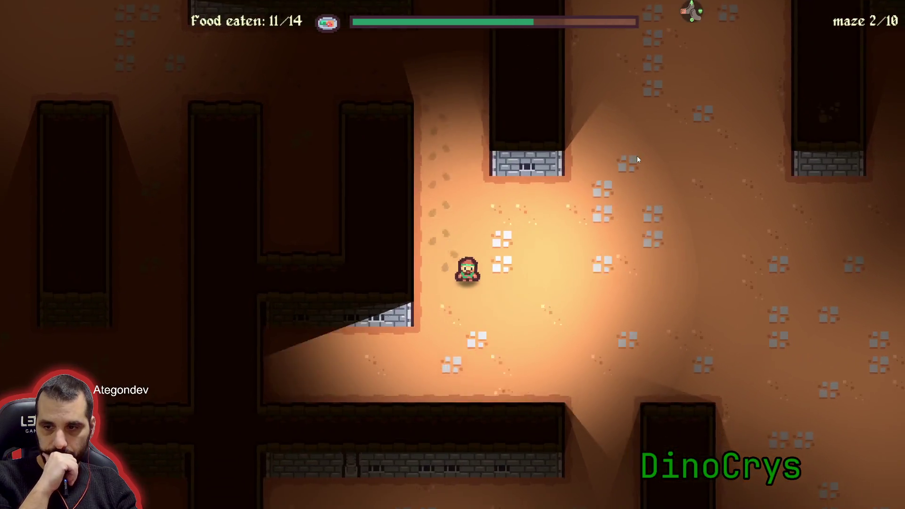
key(Down)
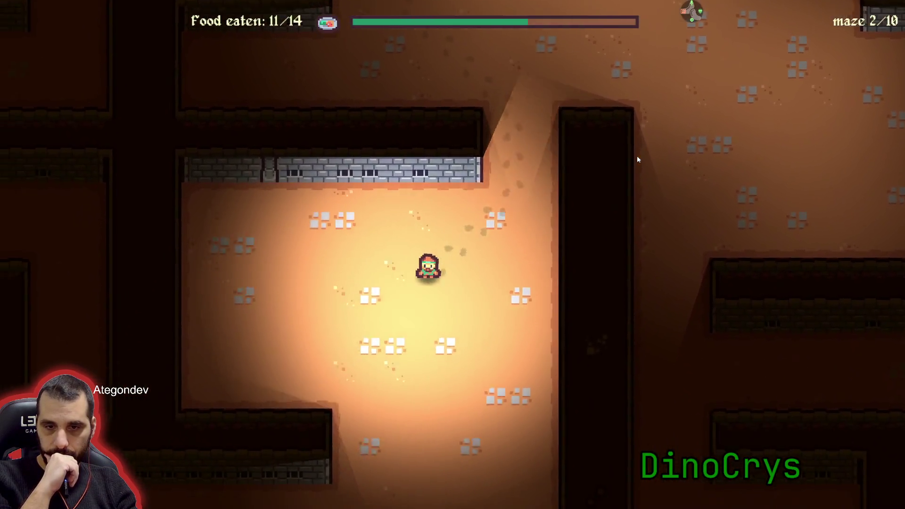
Pick up food and head up through the maze.
key(Left)
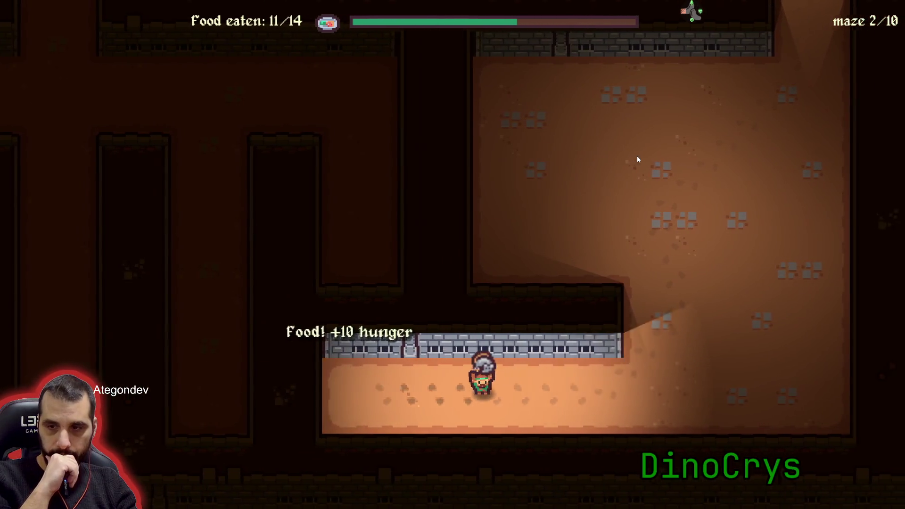
key(Right)
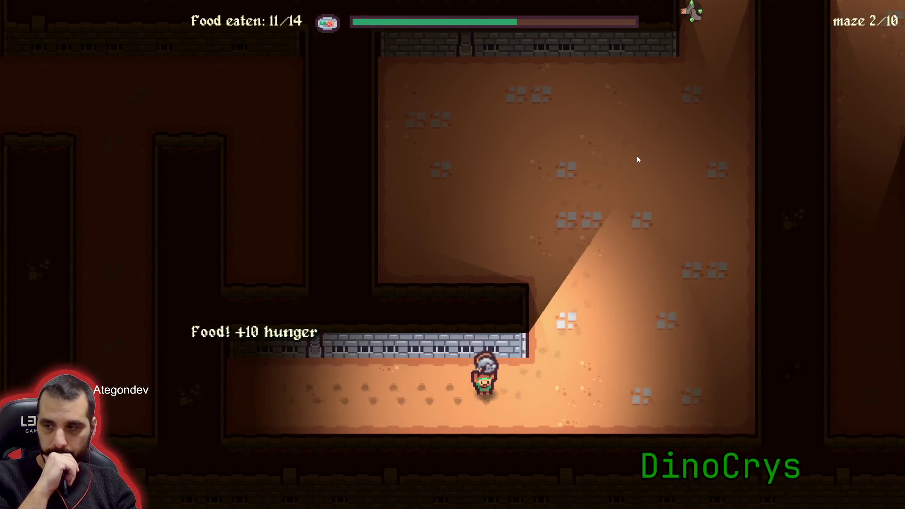
key(Up)
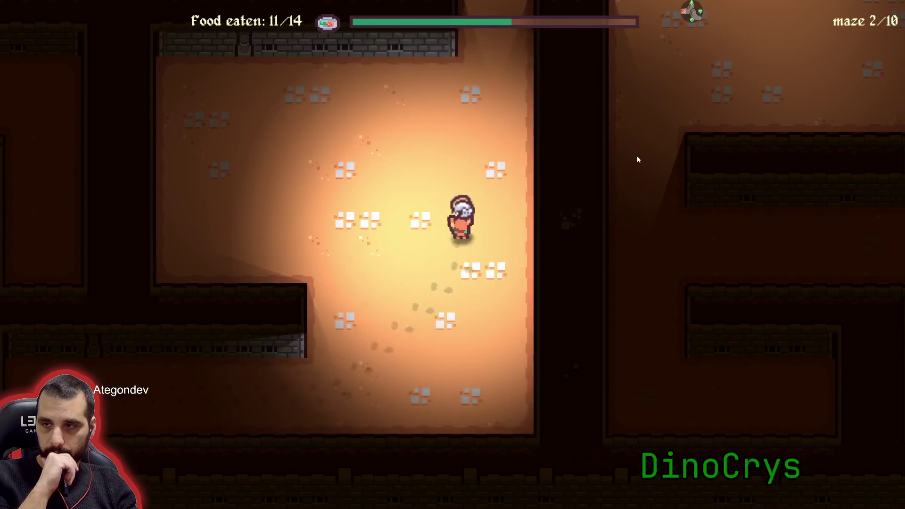
key(Up)
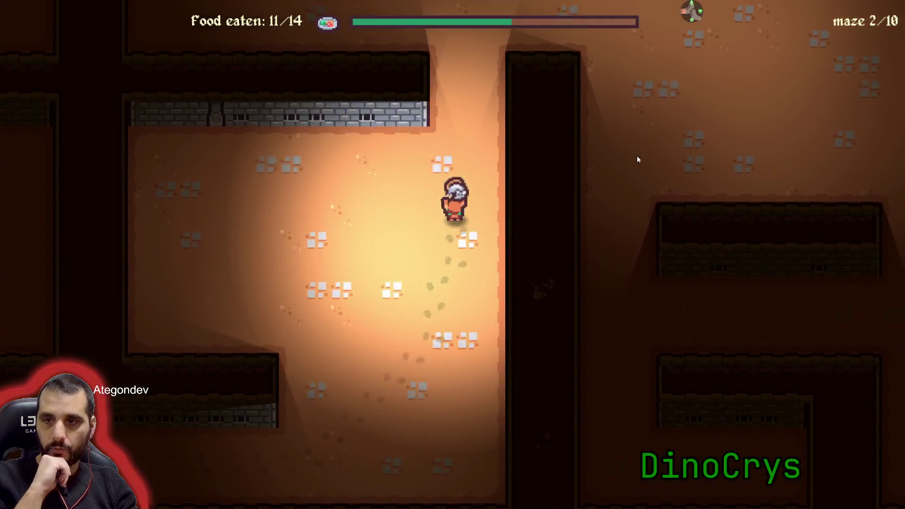
key(Up)
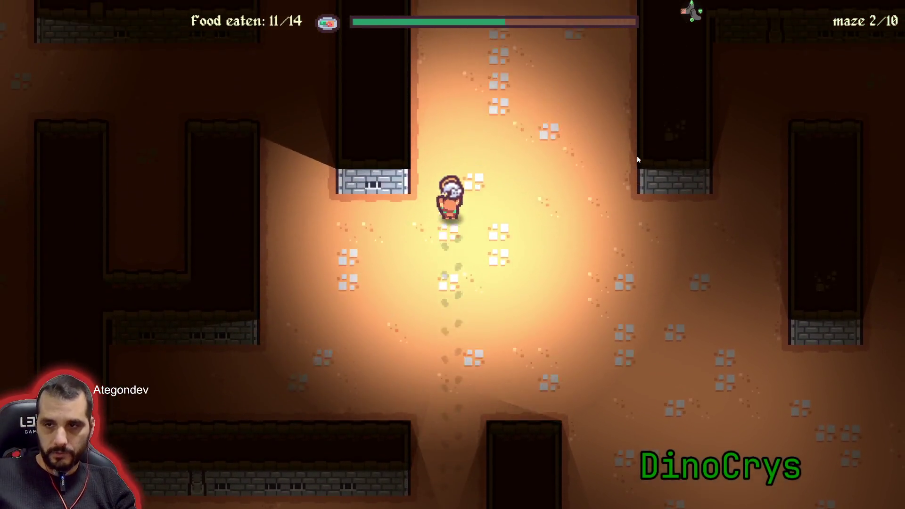
key(Right)
key(Up)
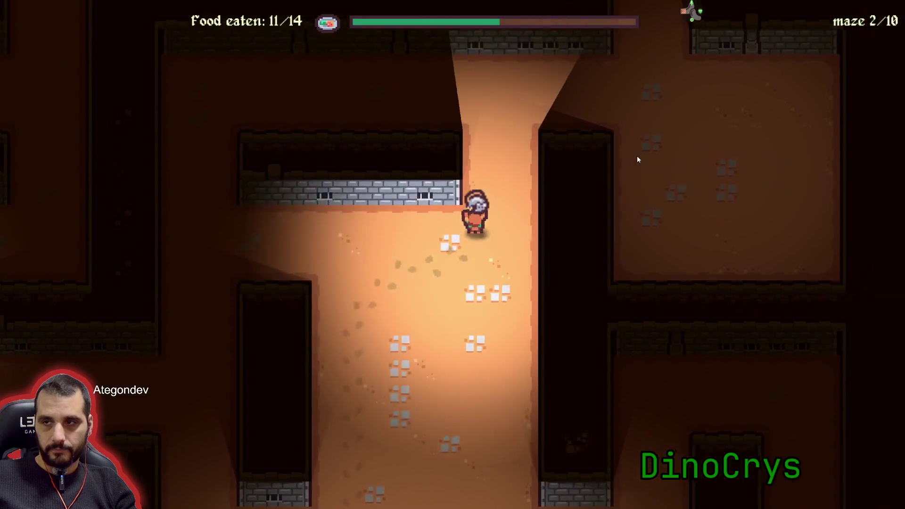
key(Up)
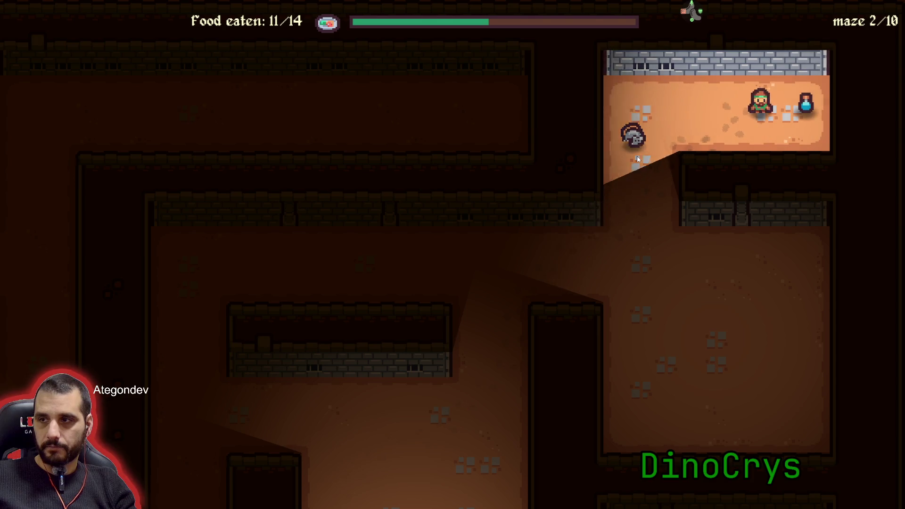
Return to the minotaur and feed it, raising food eaten to 12/14.
key(Left)
key(Down)
key(Left)
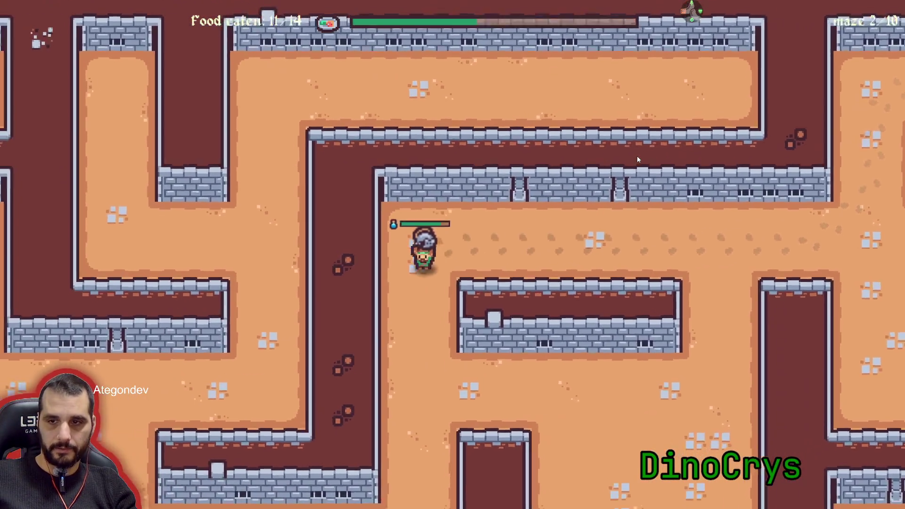
key(Down)
key(Left)
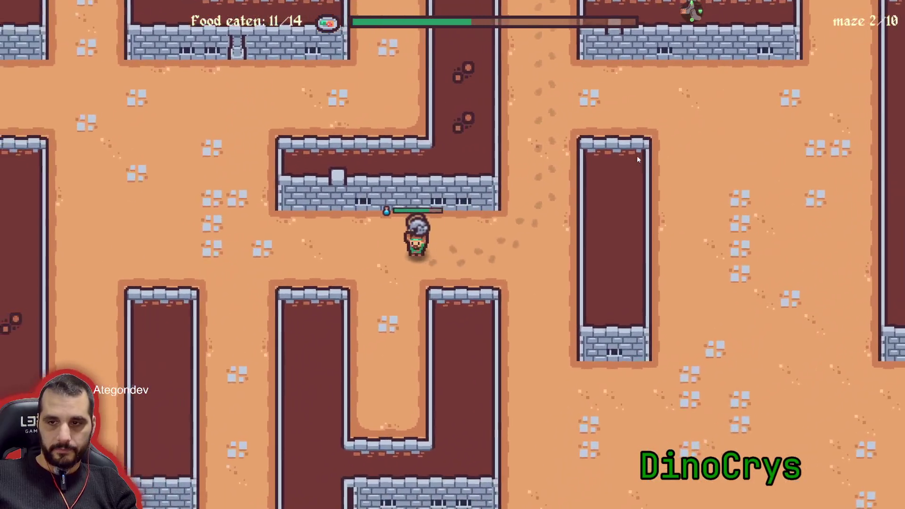
key(Up)
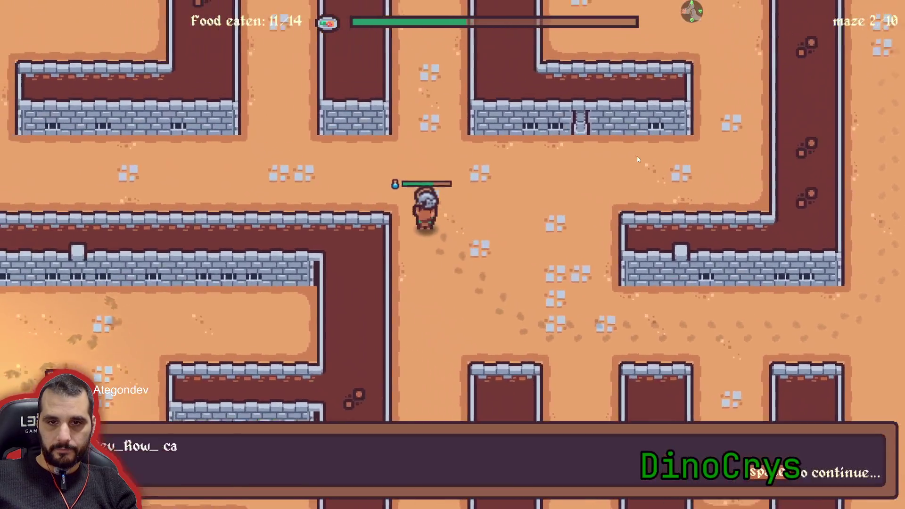
key(Left)
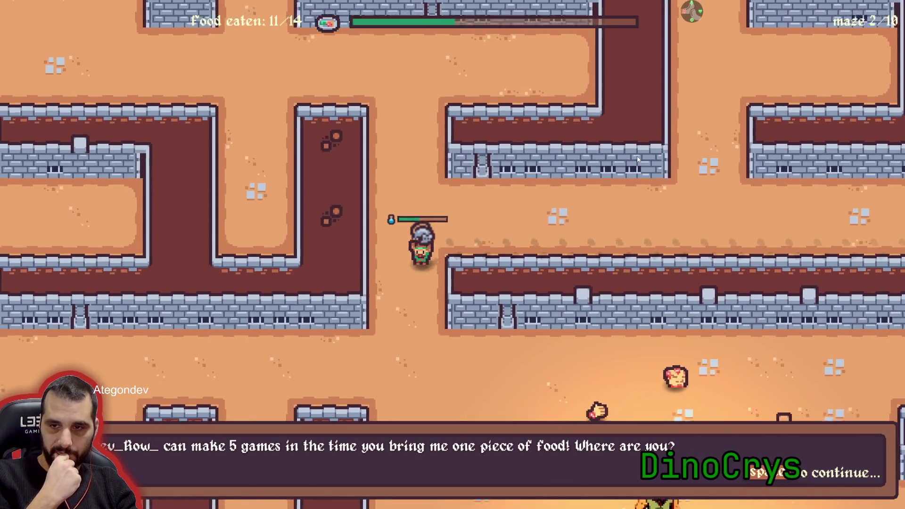
key(Down)
key(space)
key(Right)
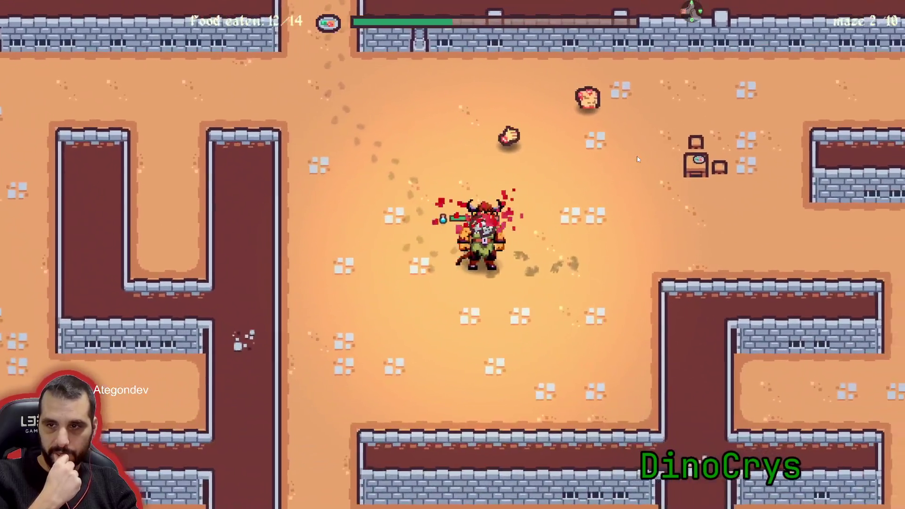
Grab the nearby food piece and feed the minotaur to 13/14.
key(Up)
key(Right)
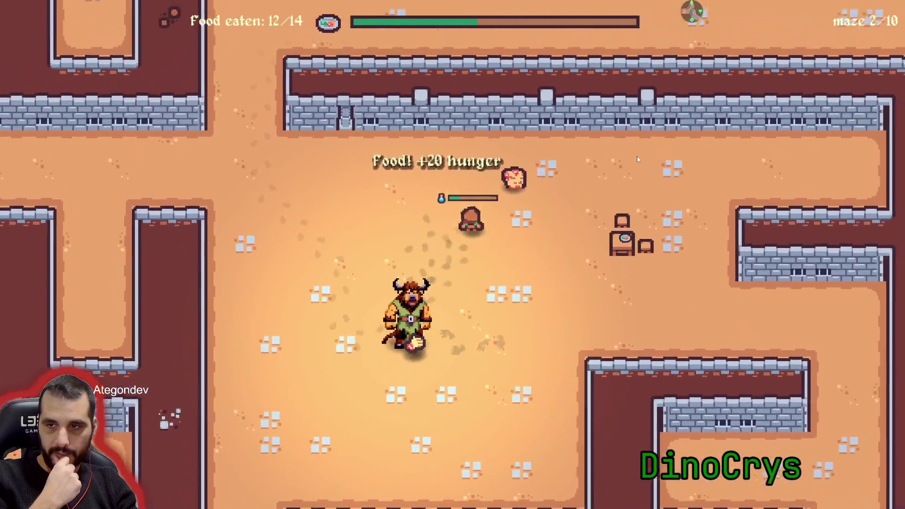
key(Down)
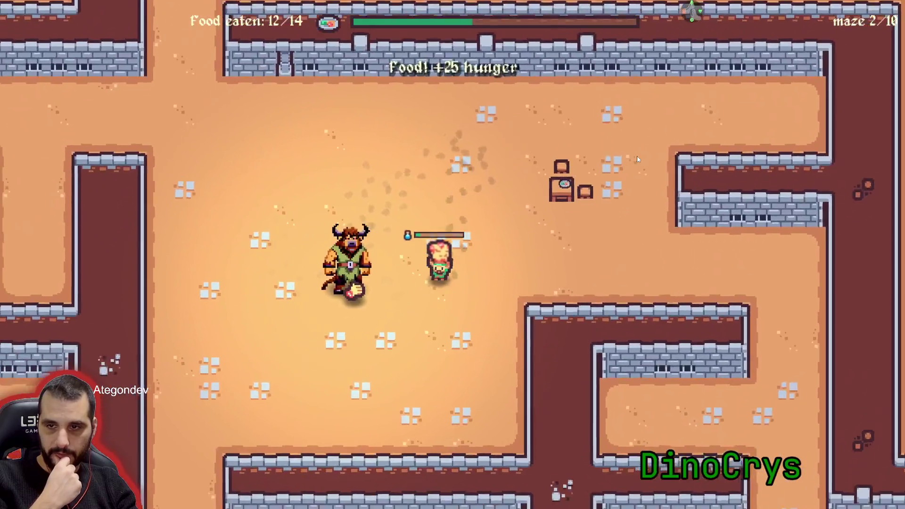
key(Left)
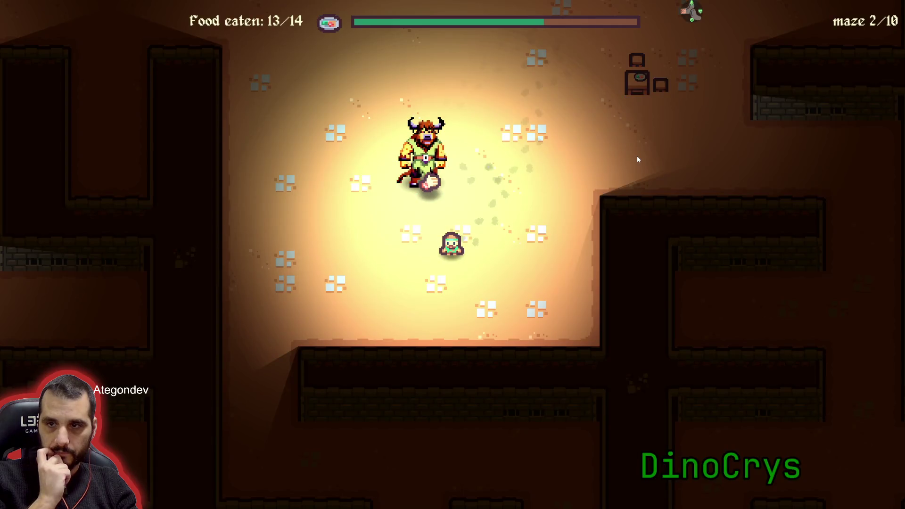
Fetch the last food and feed the minotaur to 14/14.
key(Up)
key(Down)
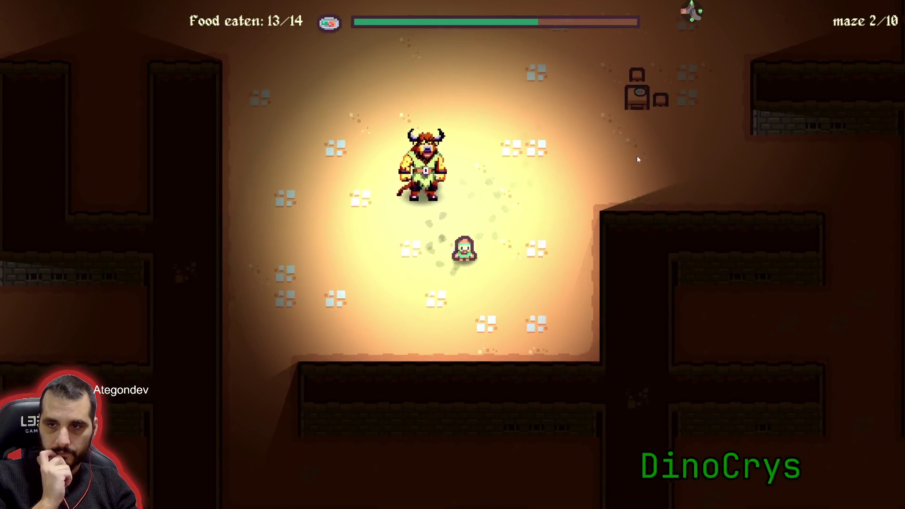
key(Up)
key(space)
key(Right)
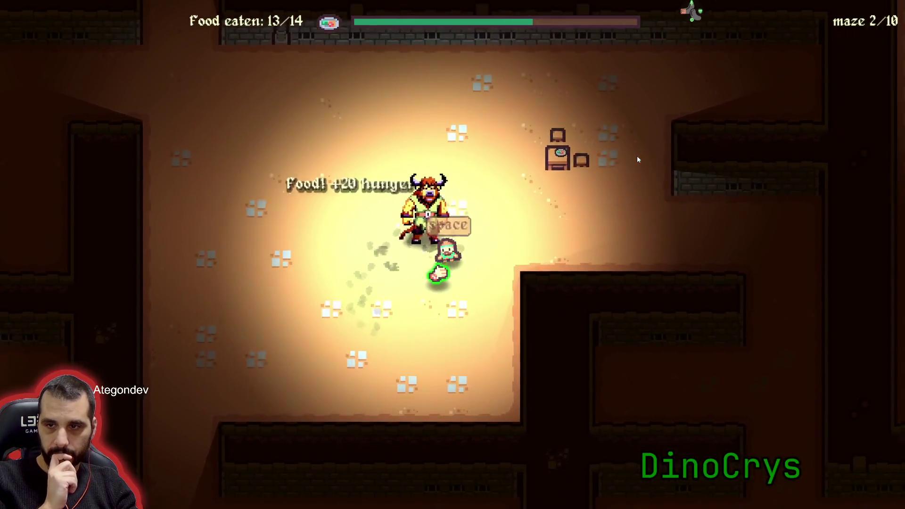
key(Up)
key(space)
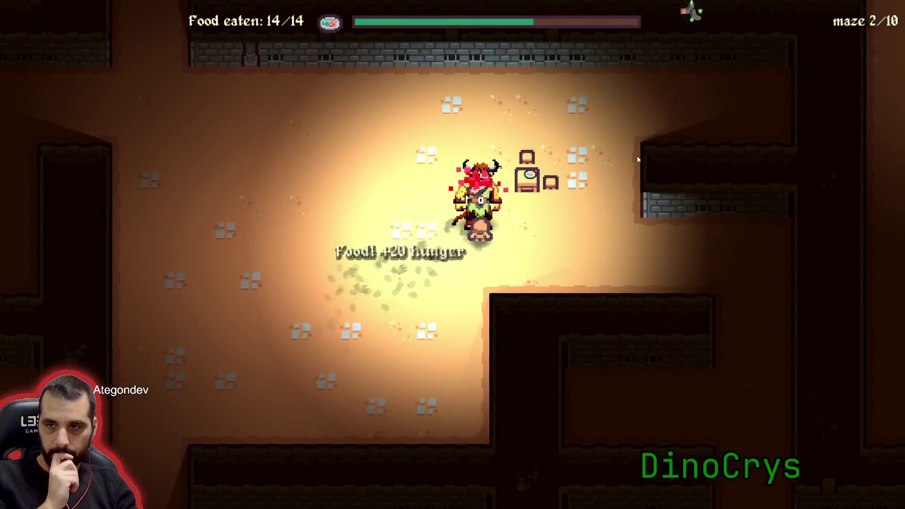
Circle to the minotaur's left side and advance to maze 3 of 10.
key(Up)
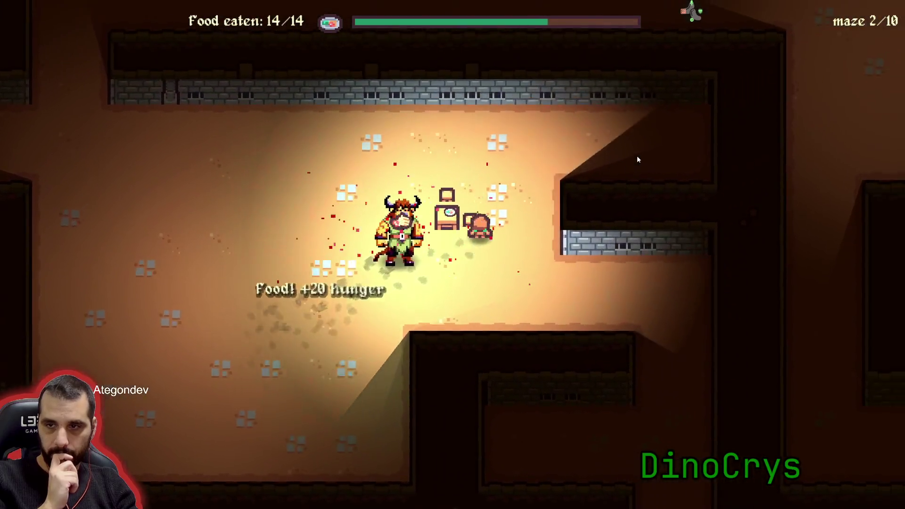
key(Left)
key(Down)
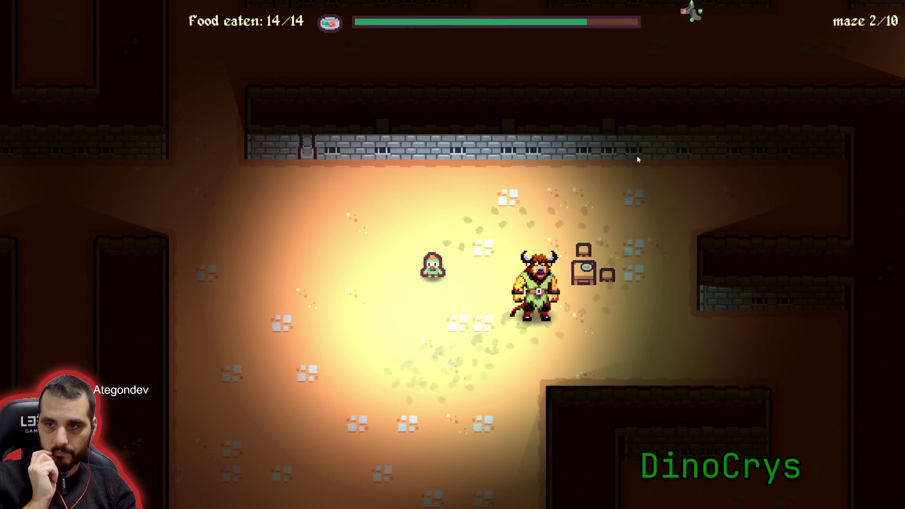
key(space)
Walk into the vertical passage and grab the green speed potion.
key(Right)
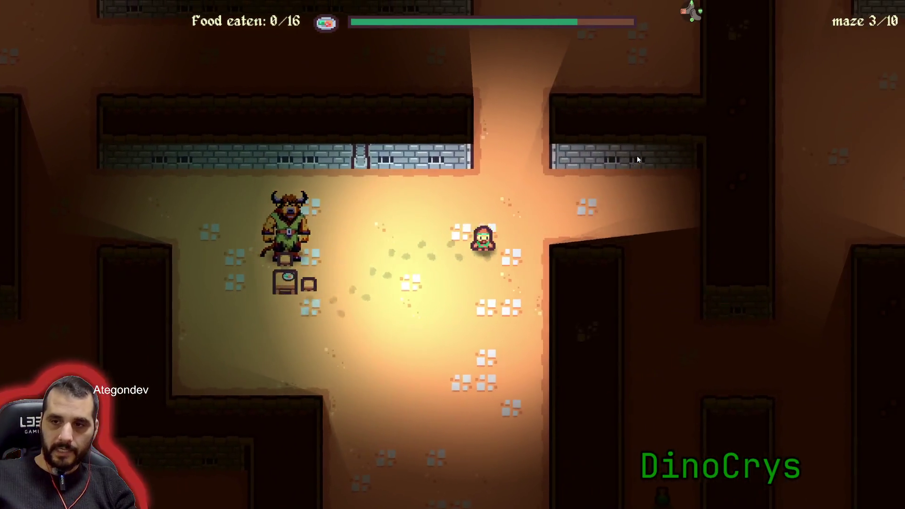
key(Down)
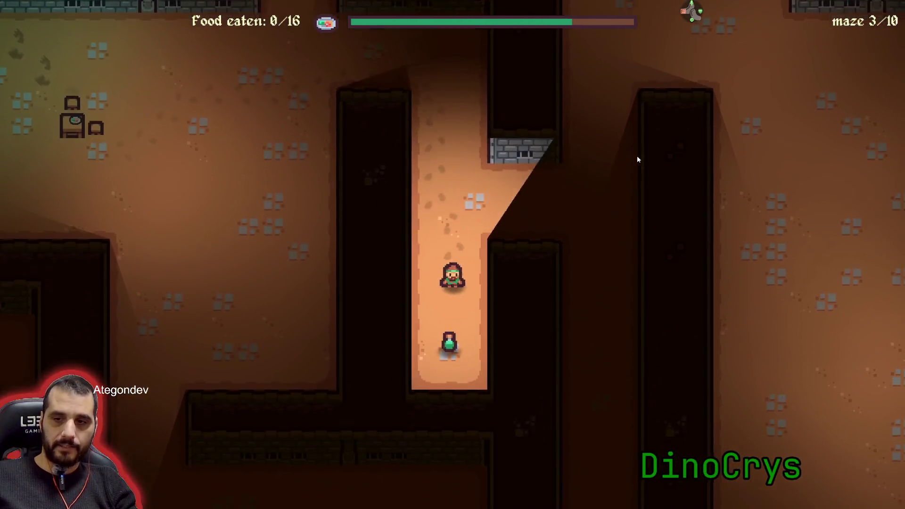
key(Up)
key(Down)
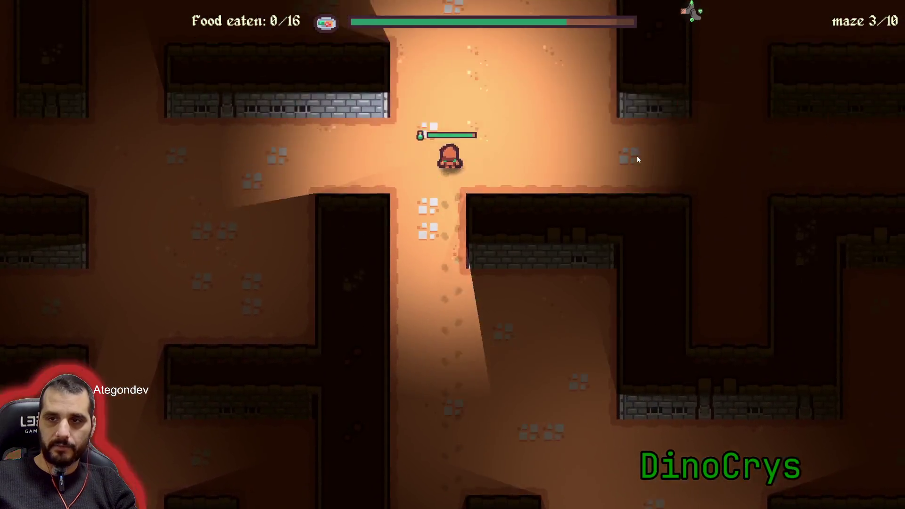
Pick up the food in the room to the right, then return north.
key(Down)
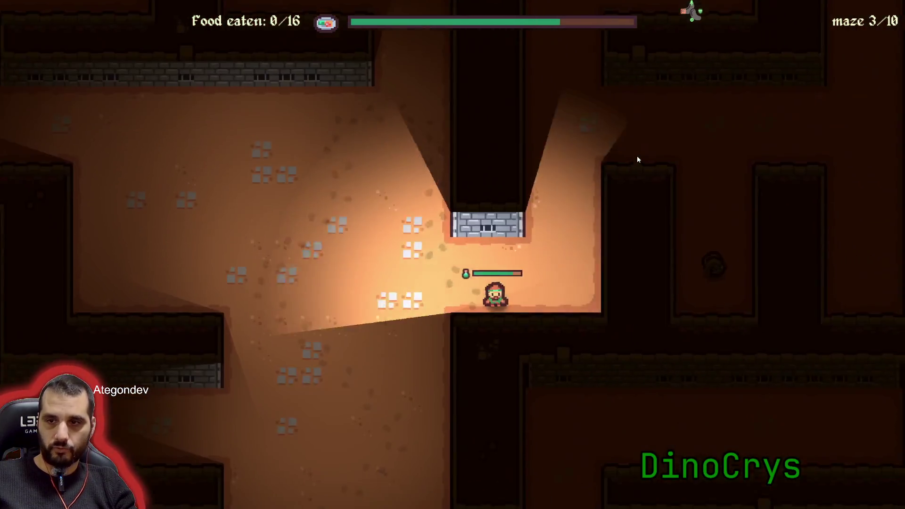
key(Right)
key(Down)
key(Up)
key(Left)
key(Down)
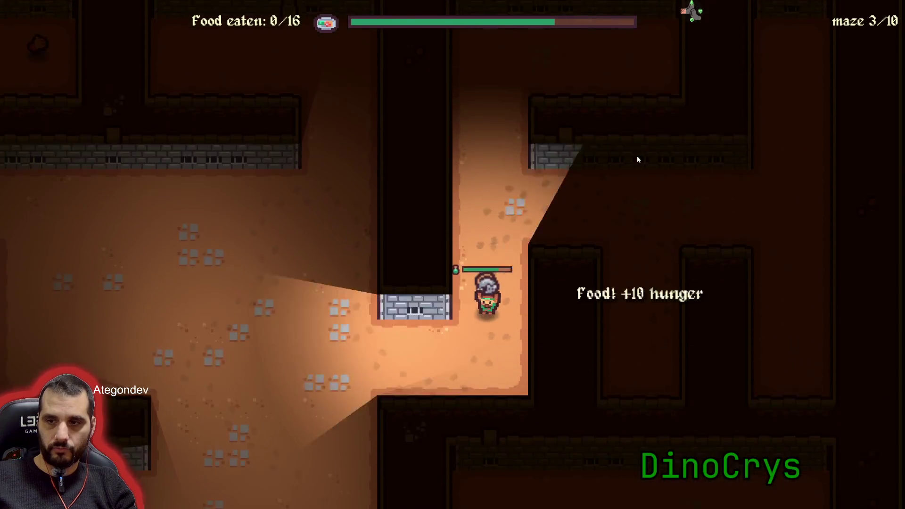
key(Up)
key(Right)
Move between the east room and the north room, passing the pillar.
key(Left)
key(Down)
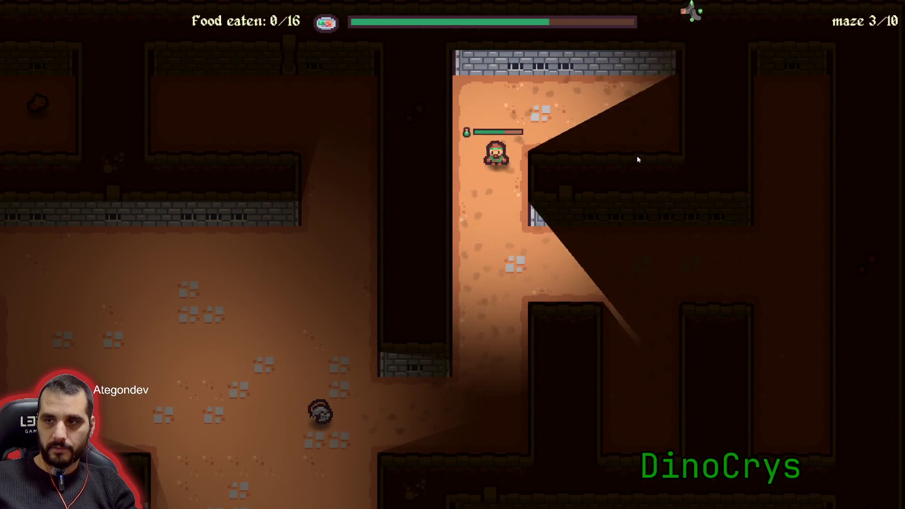
key(Right)
key(Up)
key(Down)
key(Left)
key(Left)
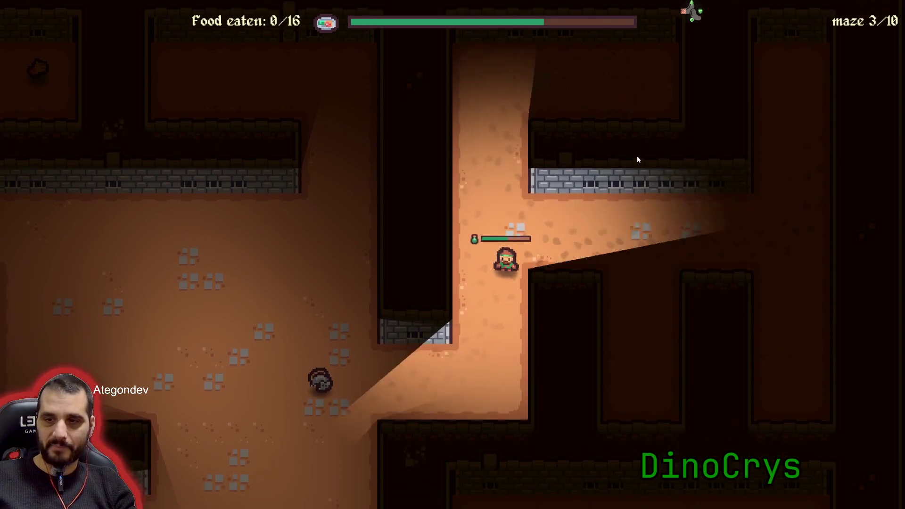
key(Down)
key(Left)
key(Up)
key(Left)
key(Down)
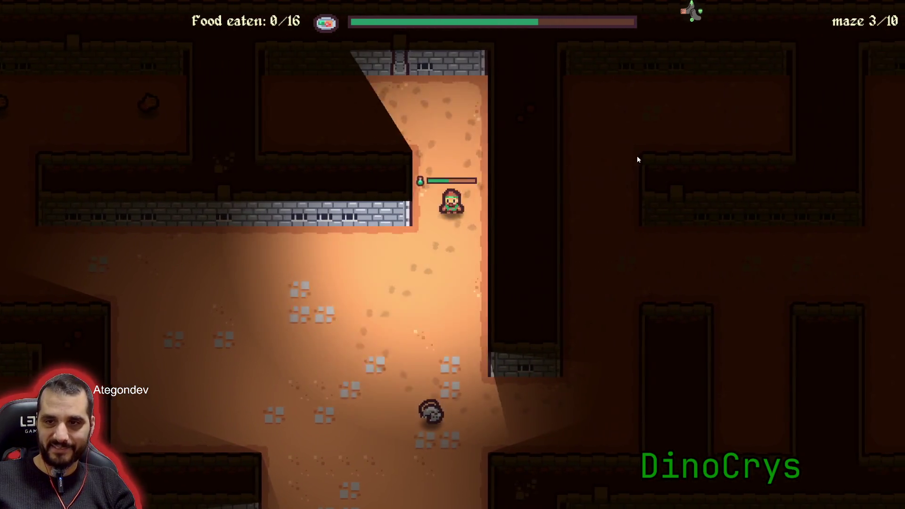
key(Left)
Go through the west room and corridor, collecting food for hunger.
key(Up)
key(Down)
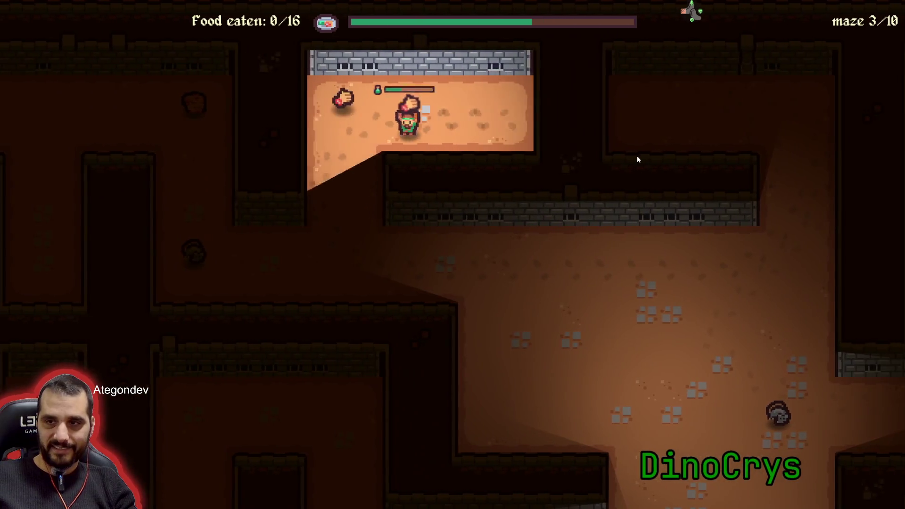
key(Left)
key(Up)
key(Down)
key(Right)
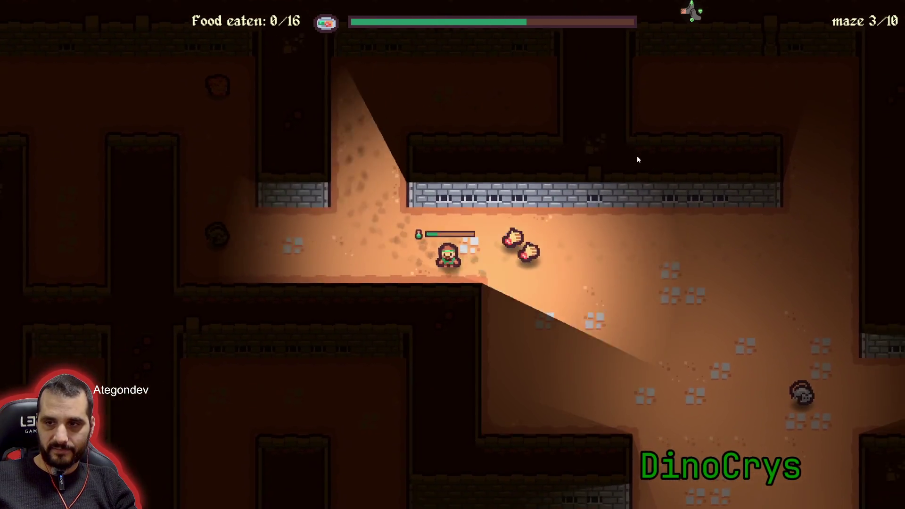
key(Left)
key(Right)
Climb the northern vertical passage to the food and come back down carrying it.
key(Down)
key(Left)
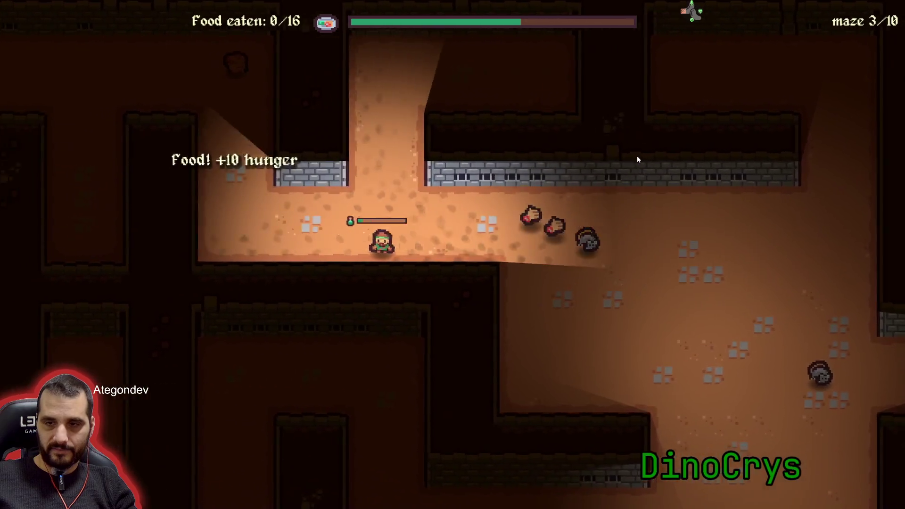
key(Up)
key(Down)
key(Up)
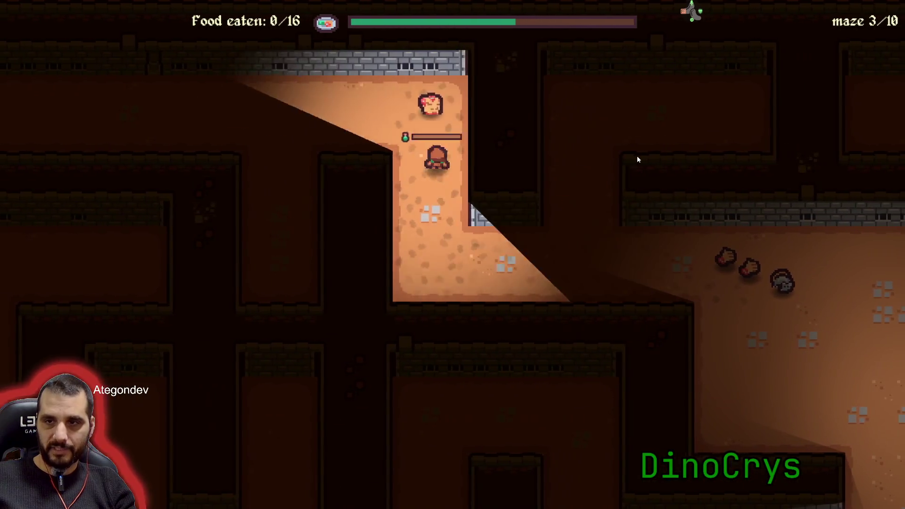
key(Down)
key(Right)
key(Right)
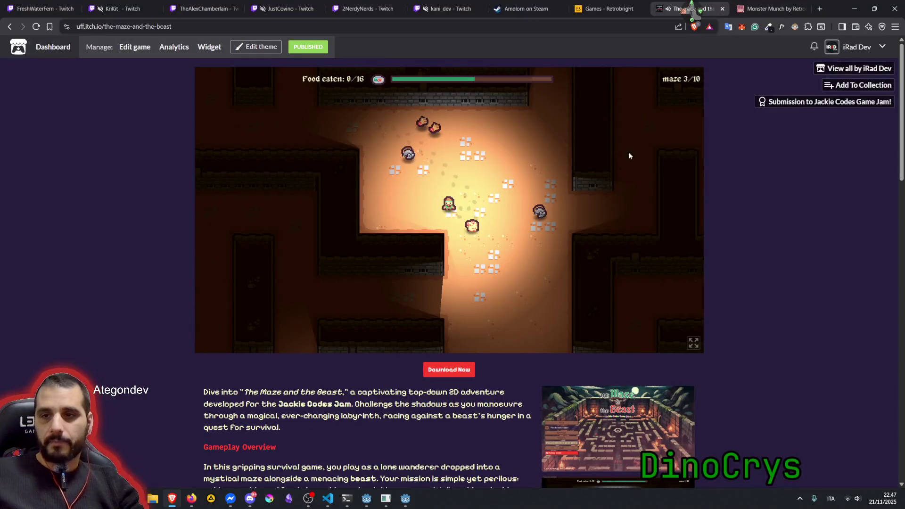
Launch the Twitch user-info manager from the stream tools menu over The Maze and the Beast page.
click(217, 22)
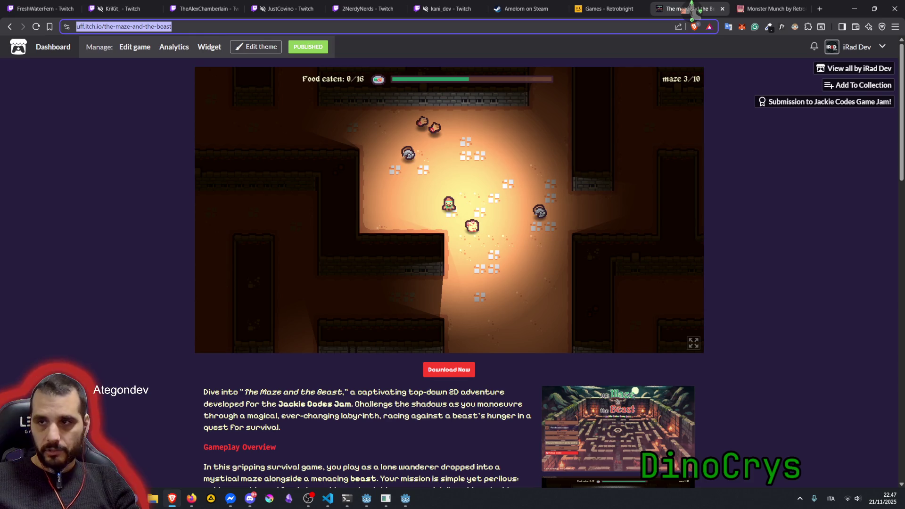
click(692, 15)
mouse_move(719, 14)
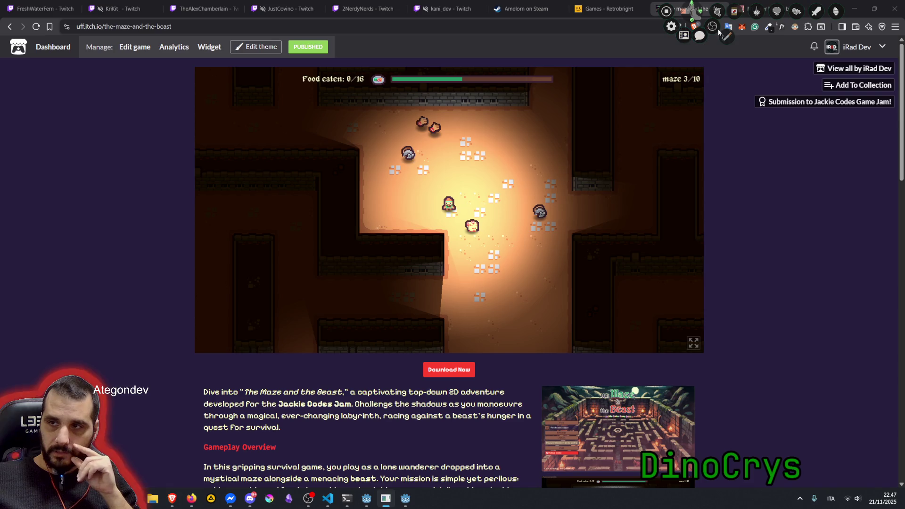
click(683, 35)
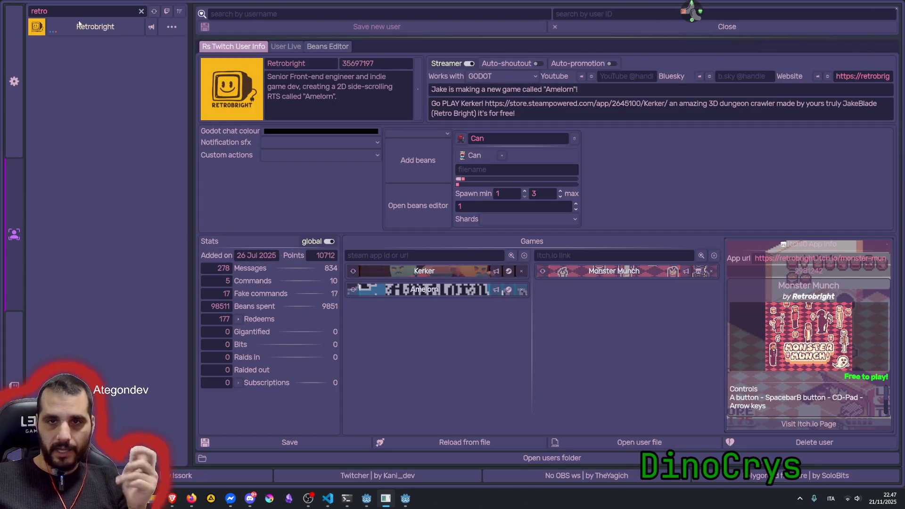
Find the developer's user entry, add the game's itch.io link to its games list, save, and close.
click(142, 11)
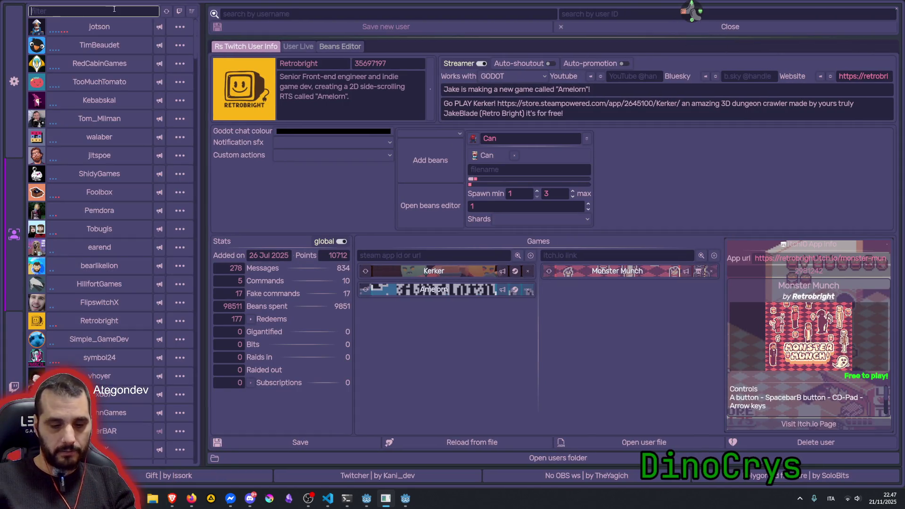
text(Irad)
click(101, 26)
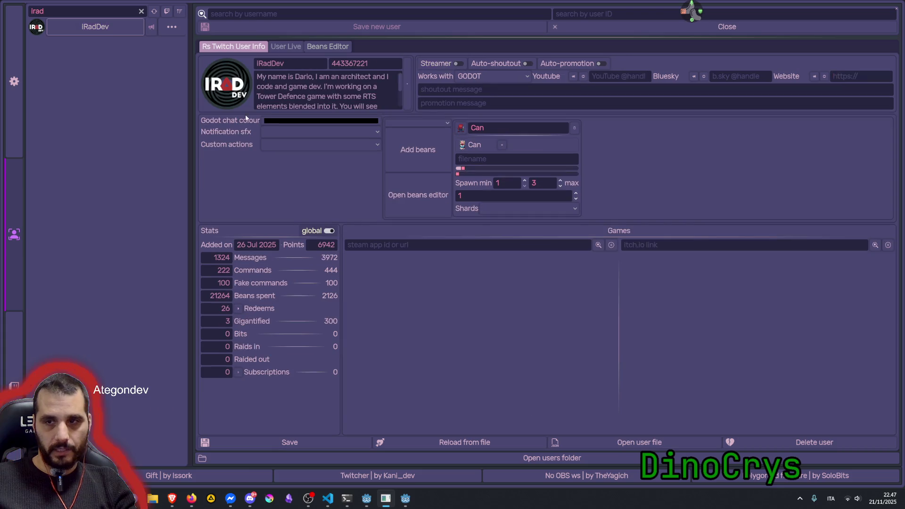
key(Return)
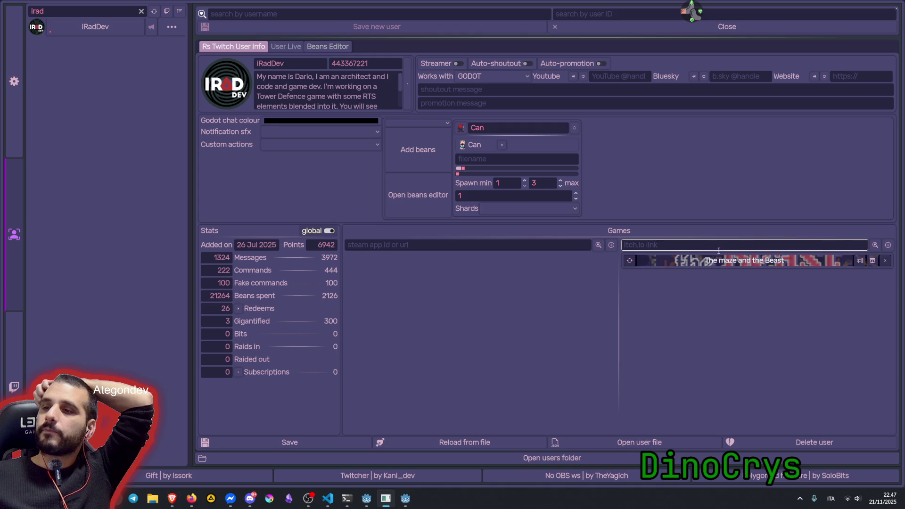
click(314, 440)
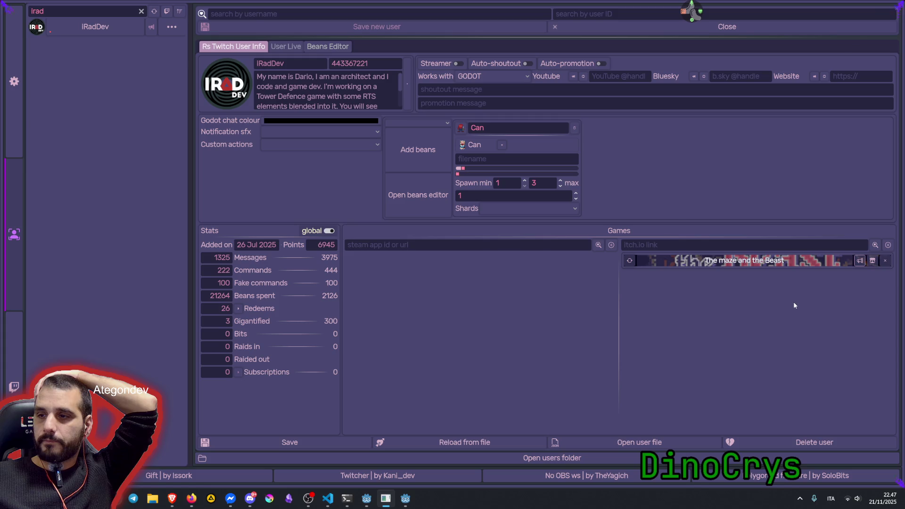
click(895, 11)
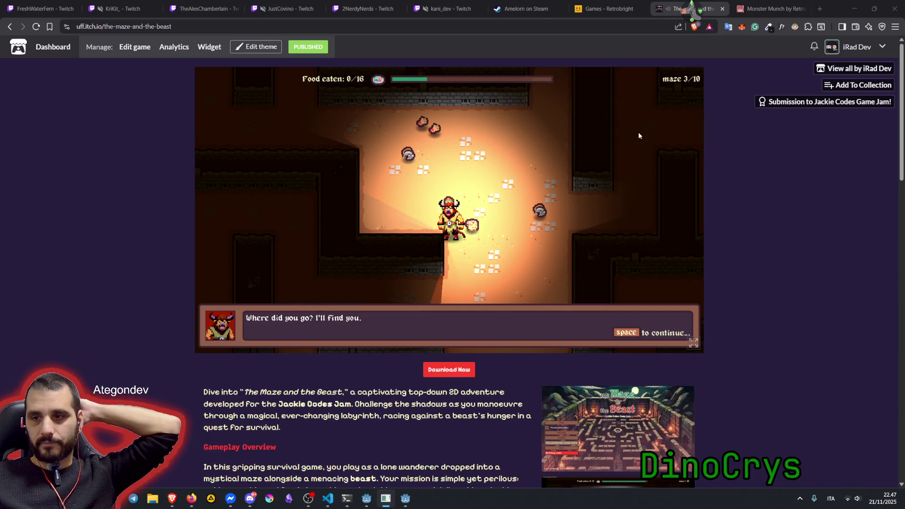
Play maze 3 of The Maze and the Beast until 4/16 food is eaten, then pause.
scroll(750, 293, down, 8)
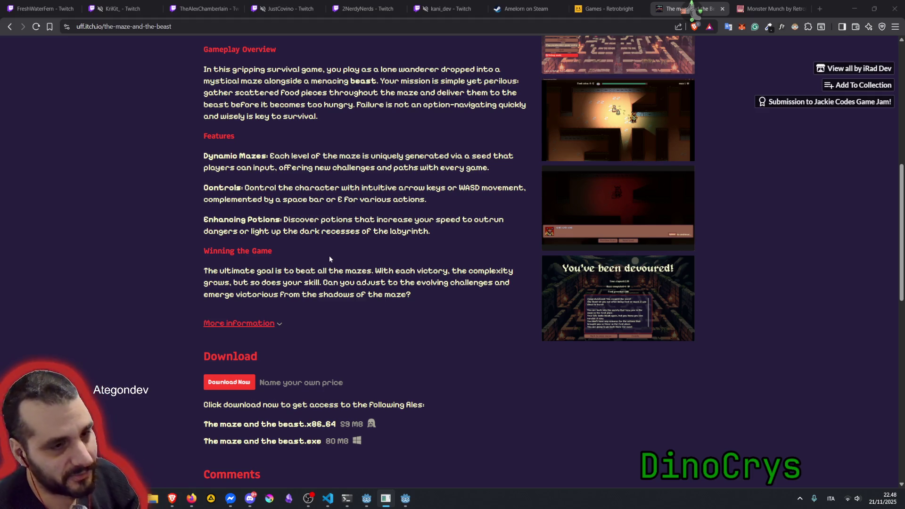
scroll(329, 255, up, 10)
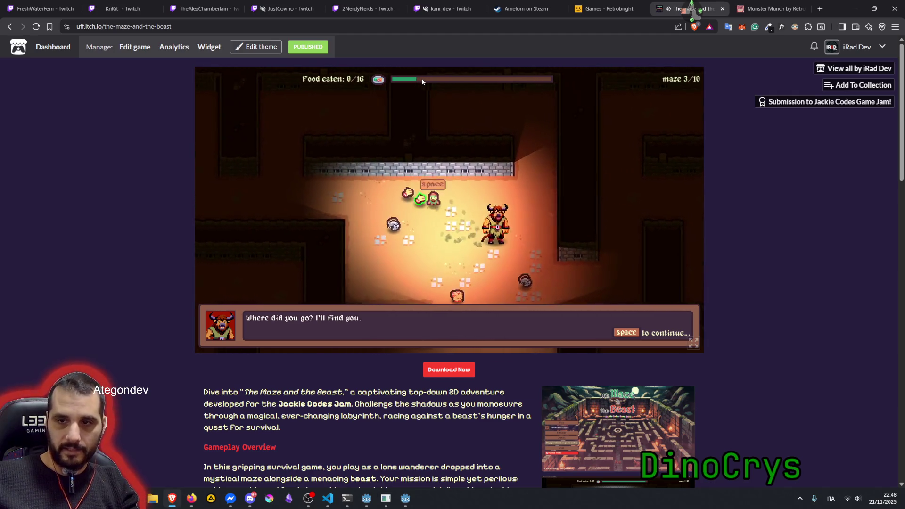
key(space)
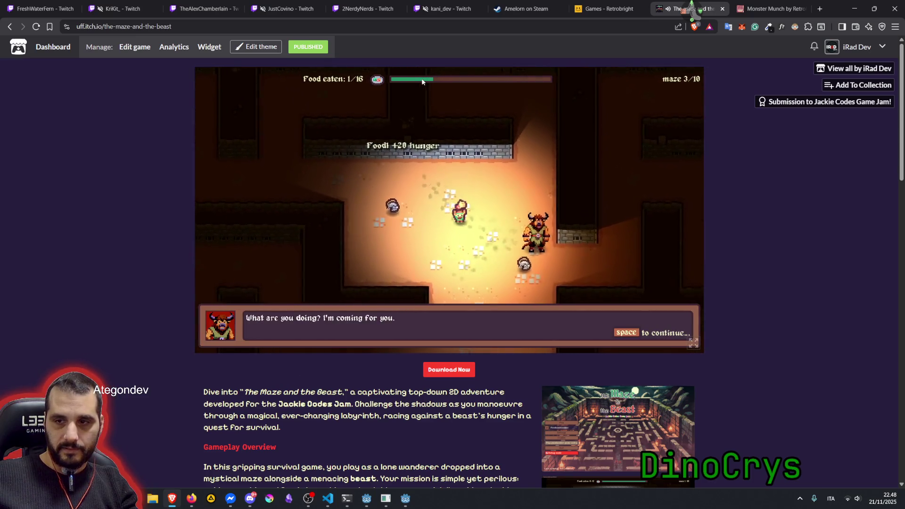
key(space)
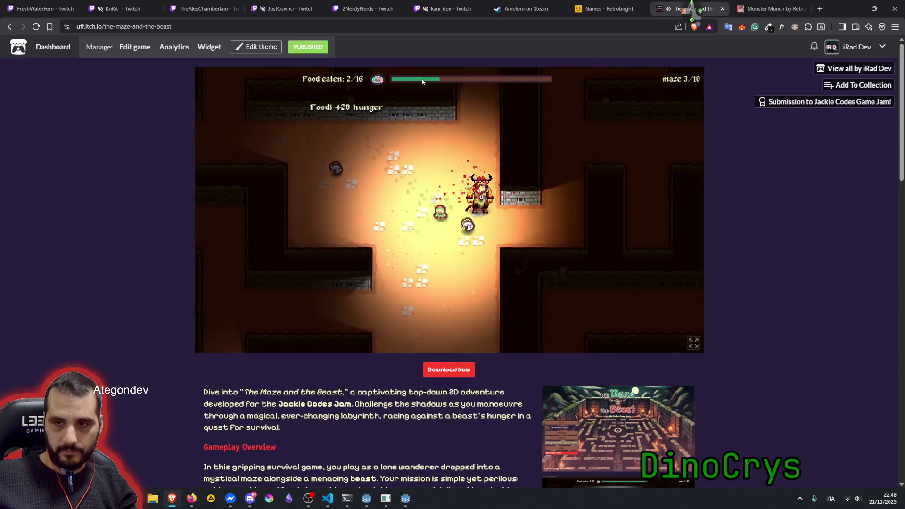
key(a)
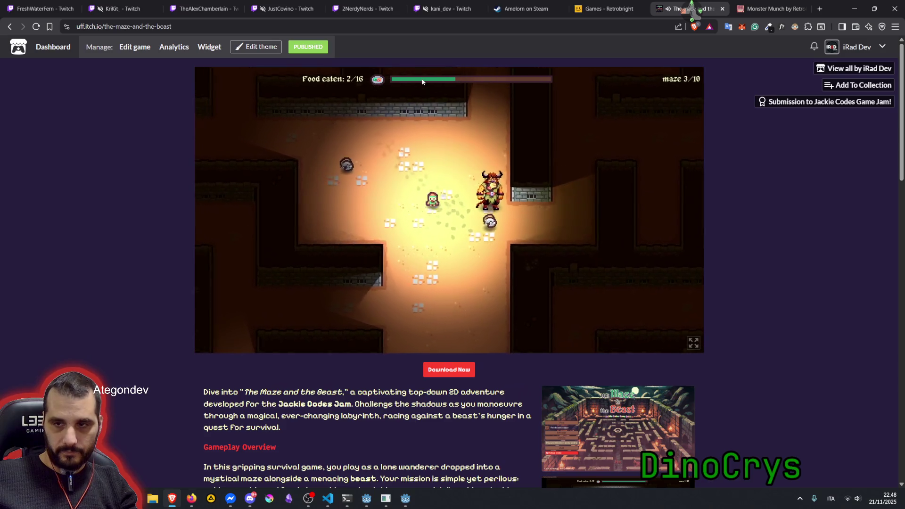
key(space)
key(d)
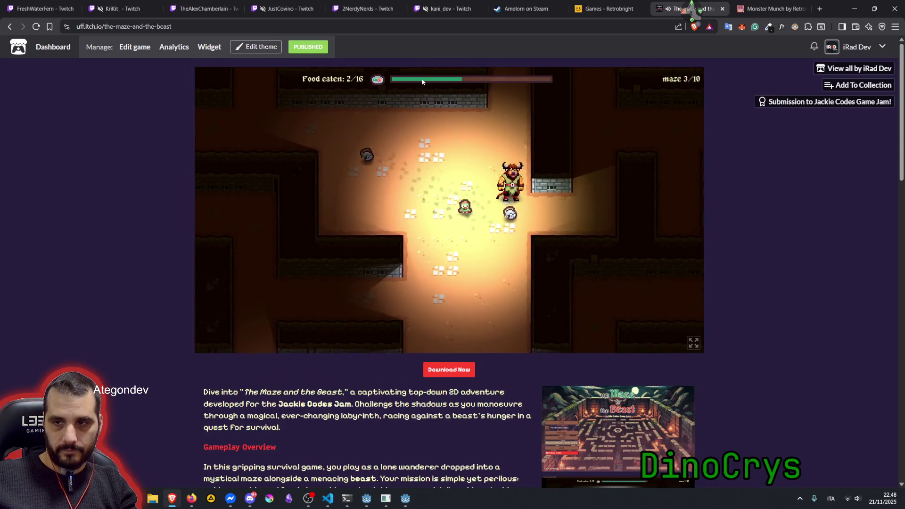
key(a)
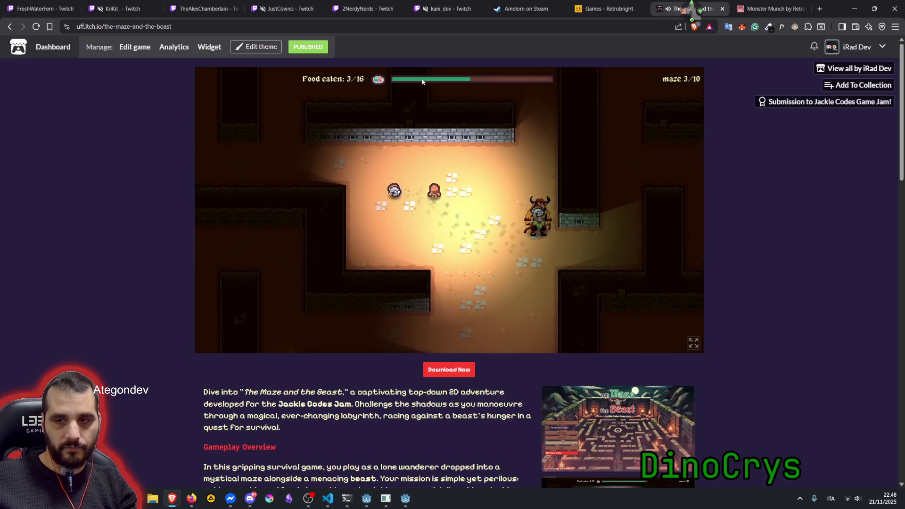
key(s)
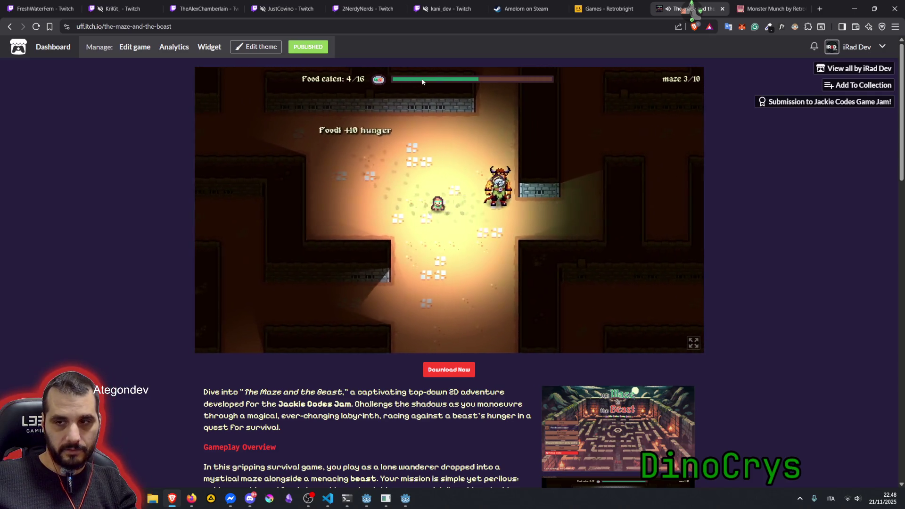
key(a)
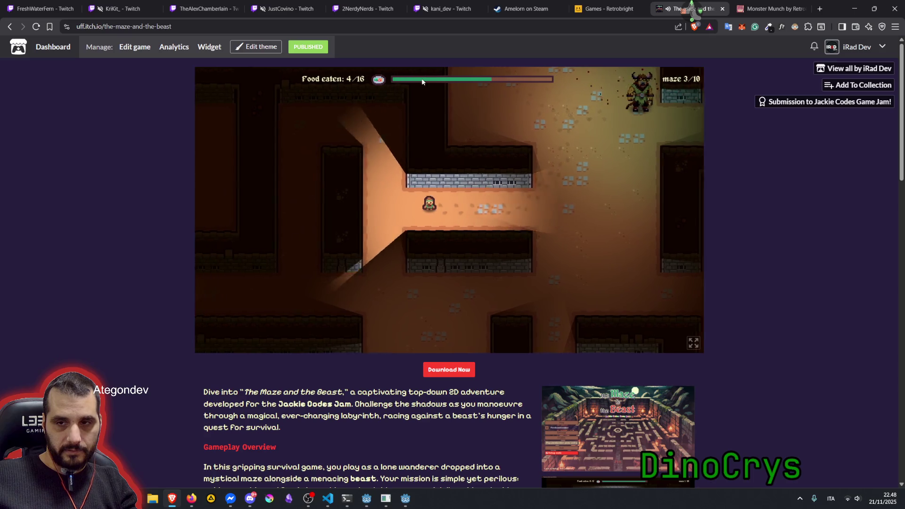
key(s)
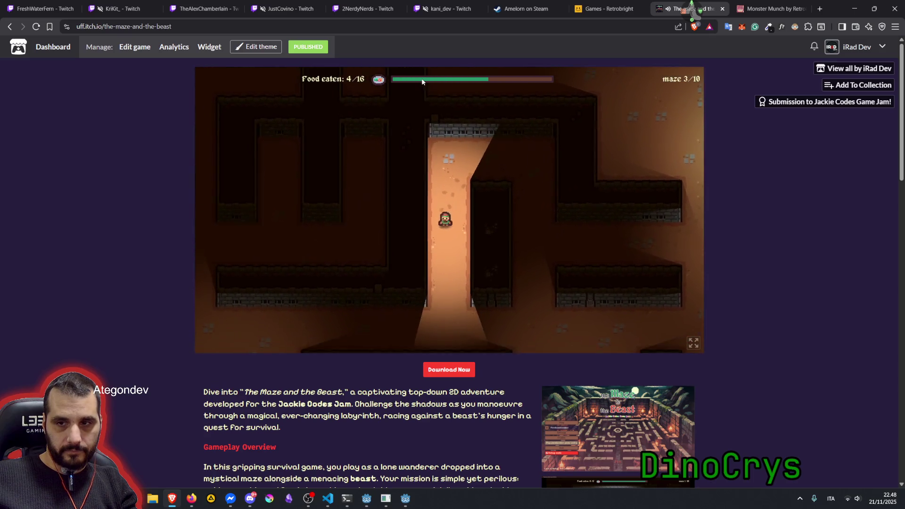
key(Escape)
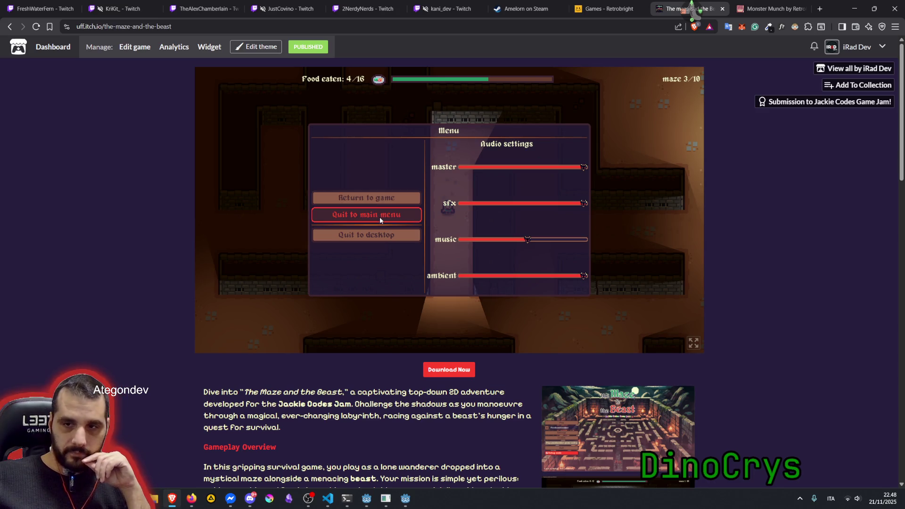
Lower the game's master volume in the pause menu, then close The Maze and the Beast tab.
click(389, 199)
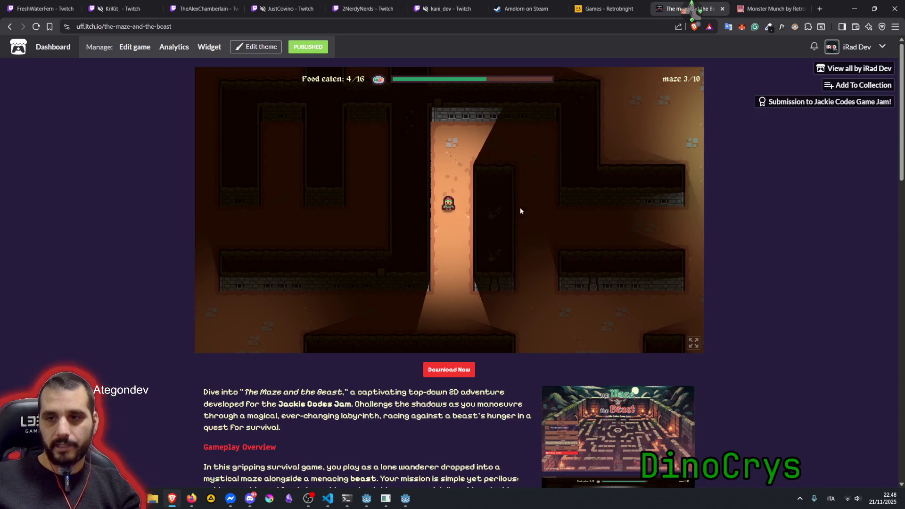
key(Escape)
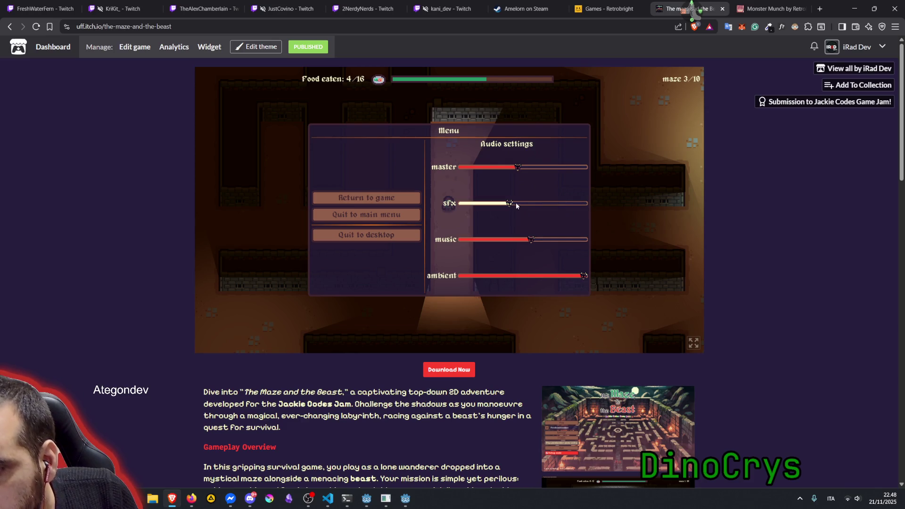
click(502, 170)
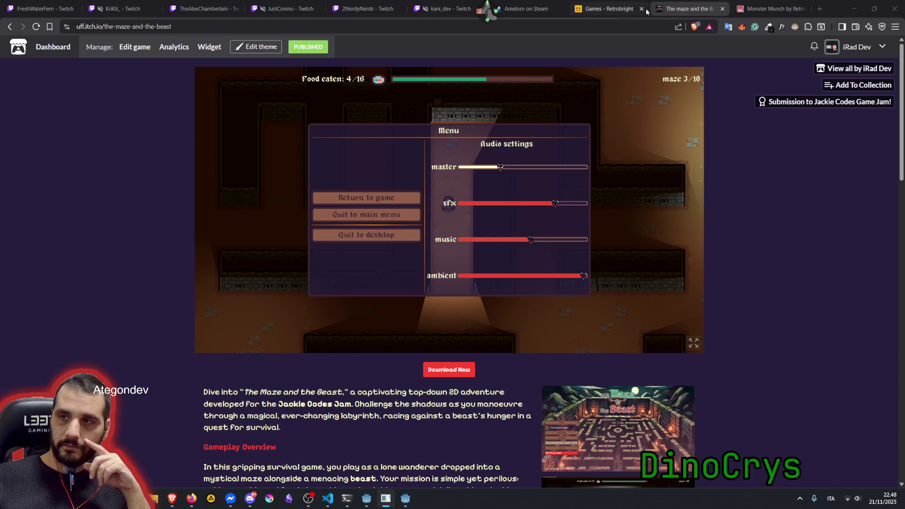
click(722, 8)
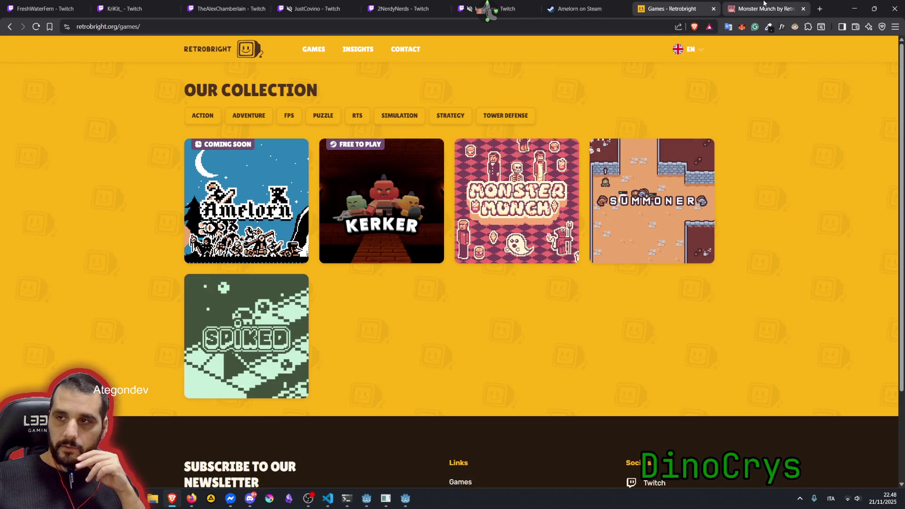
Close the Monster Munch, Retrobright games and Amelorn Steam tabs and return to Godot.
click(763, 3)
key(ctrl+w)
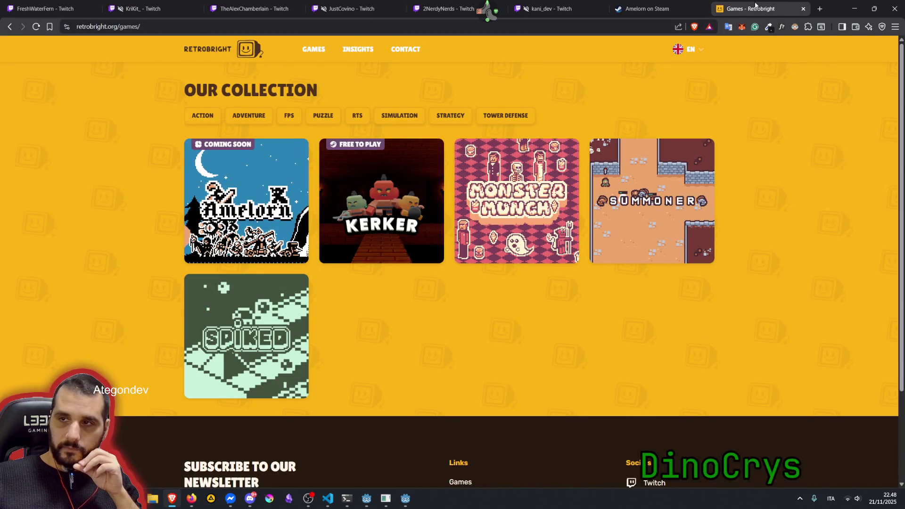
key(ctrl+w)
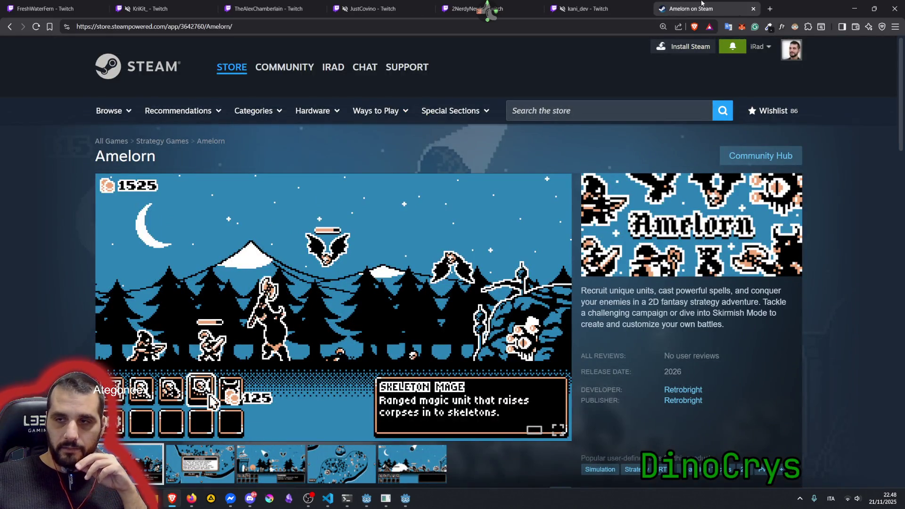
key(ctrl+w)
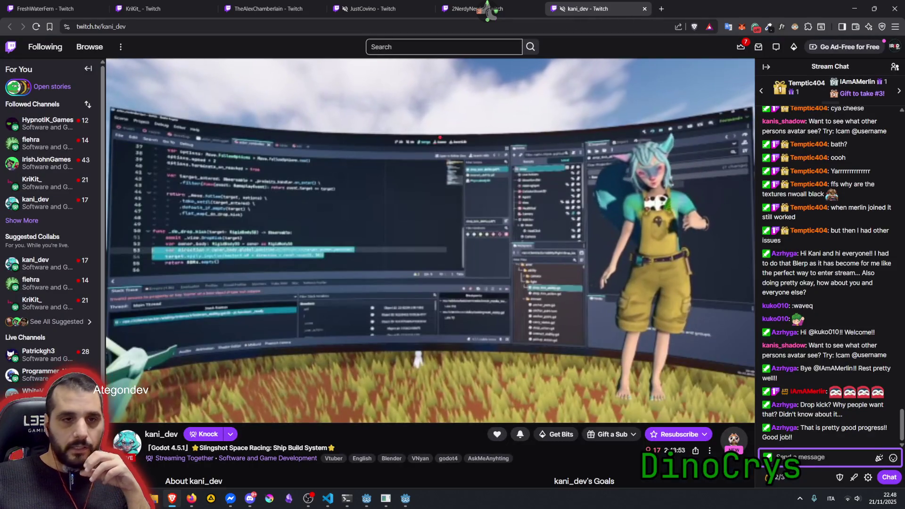
click(406, 498)
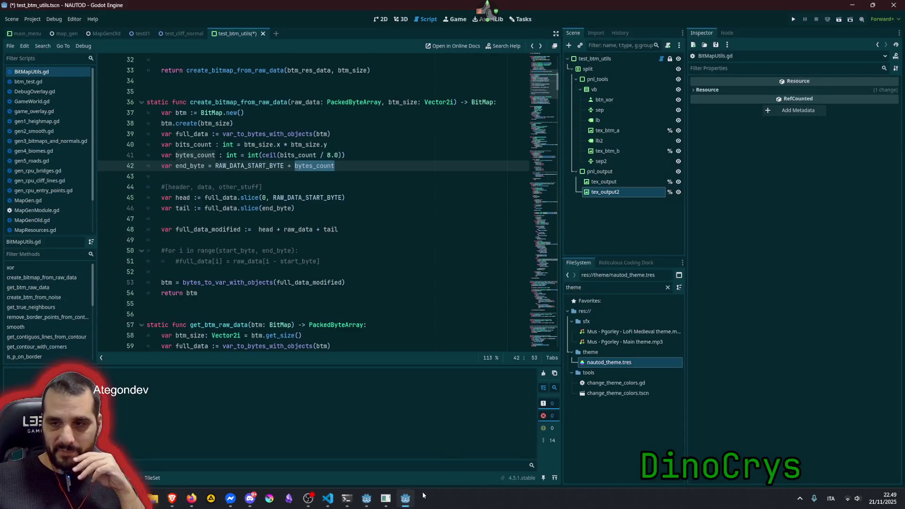
Switch to the 2D view and save the test_btm_utils scene.
click(395, 266)
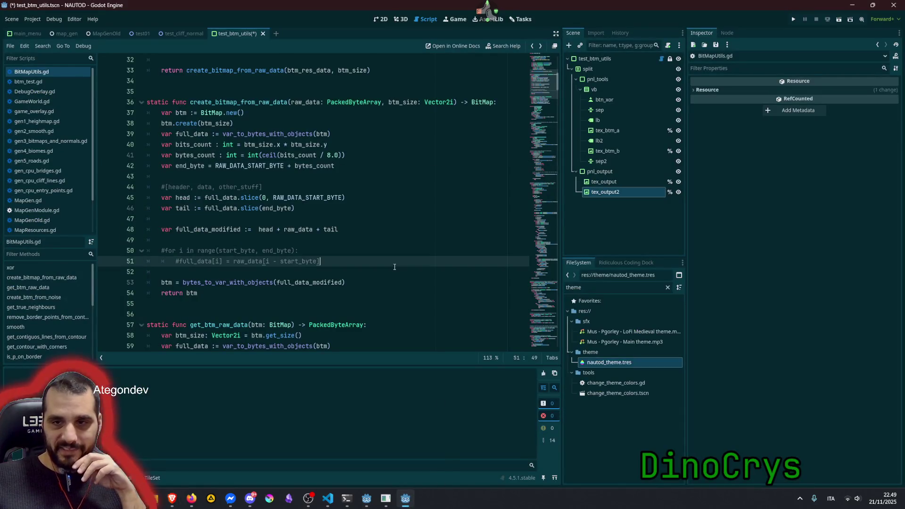
click(384, 19)
click(328, 91)
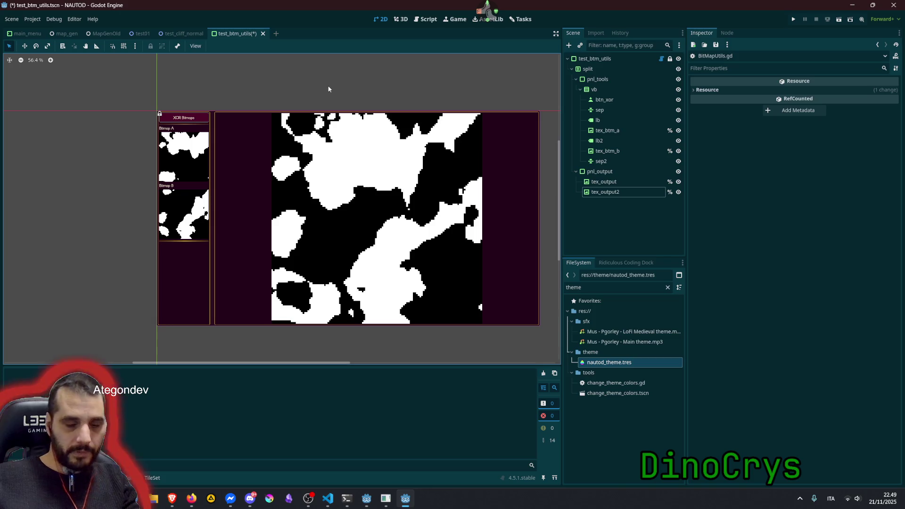
key(ctrl+s)
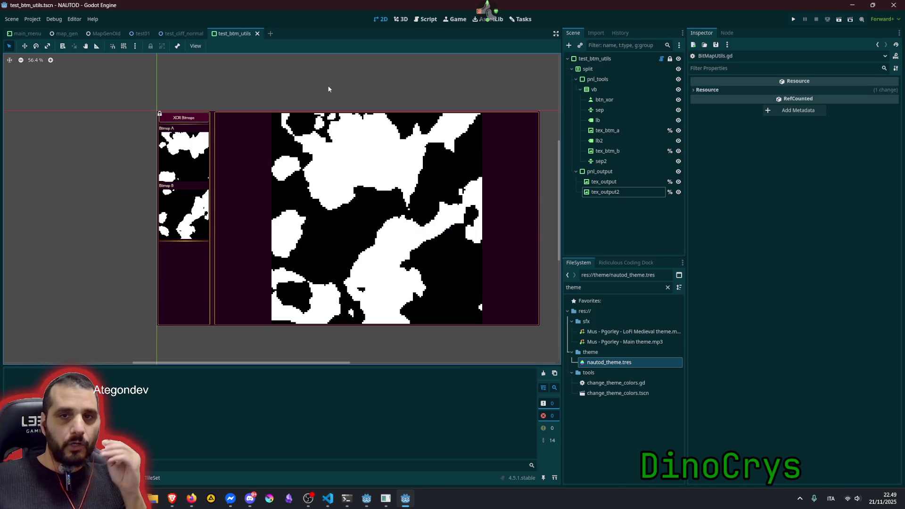
Open the test01 world map scene, frame the island map and select btm_test.
click(140, 34)
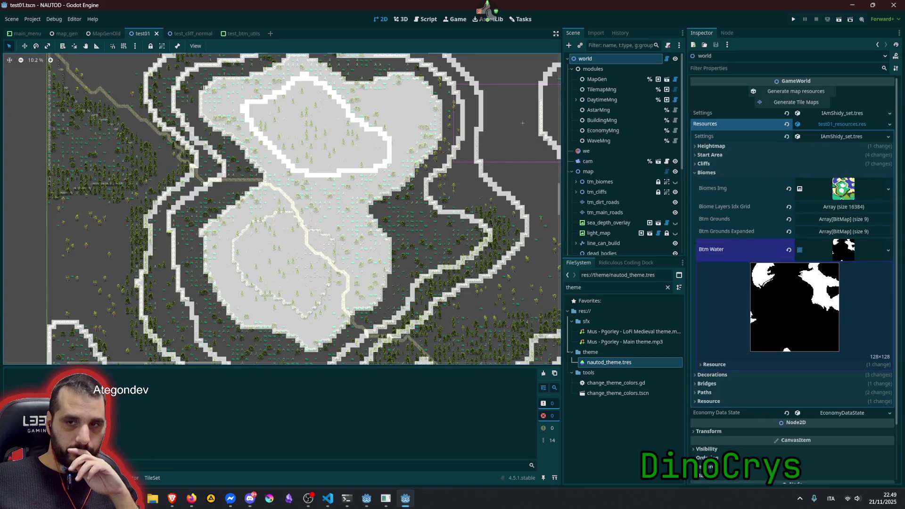
scroll(320, 171, down, 2)
drag(291, 160, 288, 218)
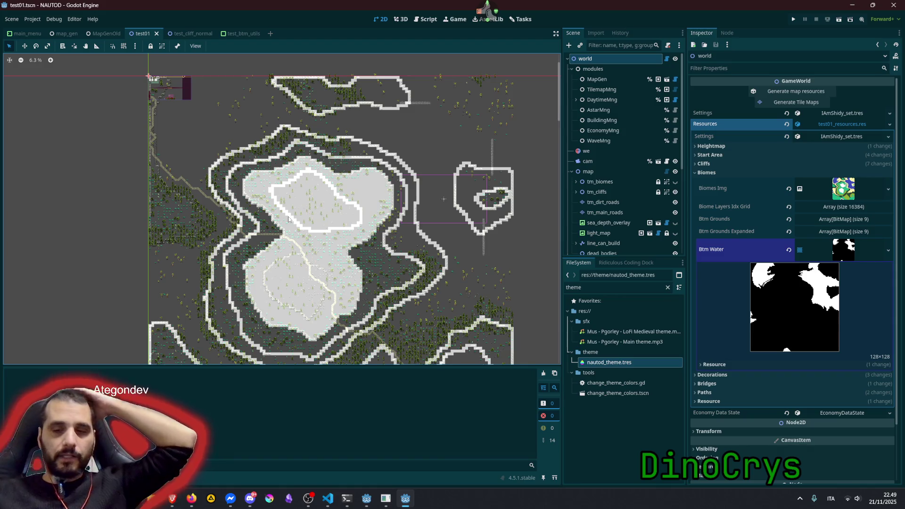
scroll(645, 203, down, 5)
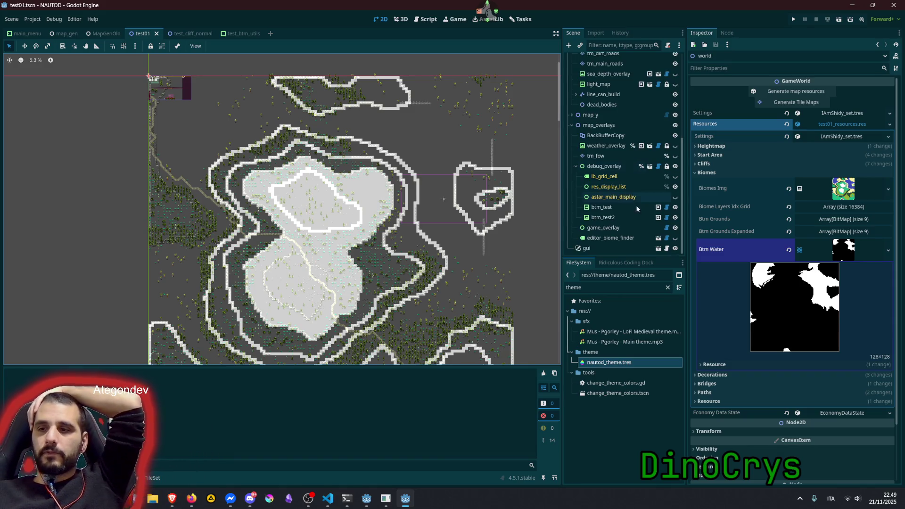
click(621, 208)
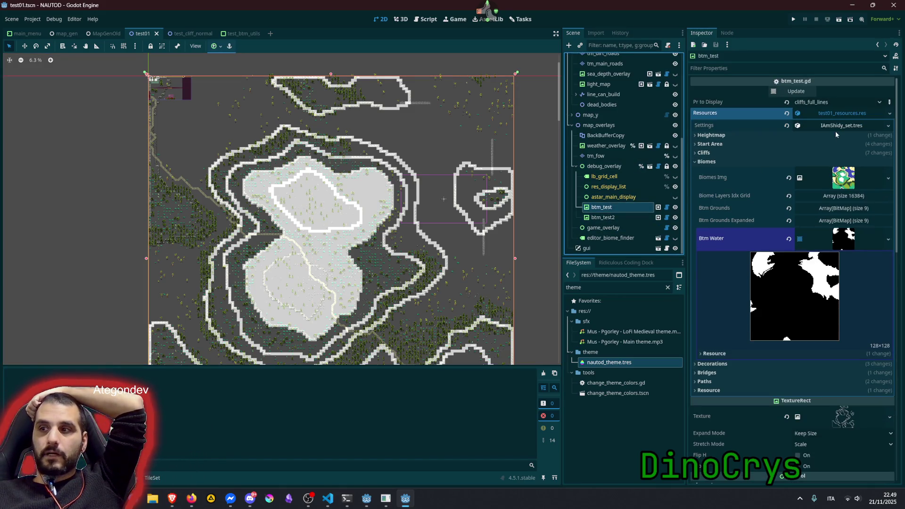
Check the display-map options of btm_test2 and btm_test, leaving btm_test on cliffs_full_lines.
click(831, 114)
click(616, 218)
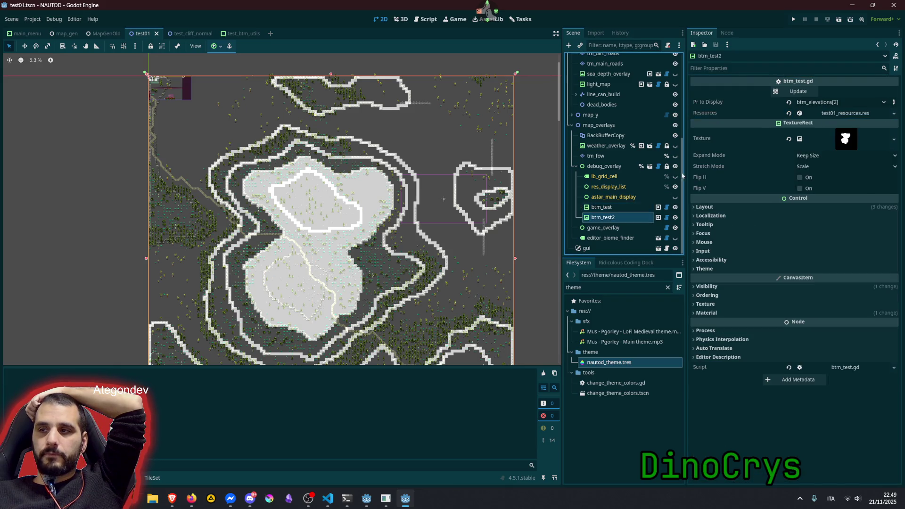
click(829, 113)
click(828, 112)
click(839, 102)
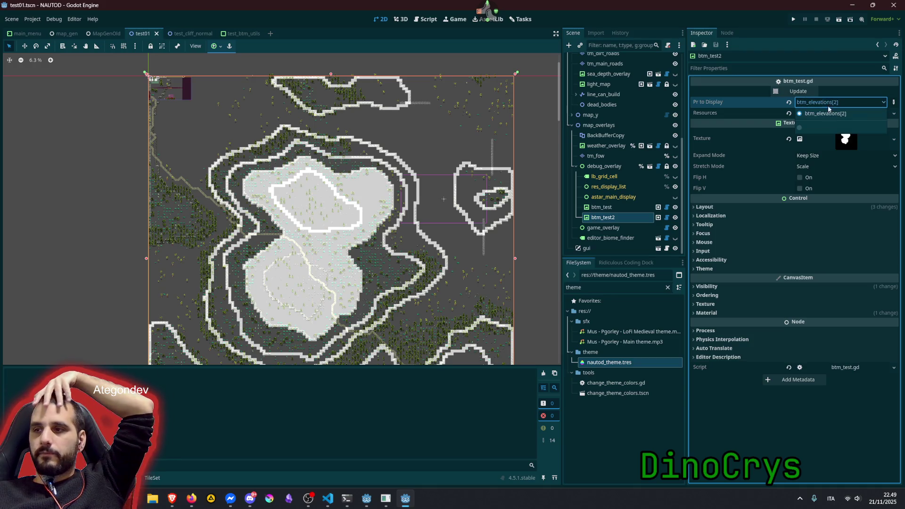
click(607, 208)
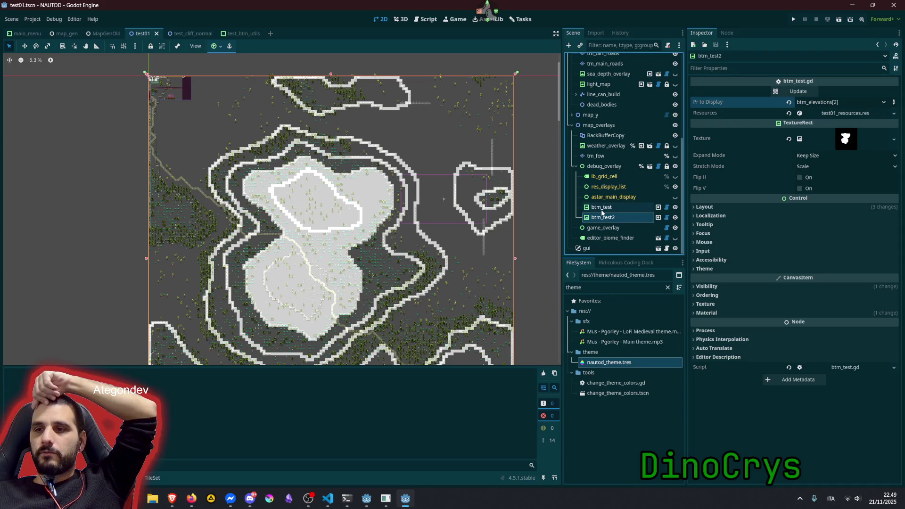
click(829, 99)
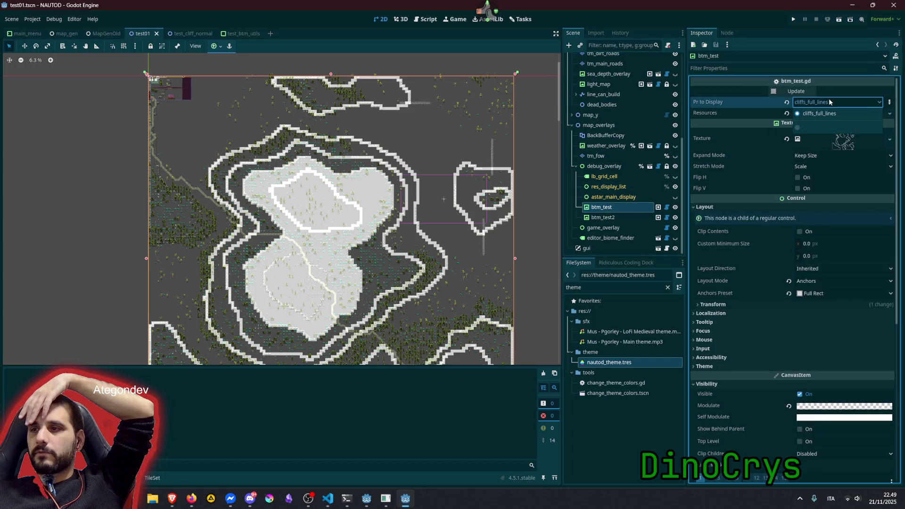
click(819, 102)
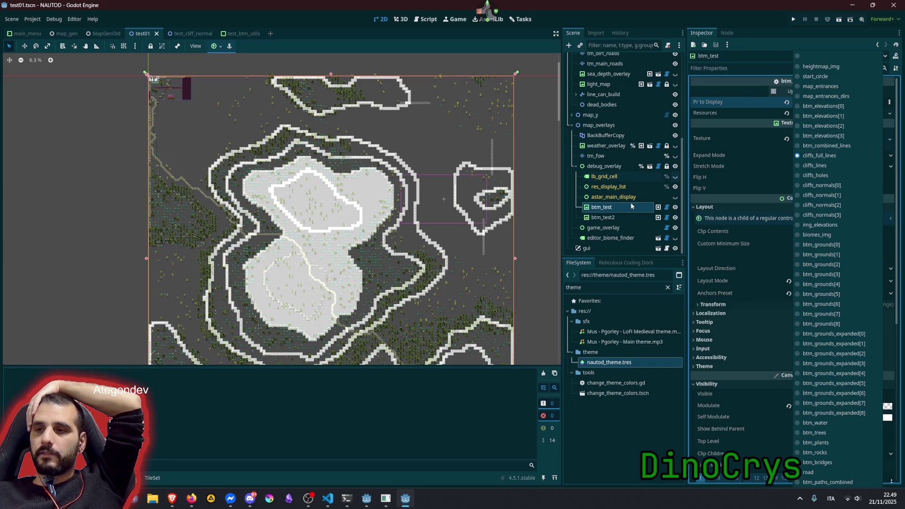
click(607, 220)
Set btm_test2's Pr to Display to cliffs_lines and hide the btm_test overlay.
click(606, 218)
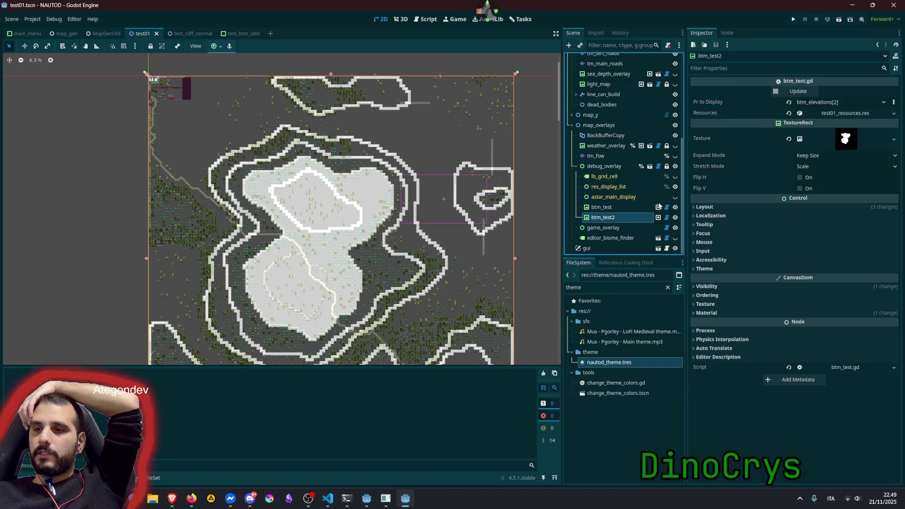
click(833, 112)
click(833, 113)
click(825, 102)
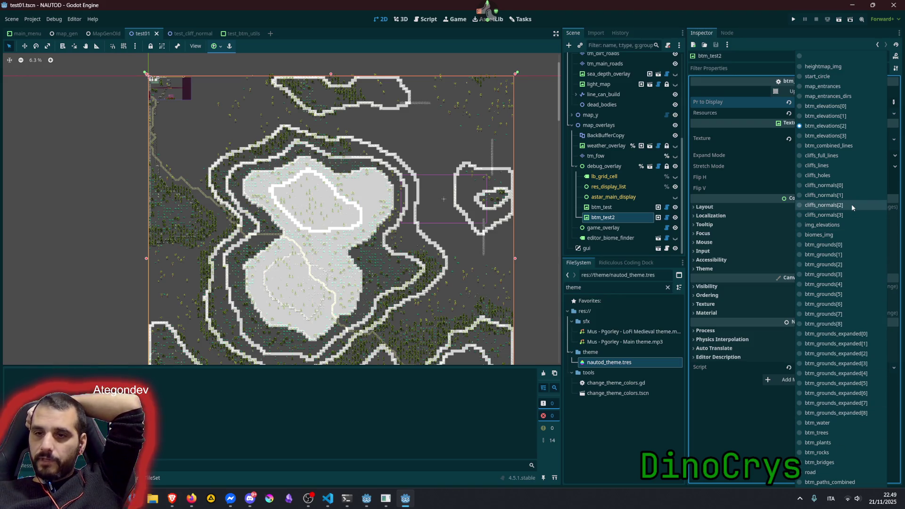
click(839, 166)
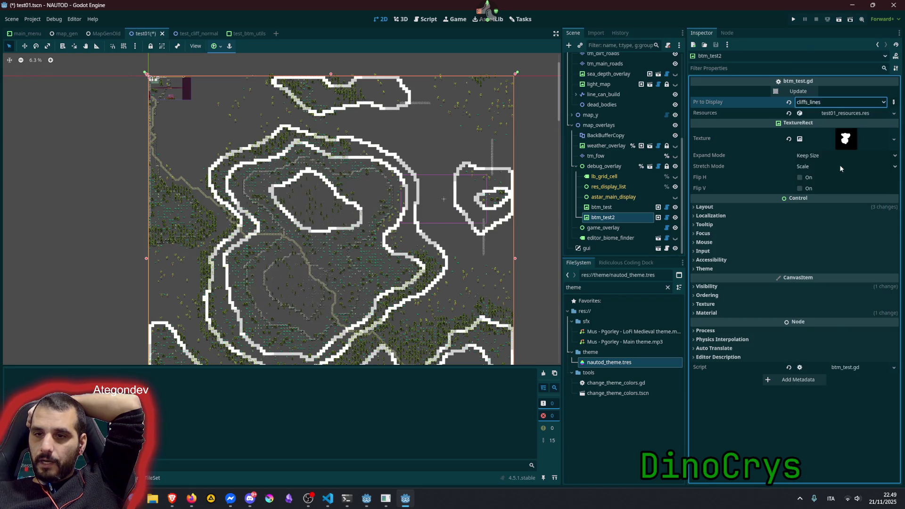
click(676, 208)
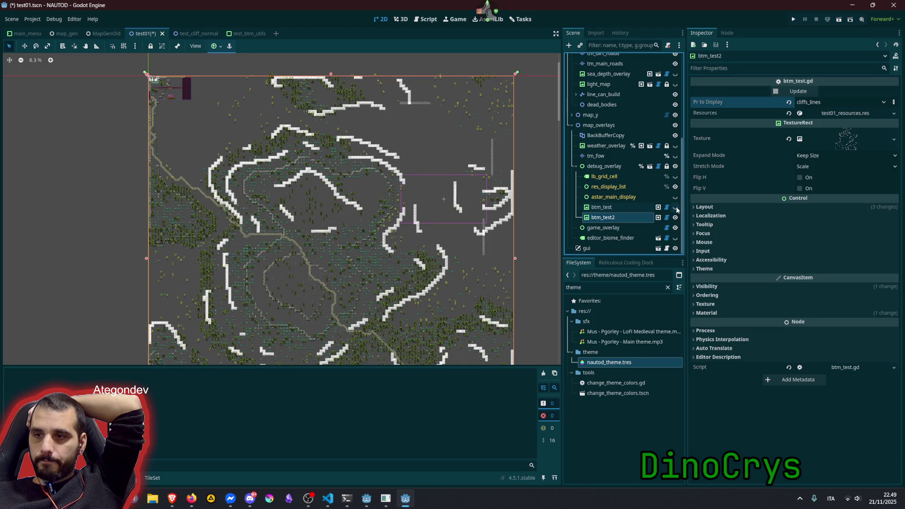
click(675, 208)
click(676, 208)
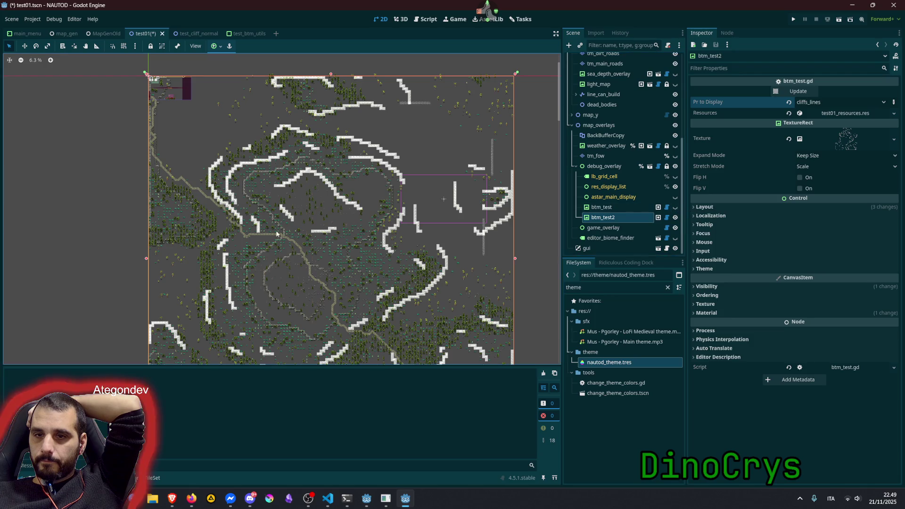
drag(250, 283, 338, 231)
scroll(337, 231, up, 12)
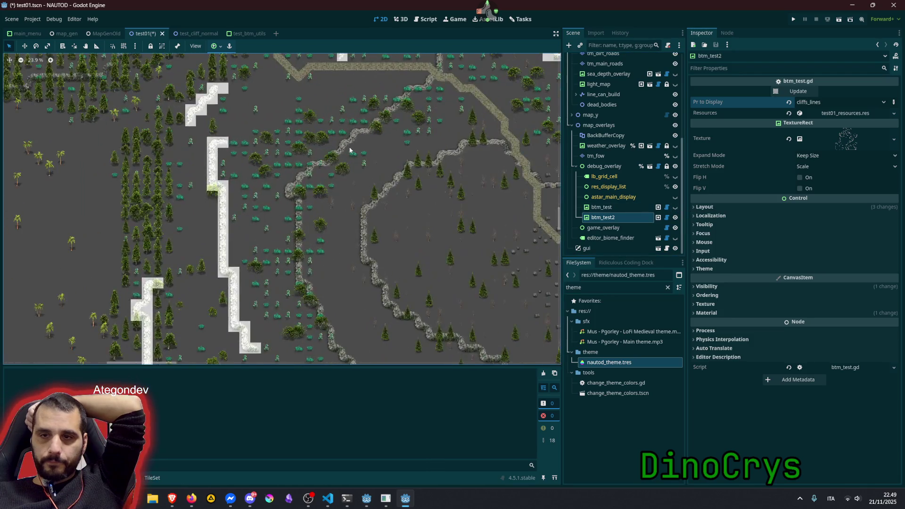
scroll(374, 129, down, 7)
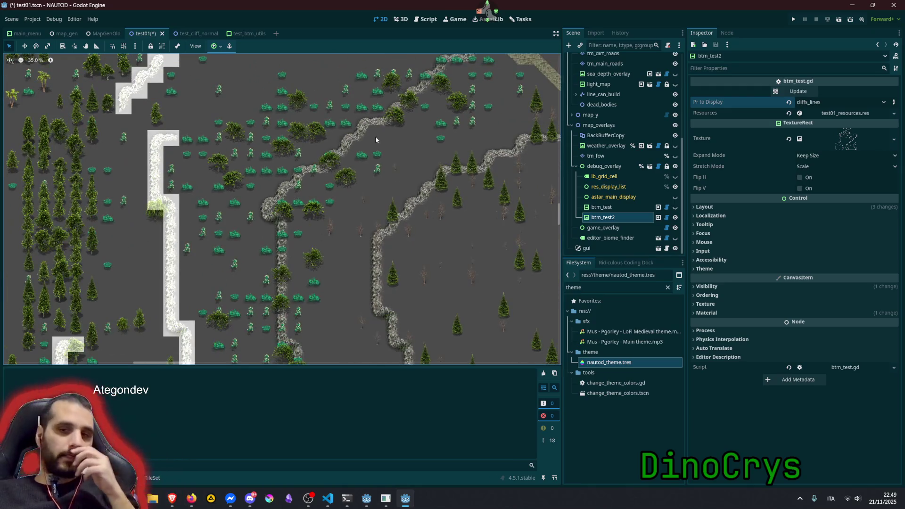
scroll(388, 113, down, 1)
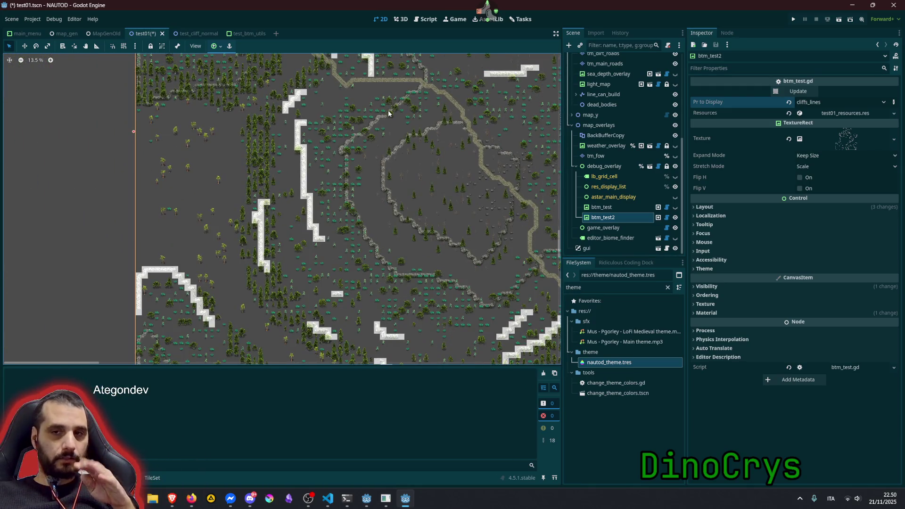
scroll(330, 132, up, 5)
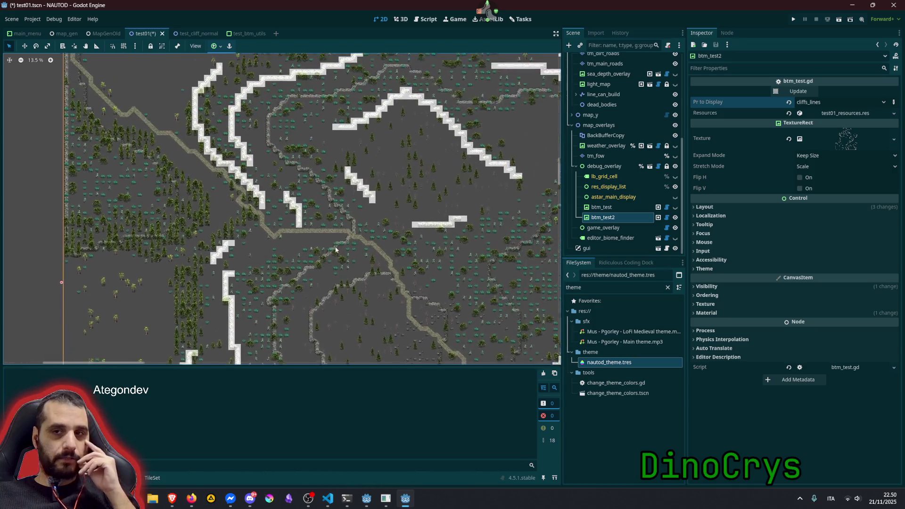
scroll(417, 126, down, 3)
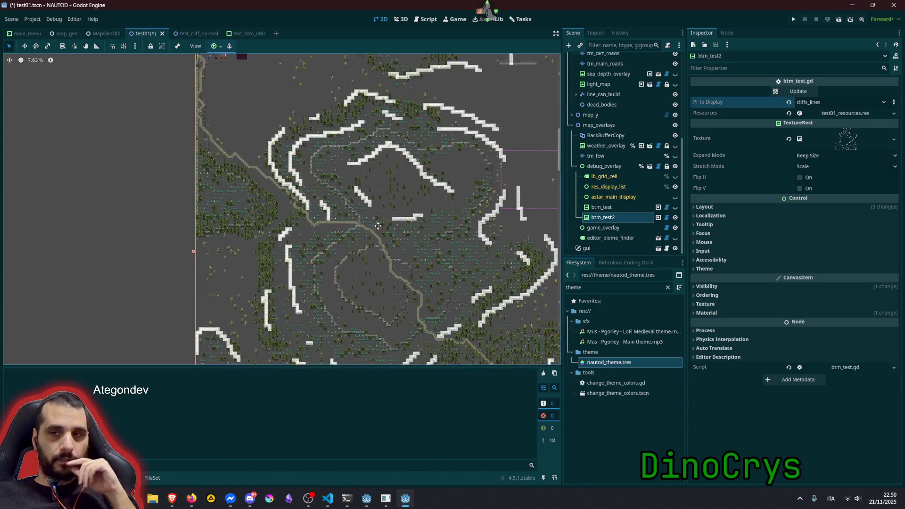
scroll(422, 198, up, 10)
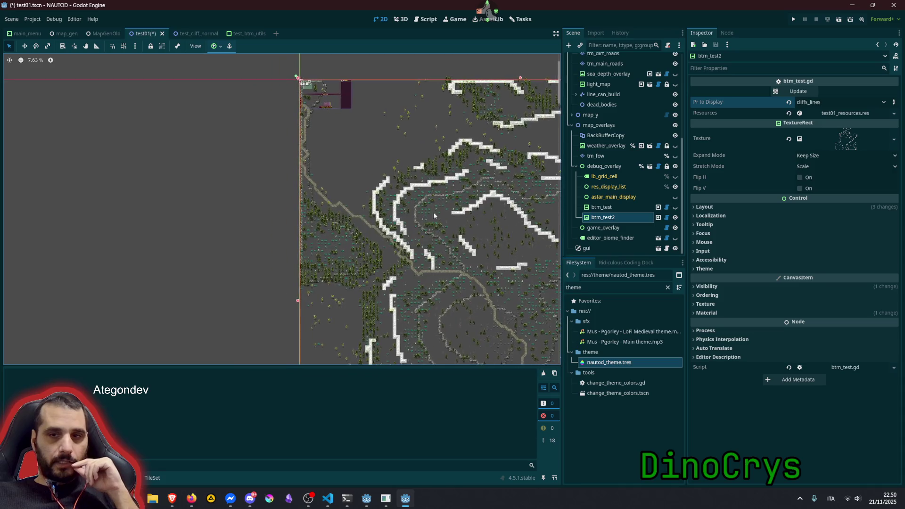
scroll(335, 179, up, 1)
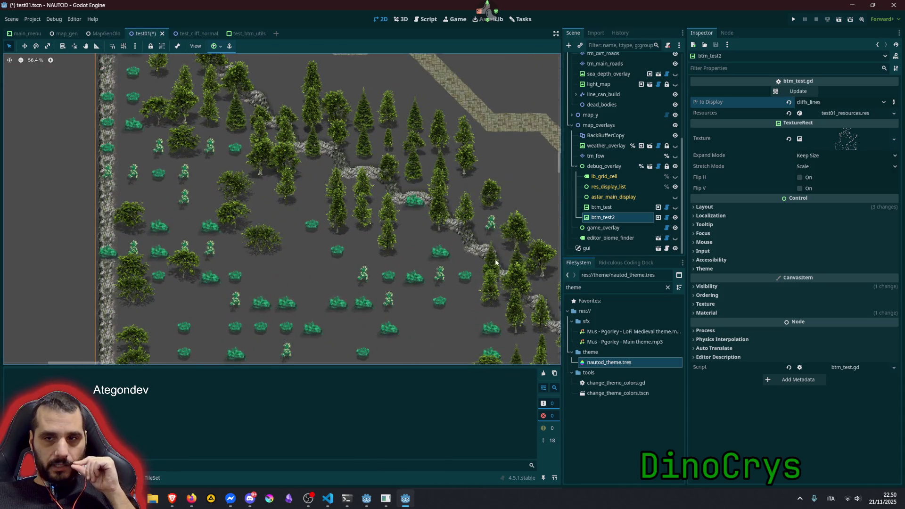
scroll(492, 261, down, 11)
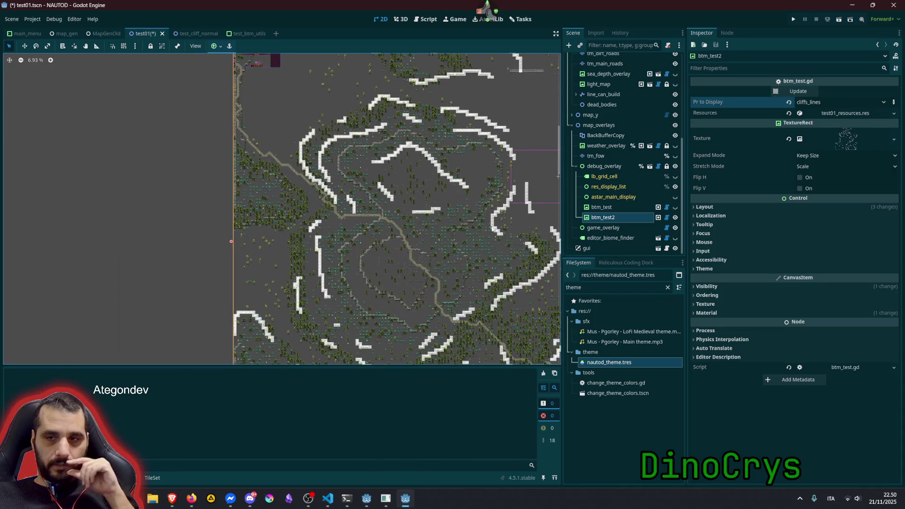
drag(490, 229, 417, 203)
Make btm_test display img_elevations and show it, then hide the btm_test2 overlay.
click(606, 207)
click(845, 101)
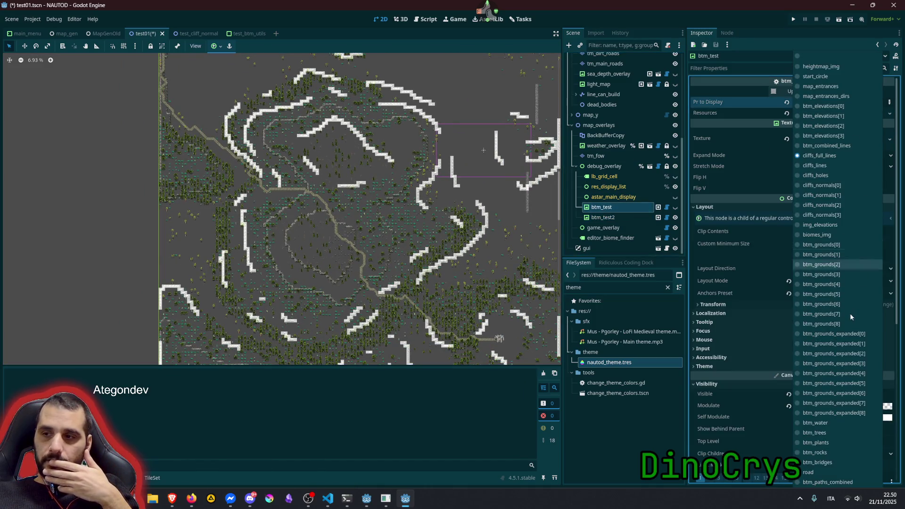
click(851, 225)
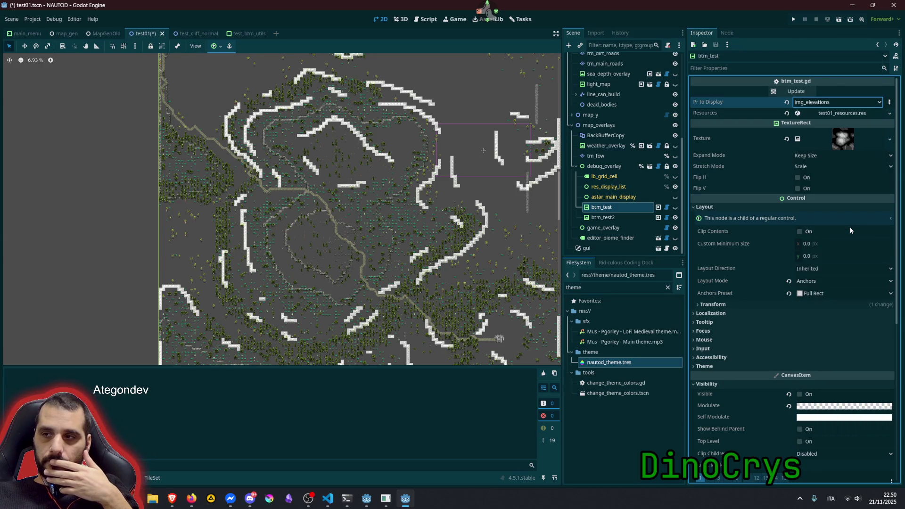
click(676, 209)
key(f)
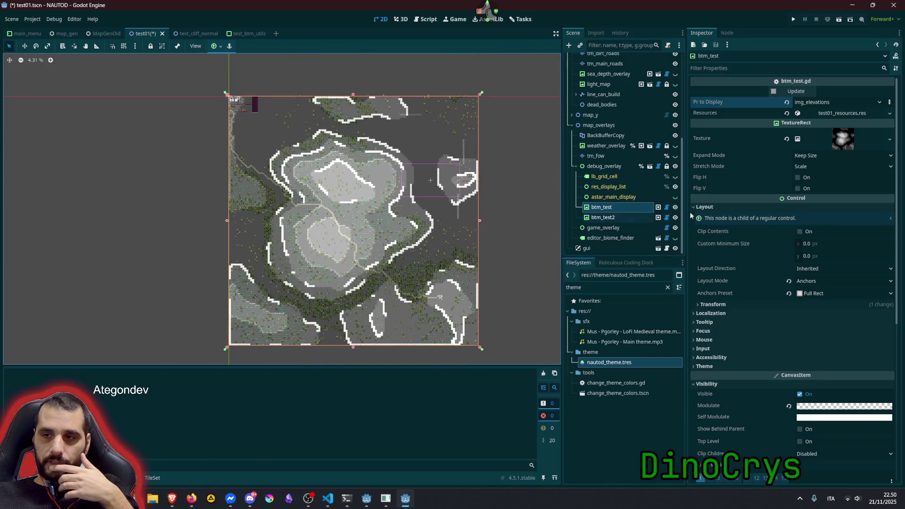
click(675, 217)
Zoom around the test01 map to inspect the rendered cliffs, trees and stone roads.
scroll(347, 149, up, 6)
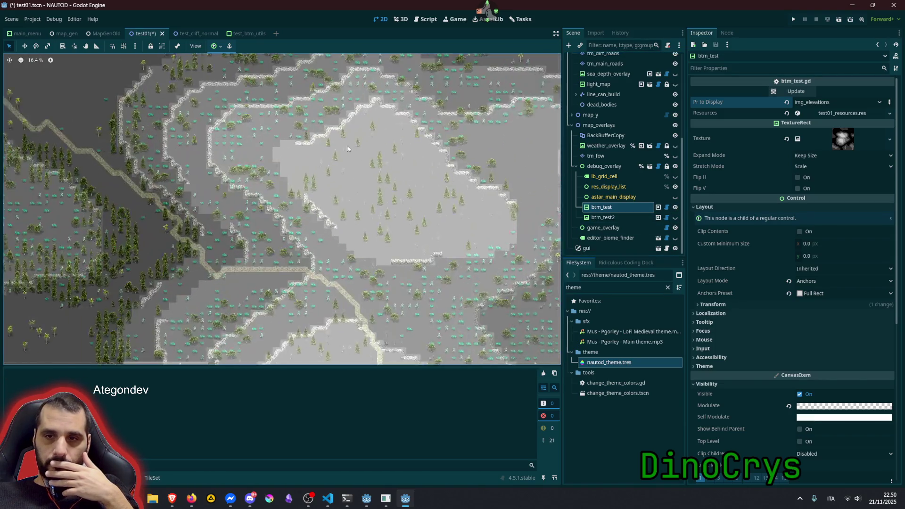
scroll(347, 149, down, 3)
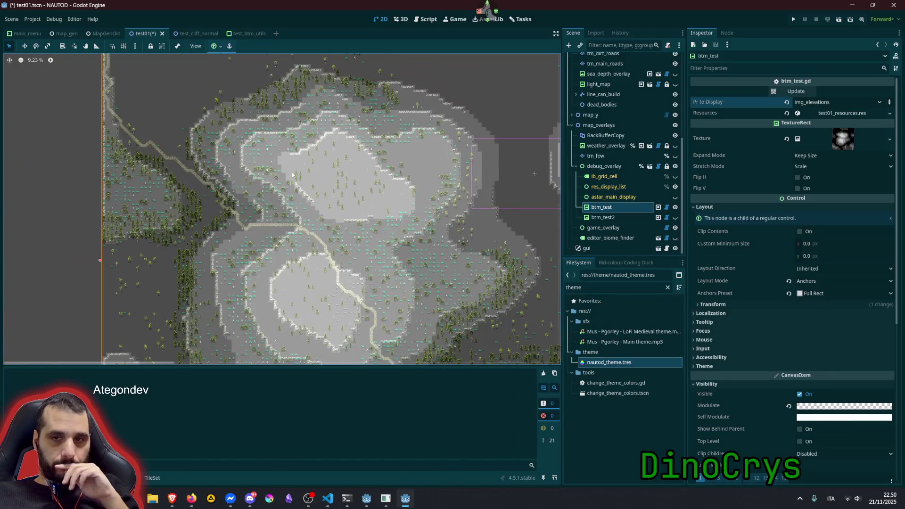
scroll(302, 124, down, 5)
scroll(230, 246, up, 5)
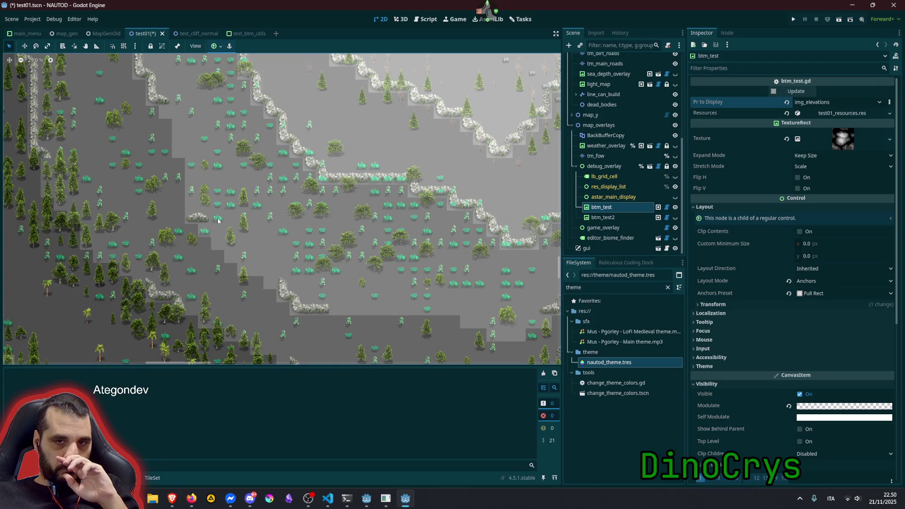
scroll(216, 203, up, 3)
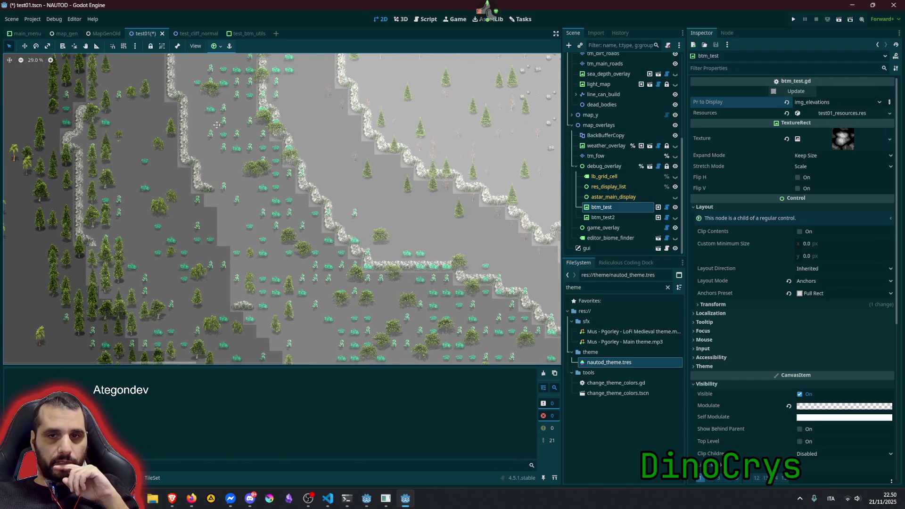
scroll(212, 109, up, 2)
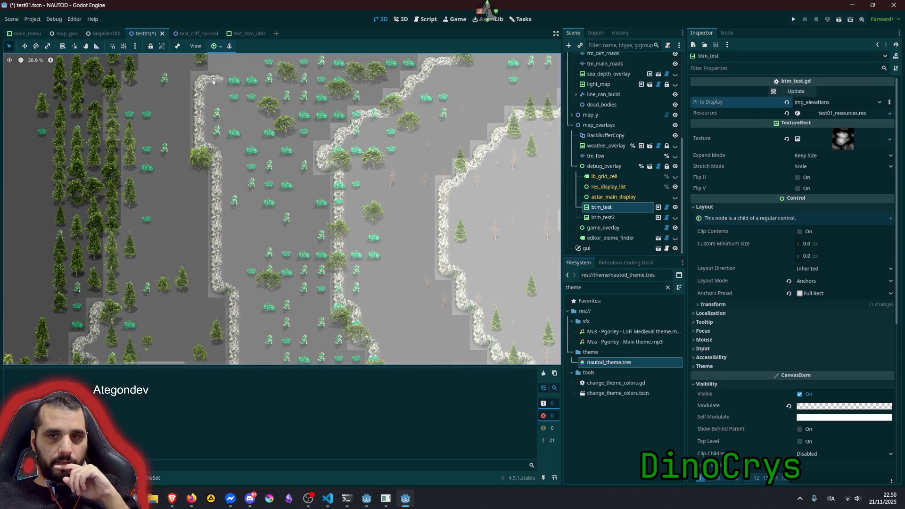
scroll(239, 202, down, 2)
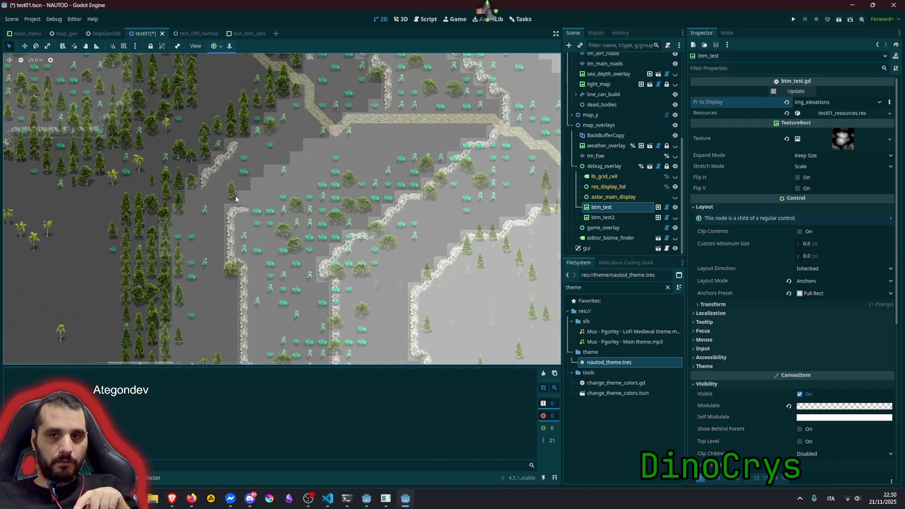
scroll(239, 202, up, 17)
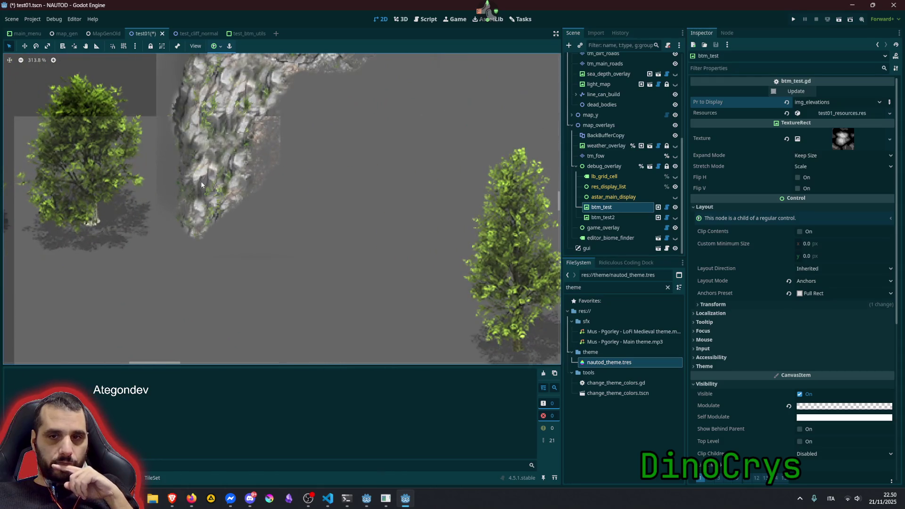
scroll(209, 182, down, 5)
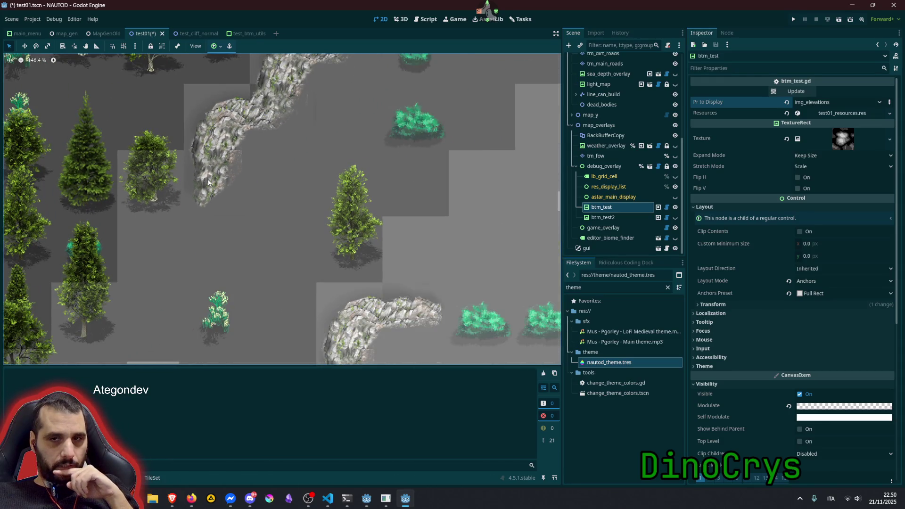
scroll(208, 182, down, 8)
scroll(372, 118, up, 4)
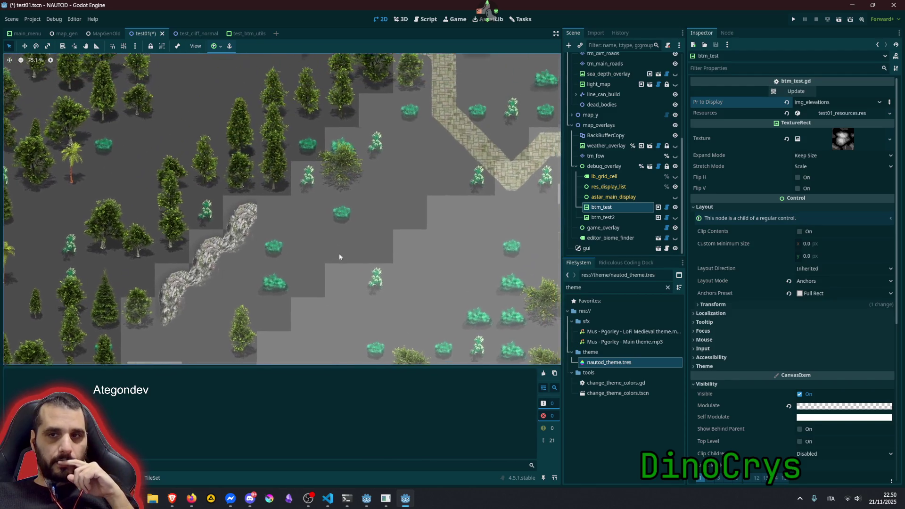
scroll(276, 203, up, 8)
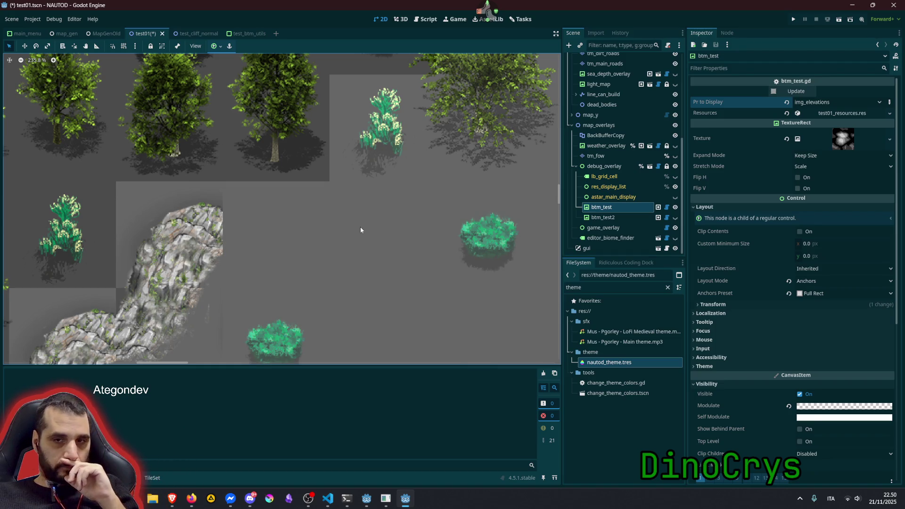
scroll(304, 229, down, 7)
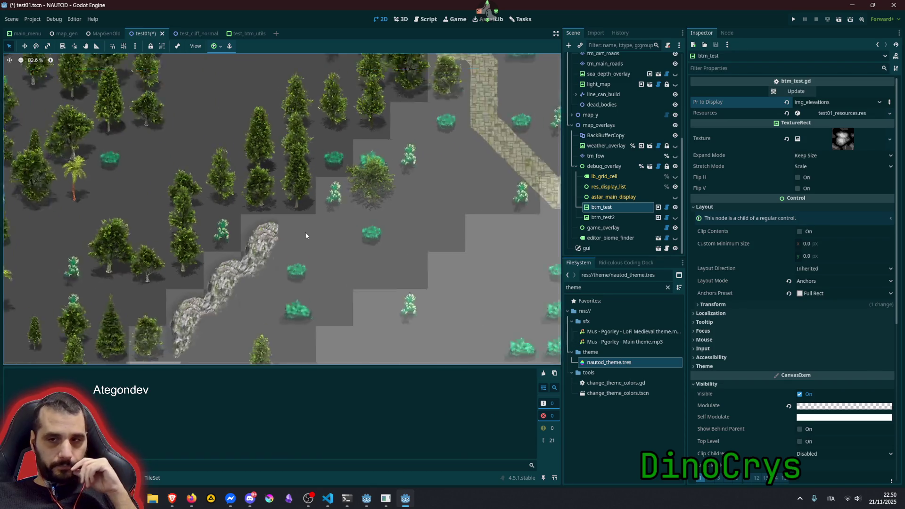
scroll(640, 107, up, 5)
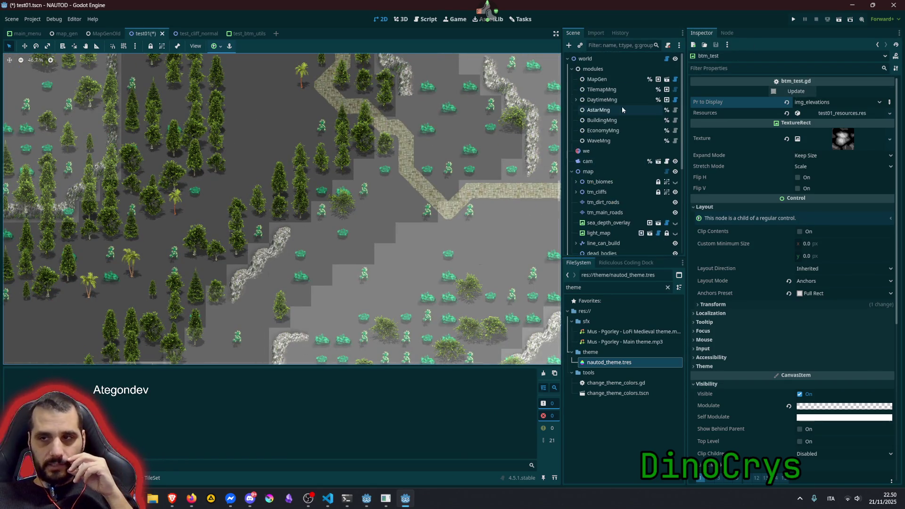
click(627, 91)
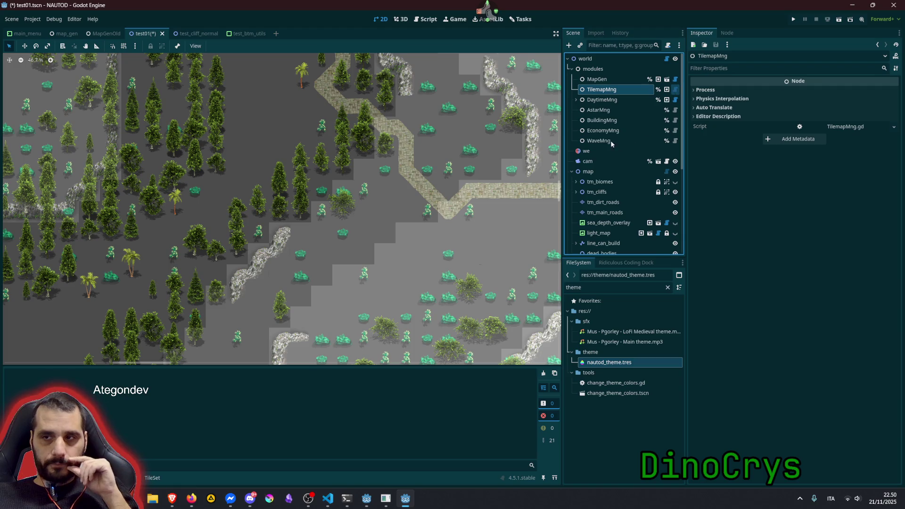
Open TilemapMng.gd and read through populate_tilemaps, highlighting Const.TileRegen on line 56.
click(675, 89)
click(298, 211)
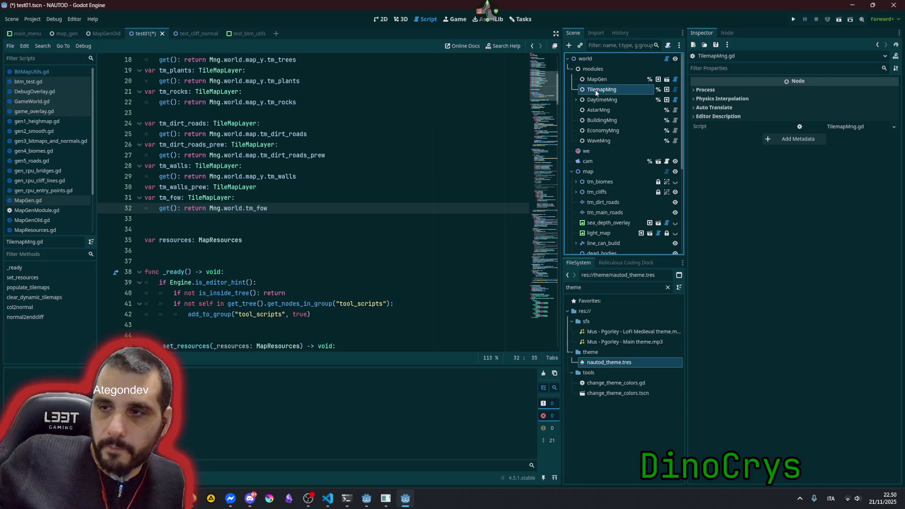
scroll(249, 203, down, 5)
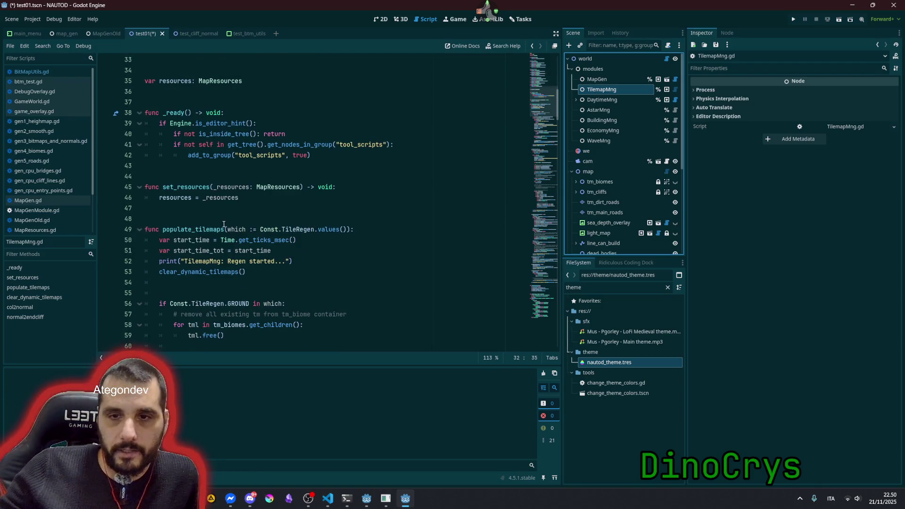
click(210, 229)
double_click(209, 229)
scroll(198, 162, down, 4)
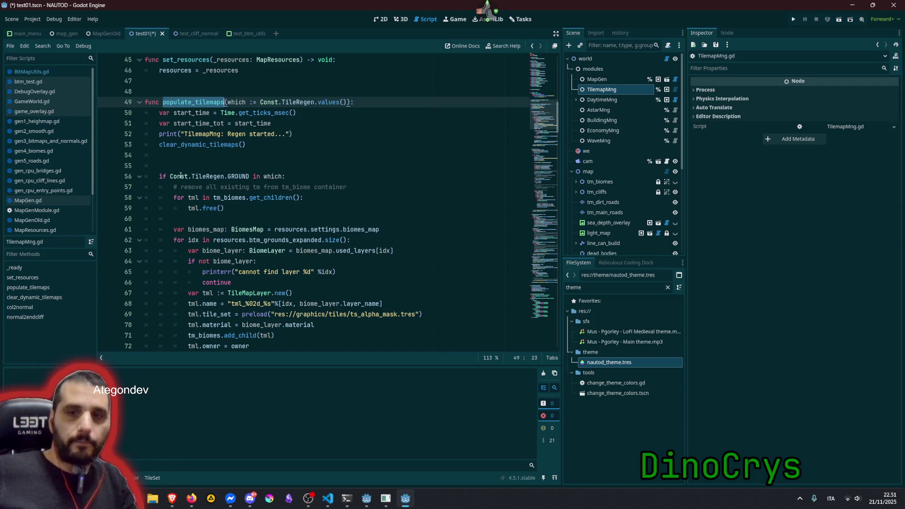
double_click(182, 176)
drag(181, 176, 224, 175)
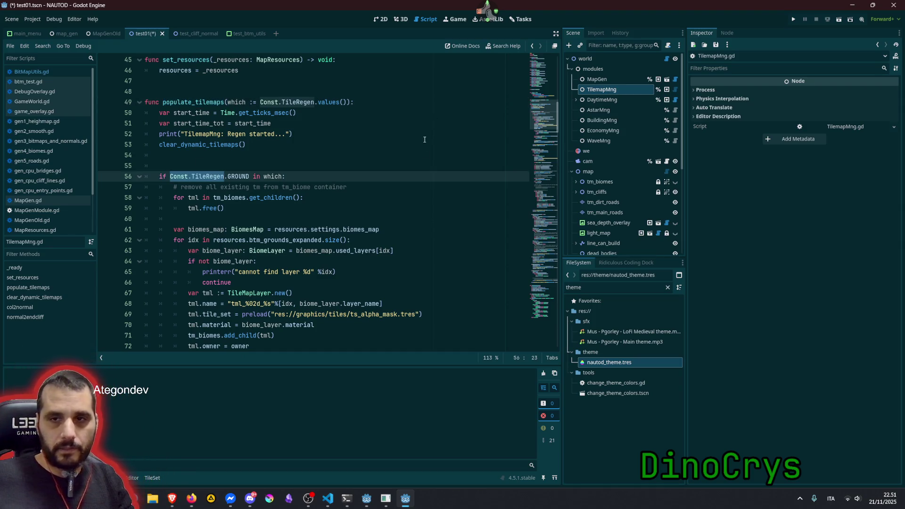
scroll(268, 214, down, 10)
click(268, 213)
scroll(269, 213, down, 3)
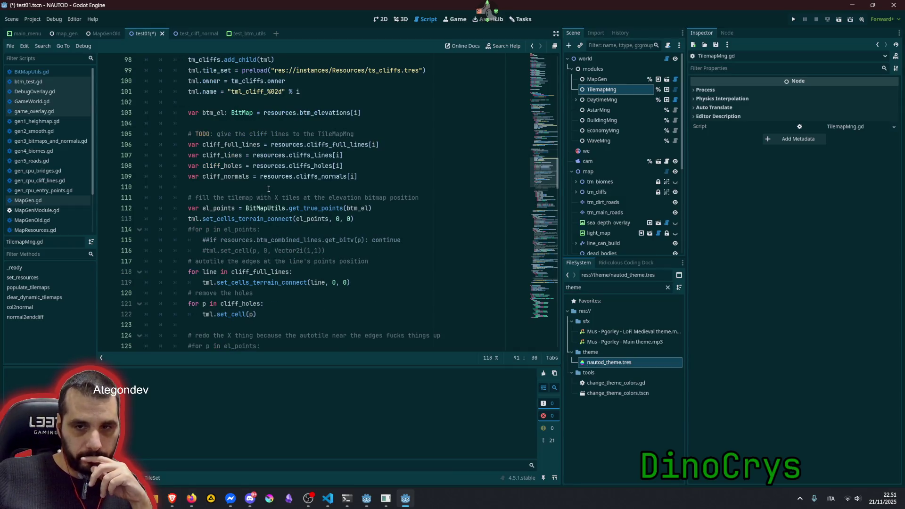
Read the autotile comments on lines 111–124 down to the cliff-line end-tile loop.
double_click(246, 198)
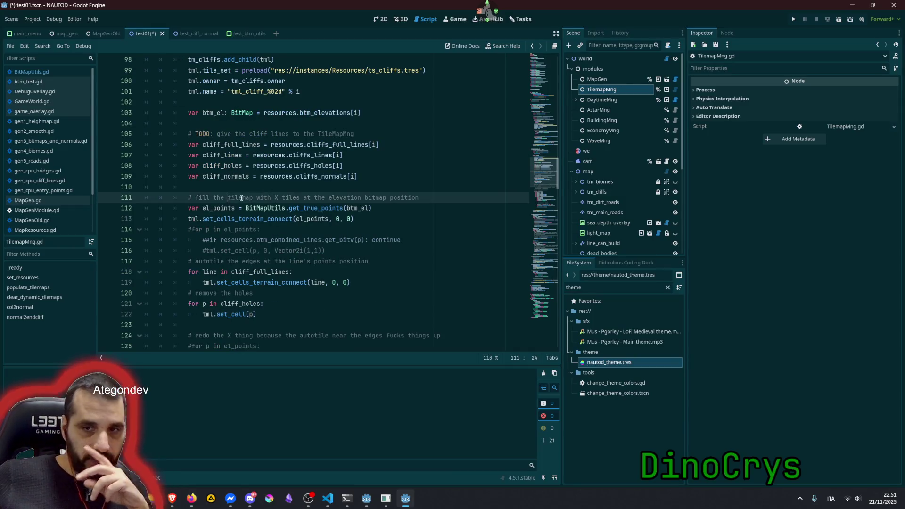
click(286, 198)
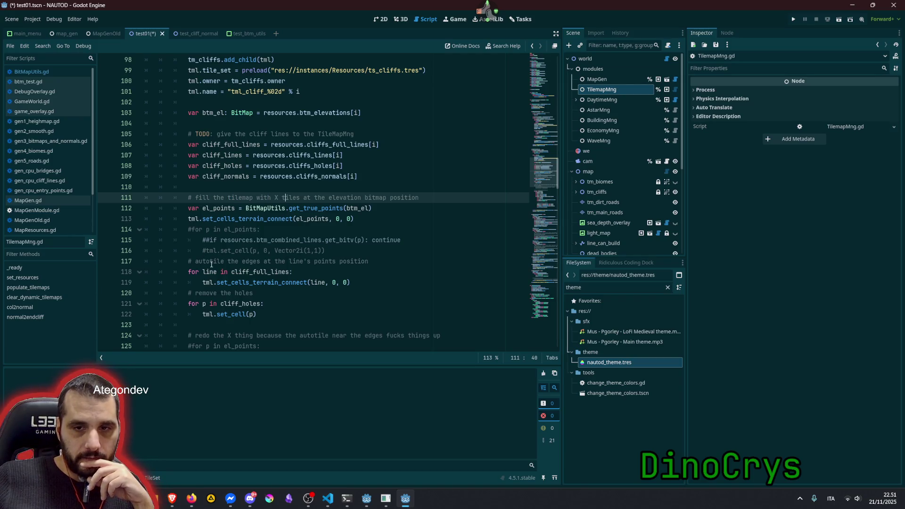
click(211, 231)
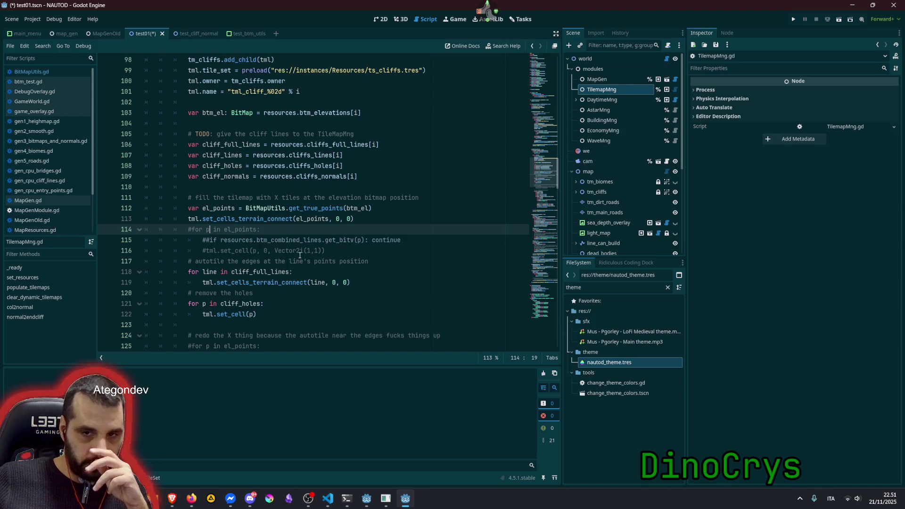
drag(227, 261, 335, 261)
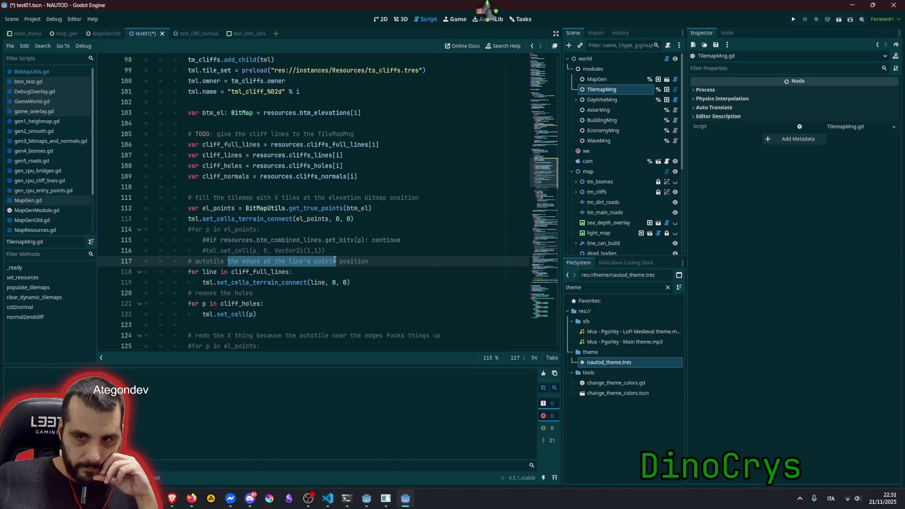
double_click(352, 261)
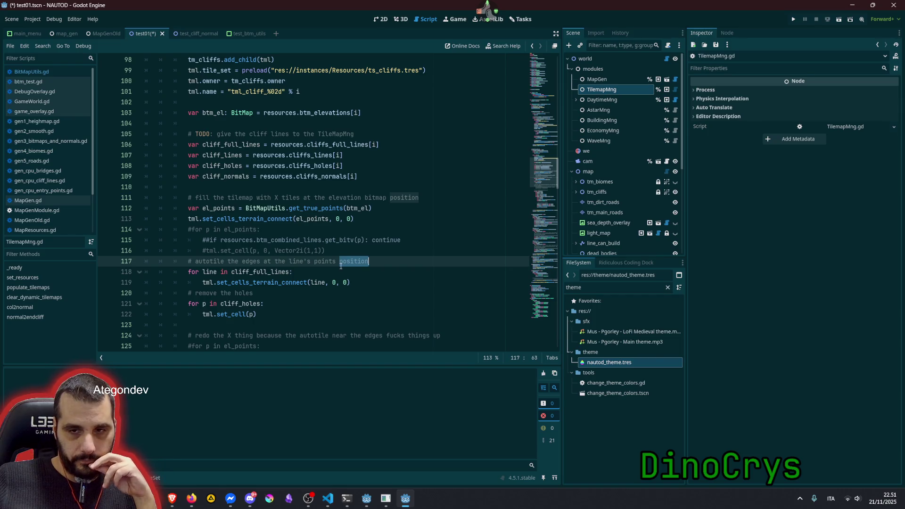
double_click(240, 293)
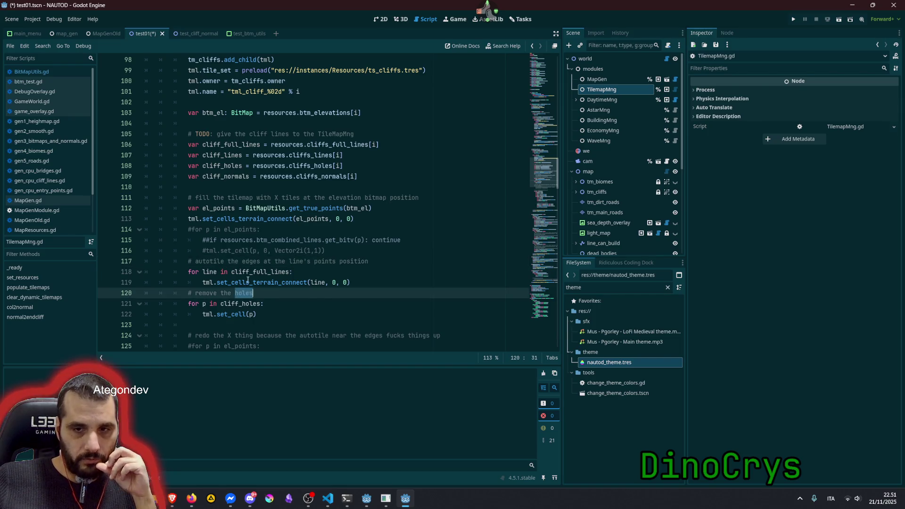
scroll(243, 231, down, 3)
click(229, 240)
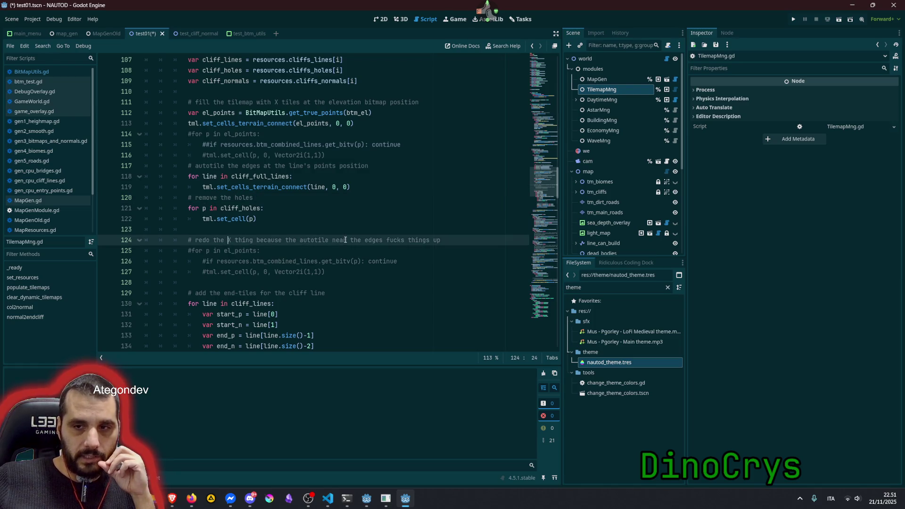
click(398, 241)
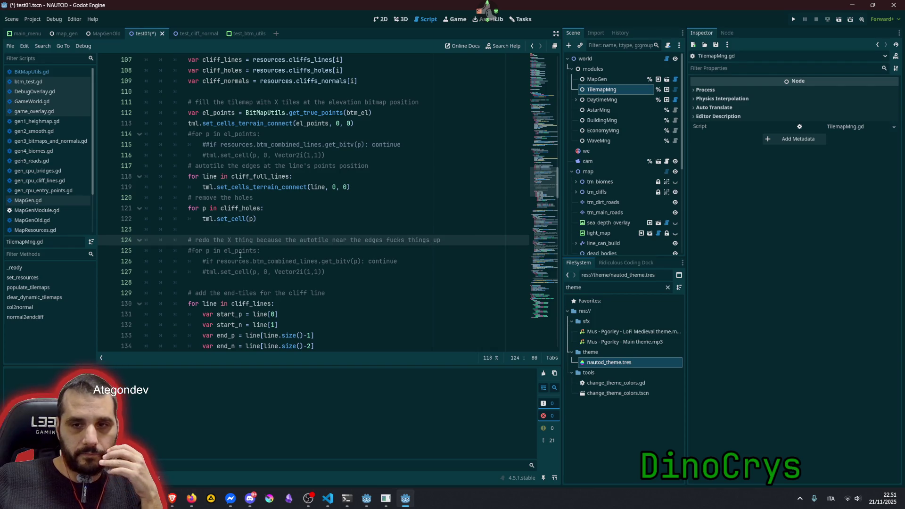
scroll(244, 250, down, 2)
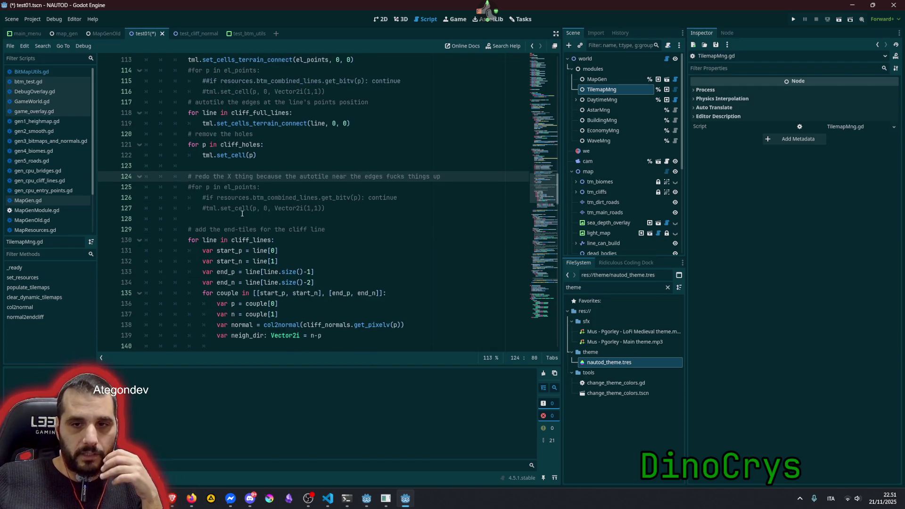
scroll(242, 213, down, 1)
drag(210, 198, 325, 198)
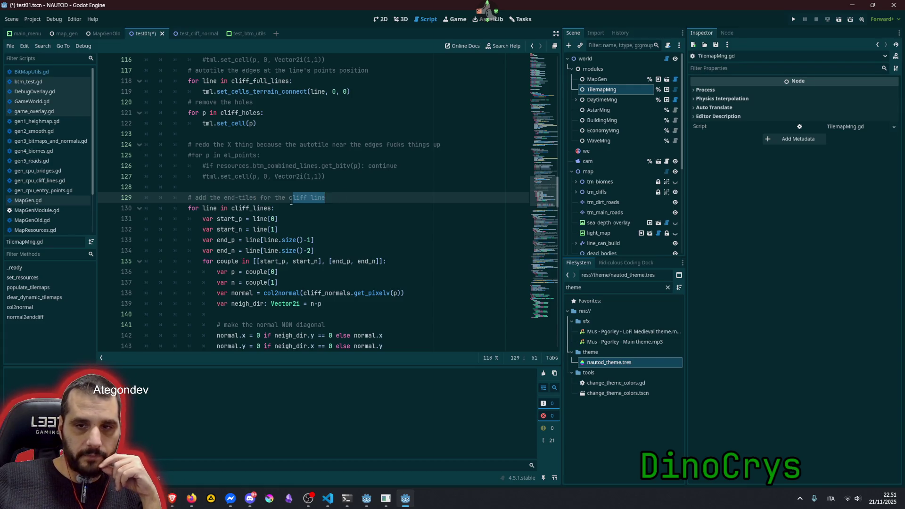
scroll(270, 144, down, 3)
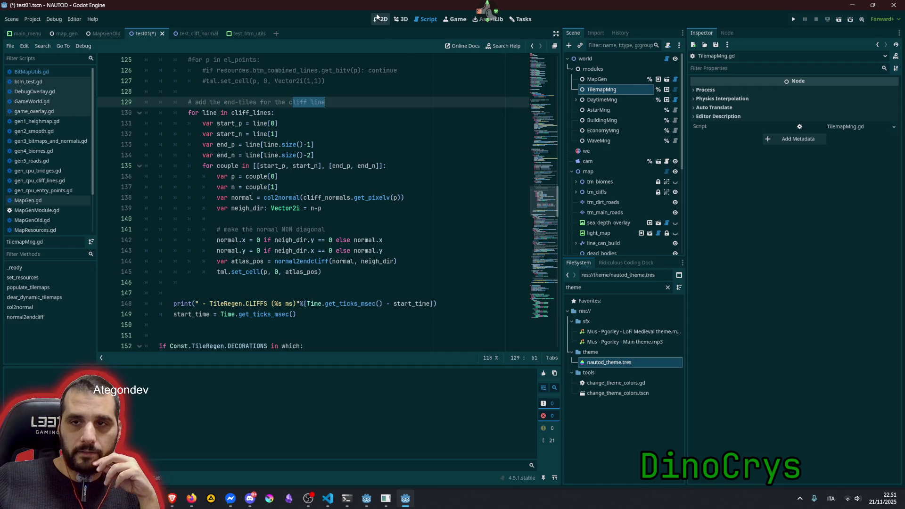
click(381, 19)
scroll(302, 226, up, 5)
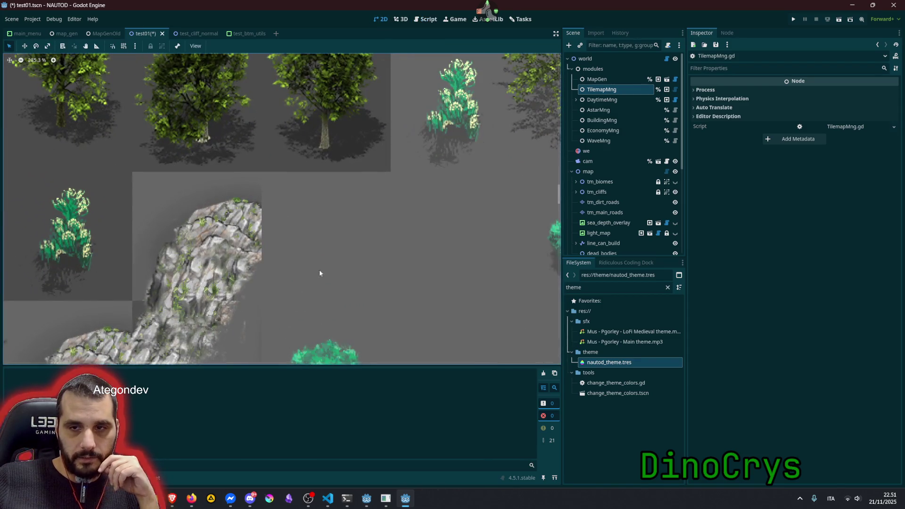
scroll(309, 275, down, 5)
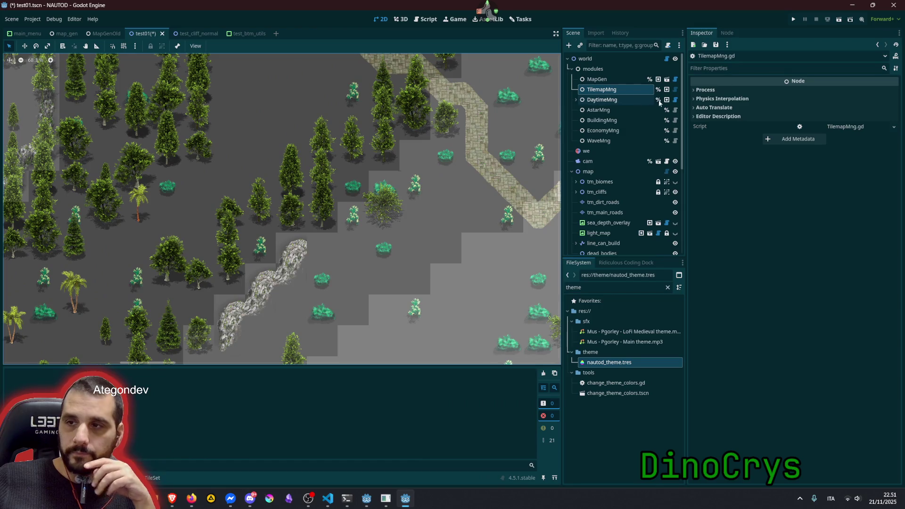
click(675, 89)
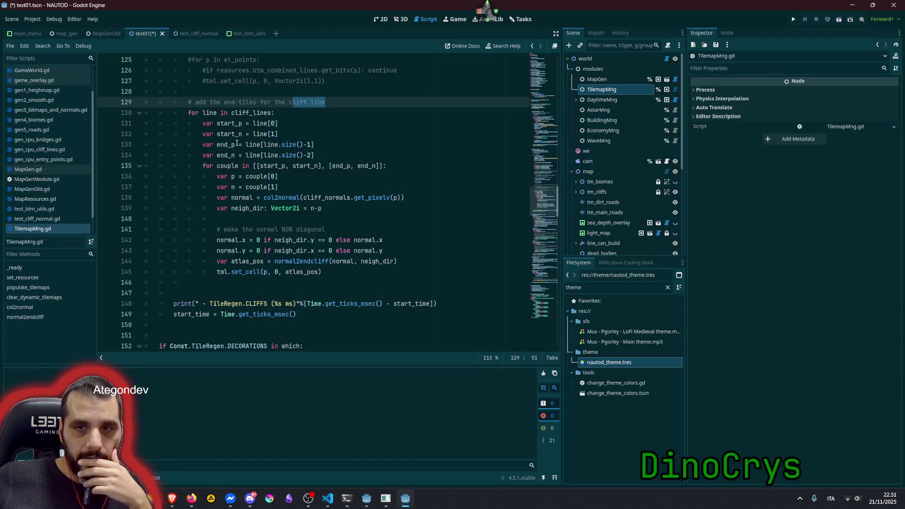
double_click(239, 124)
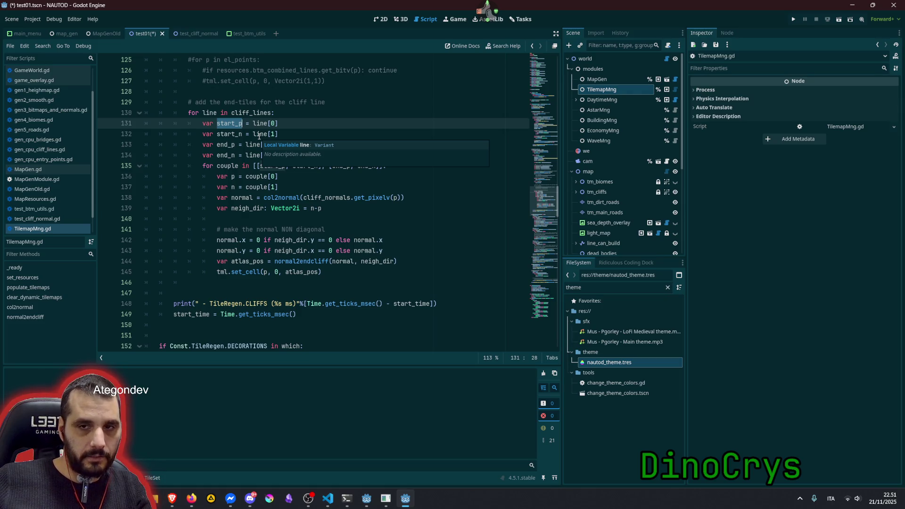
drag(238, 136, 242, 136)
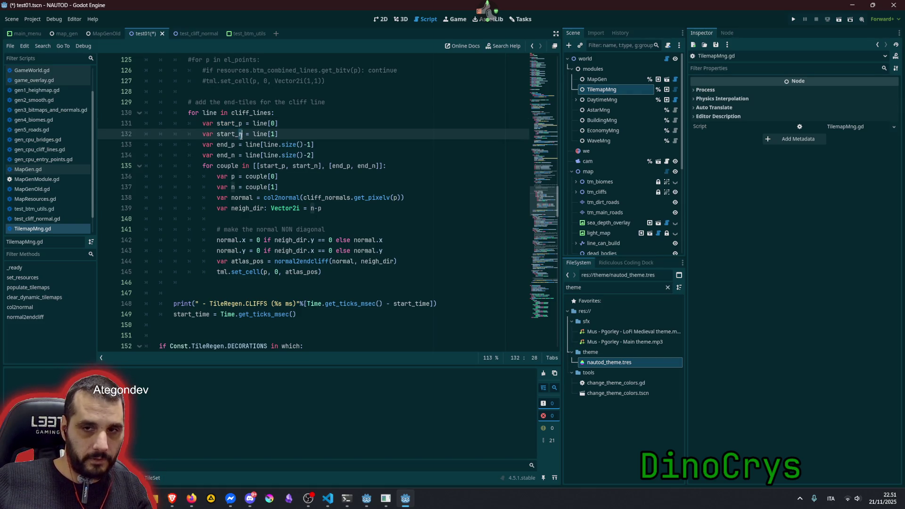
click(230, 145)
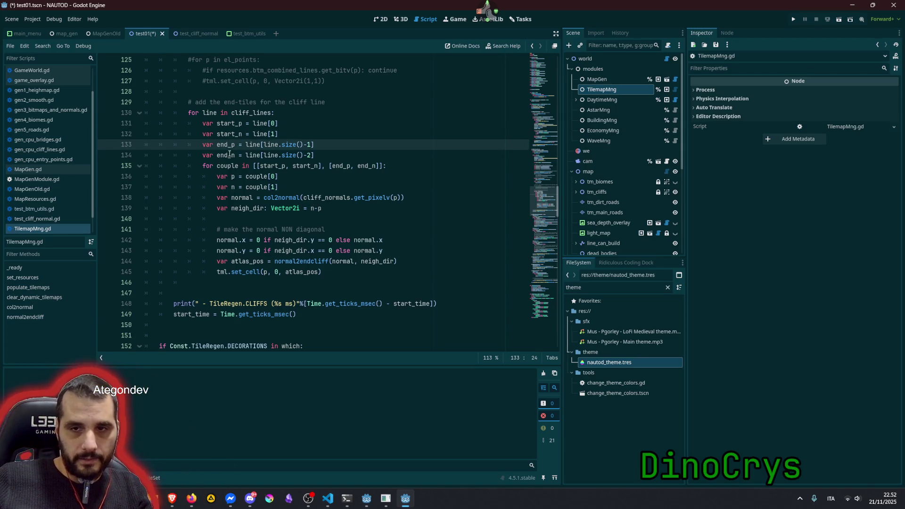
click(236, 155)
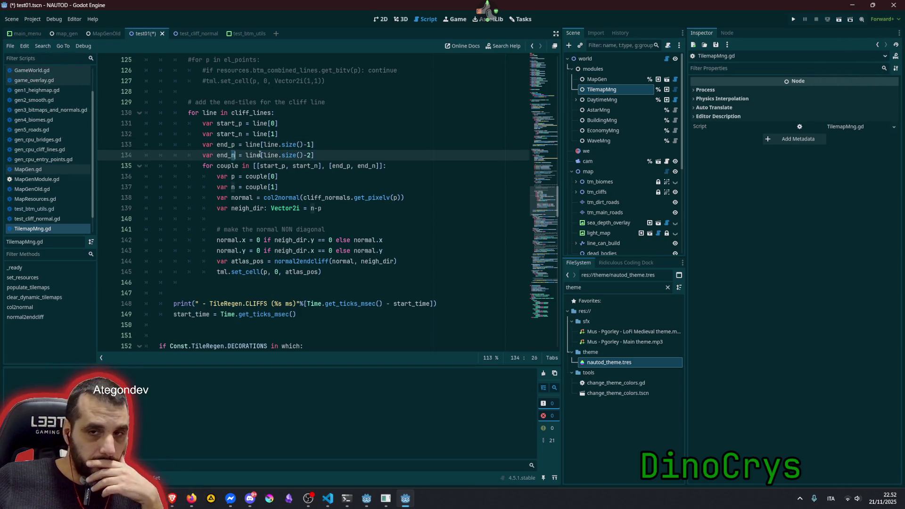
mouse_move(266, 153)
key(Down)
key(Right)
key(Right)
key(Right)
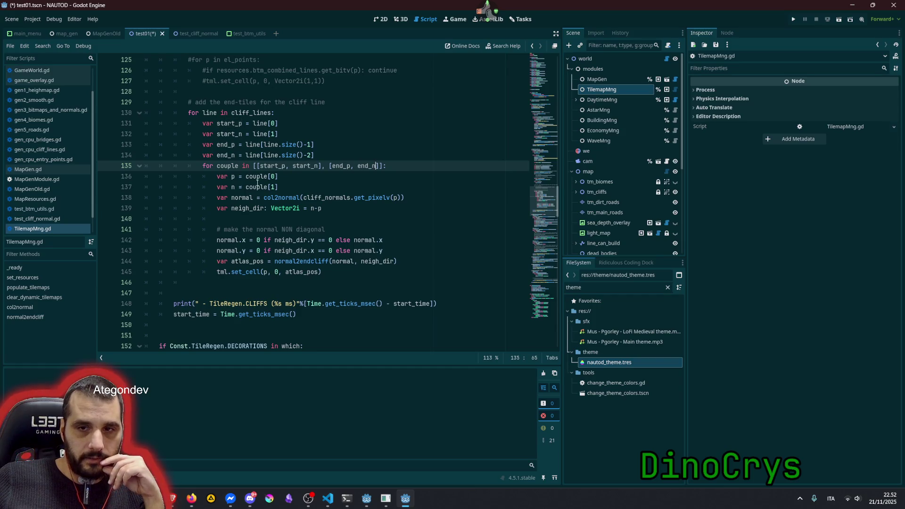
click(232, 176)
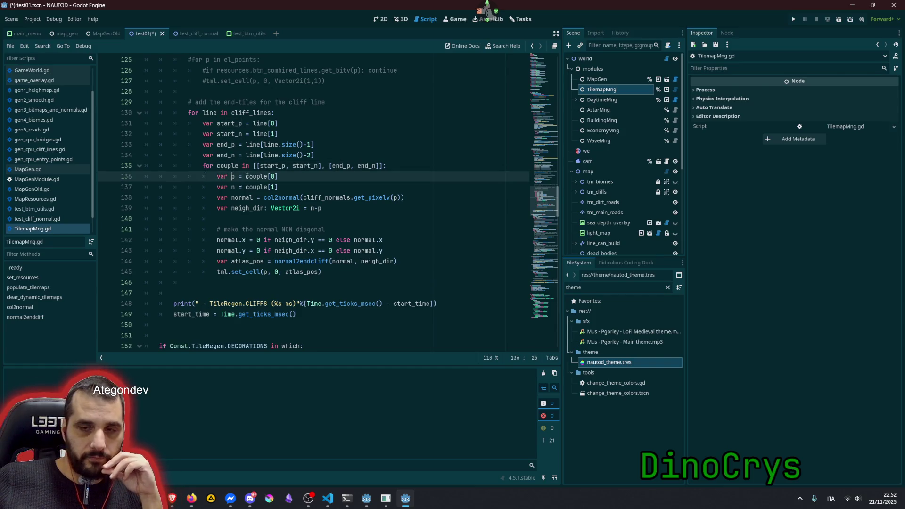
double_click(251, 185)
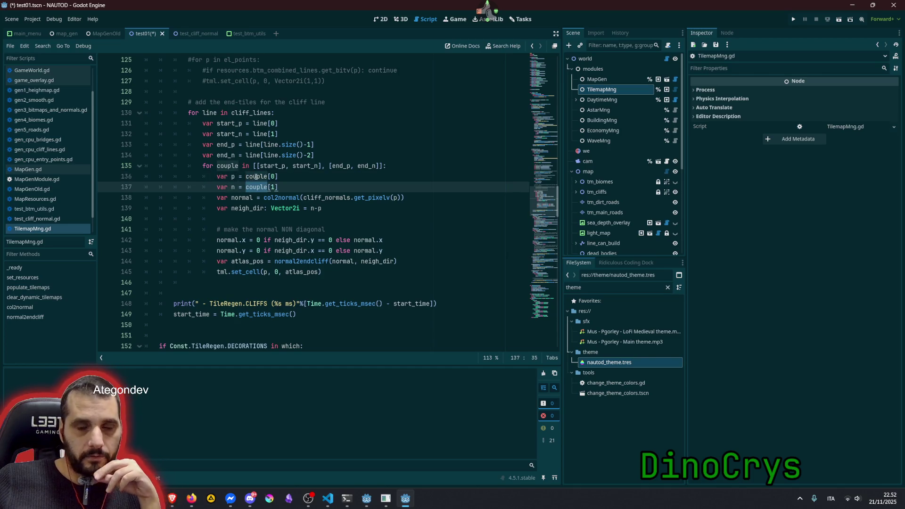
mouse_move(256, 176)
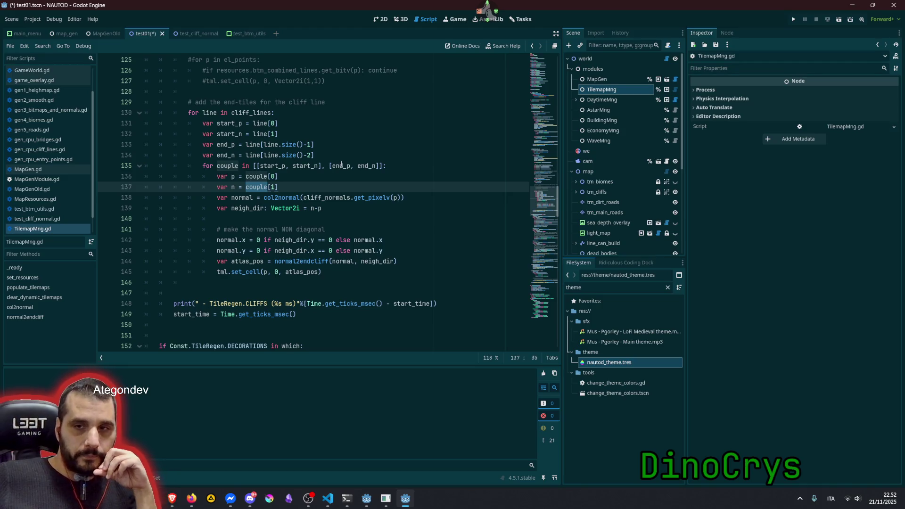
double_click(245, 198)
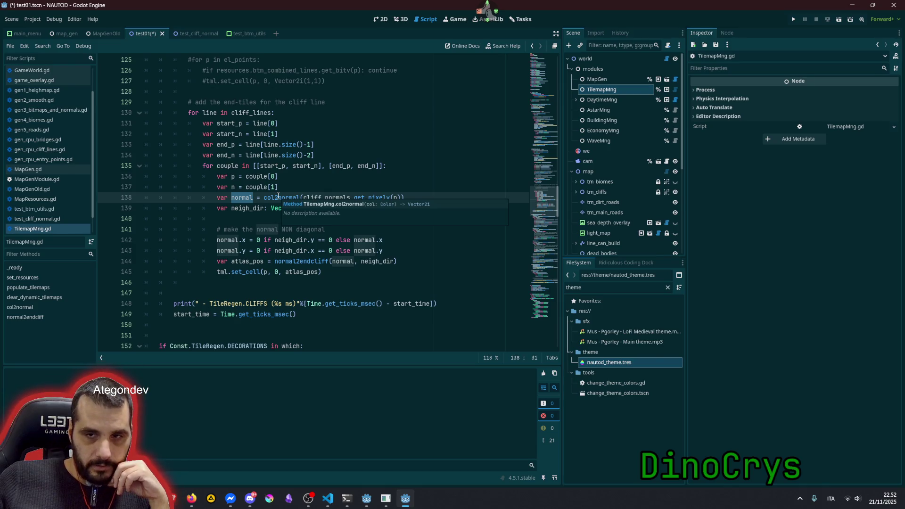
click(390, 198)
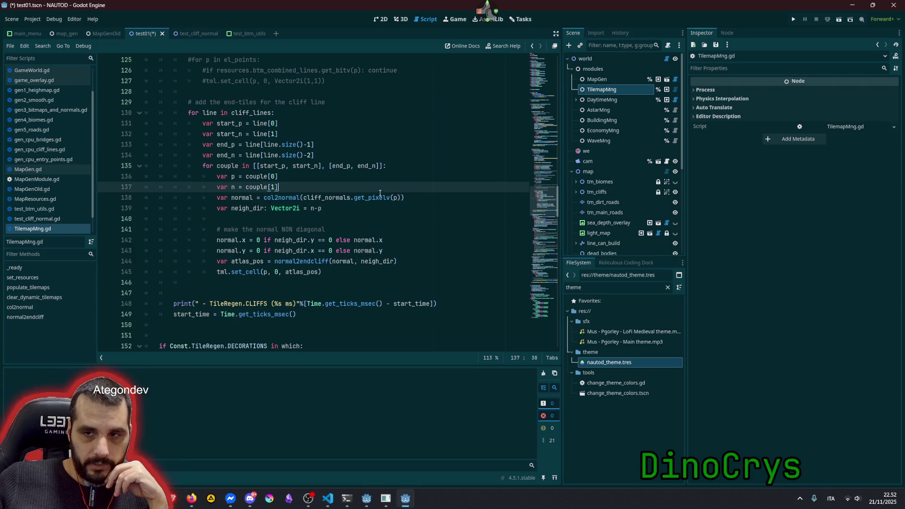
double_click(240, 208)
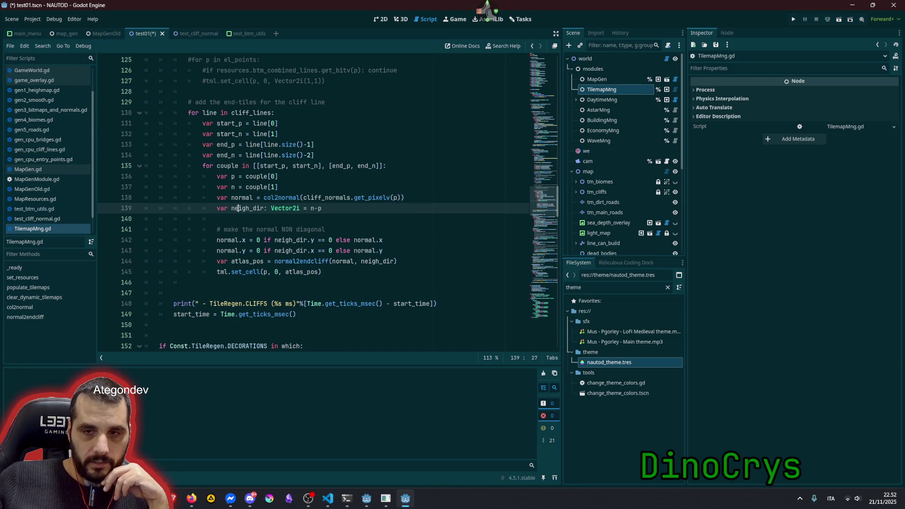
double_click(284, 208)
click(320, 208)
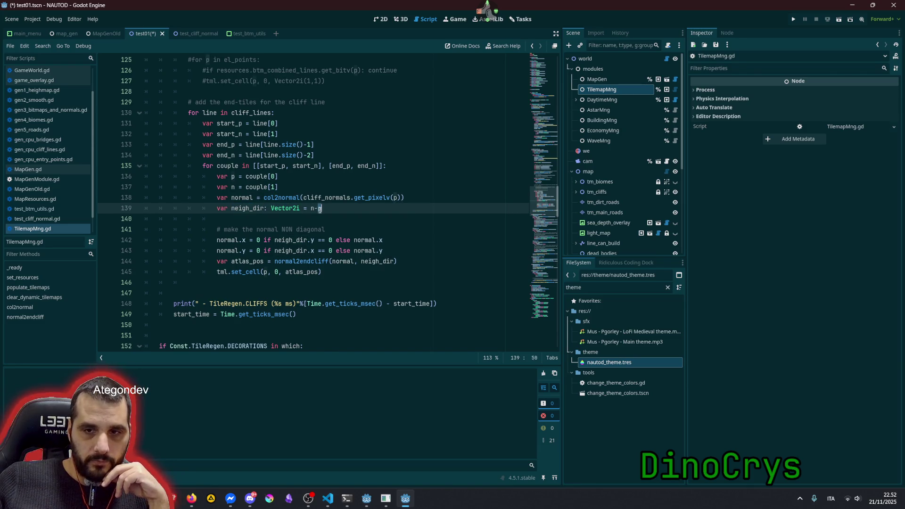
click(249, 228)
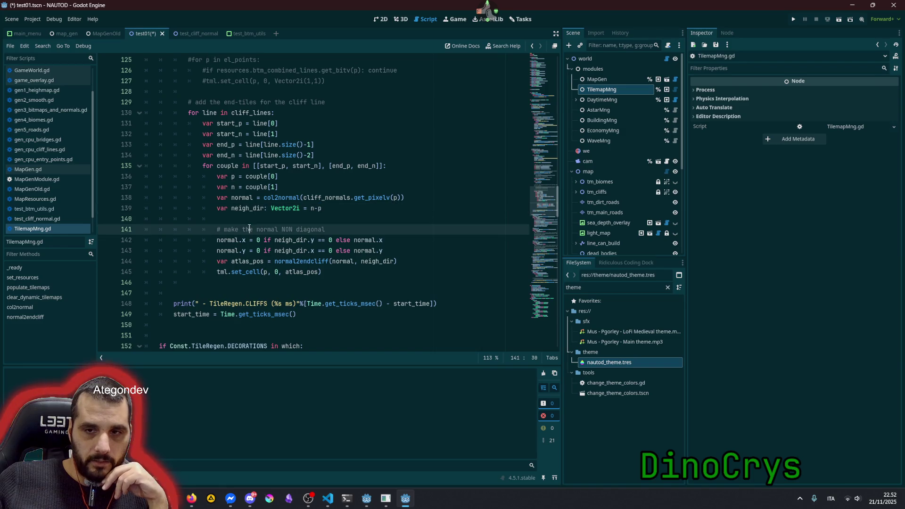
drag(286, 229, 327, 227)
scroll(314, 220, down, 1)
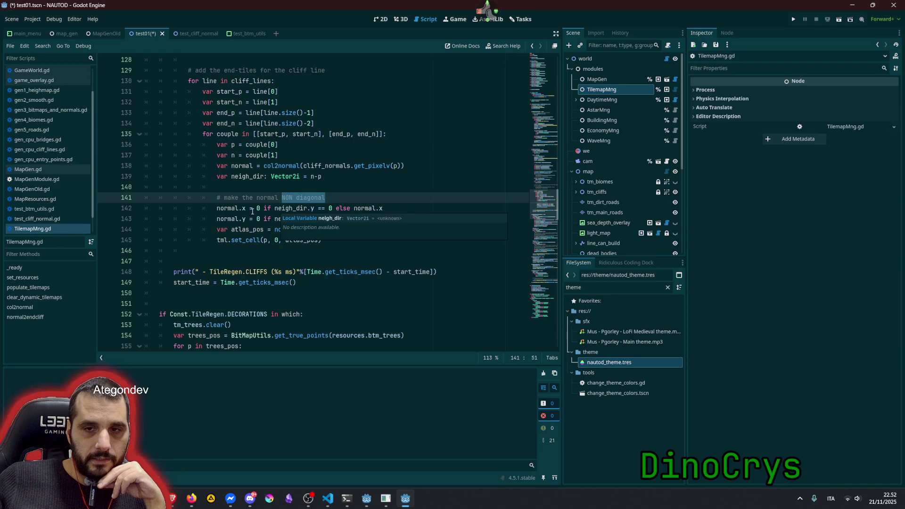
click(276, 209)
drag(291, 208, 314, 209)
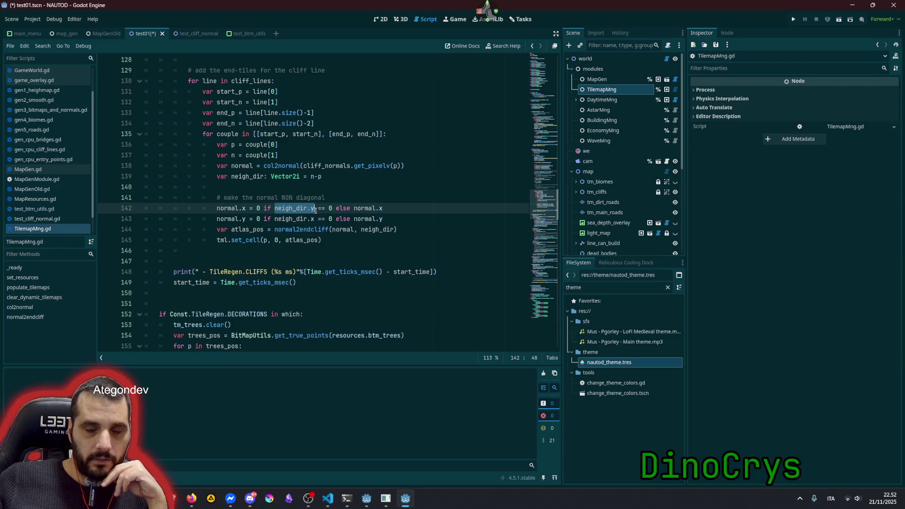
double_click(365, 208)
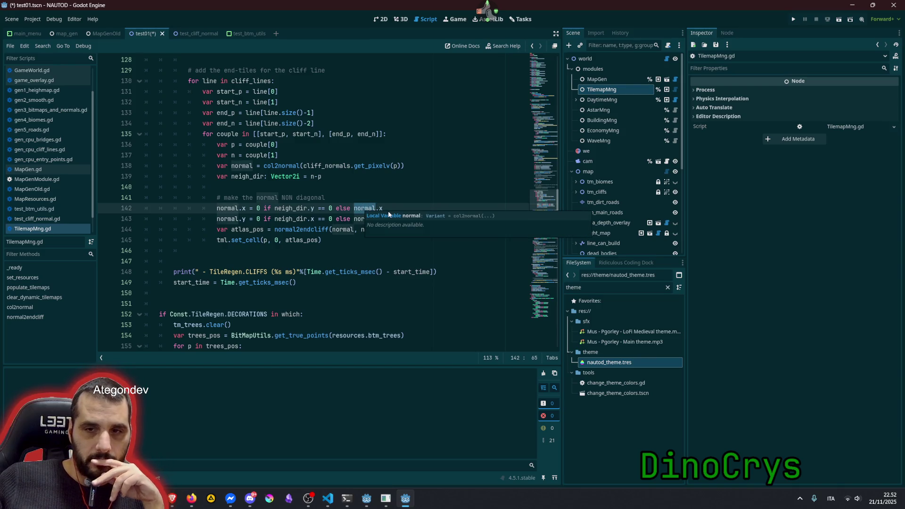
click(383, 208)
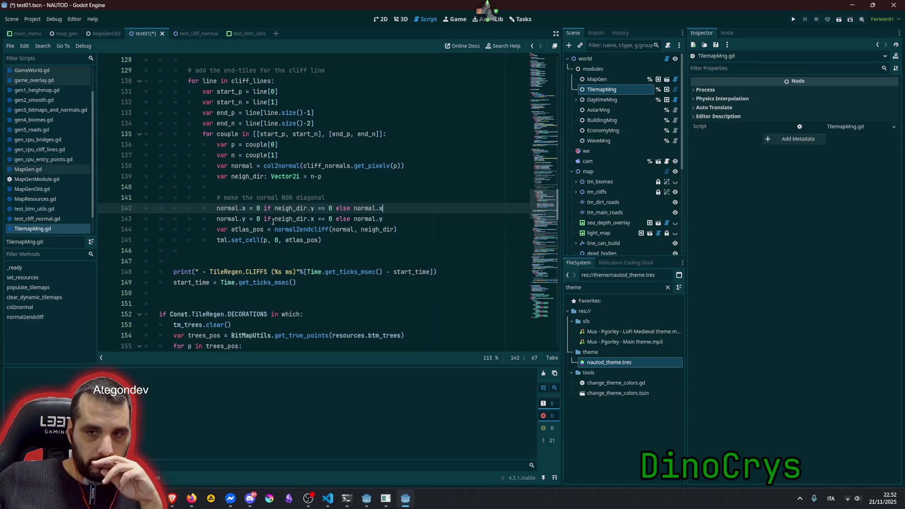
click(243, 219)
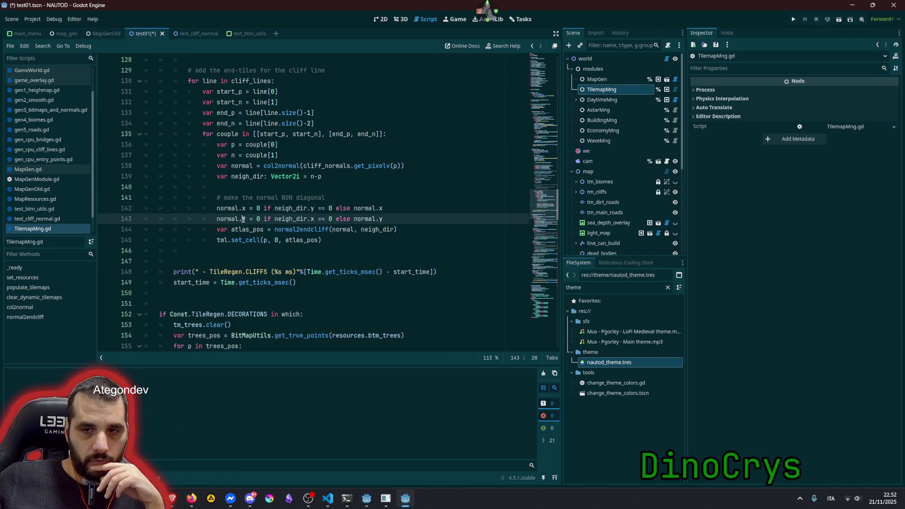
double_click(338, 218)
double_click(250, 229)
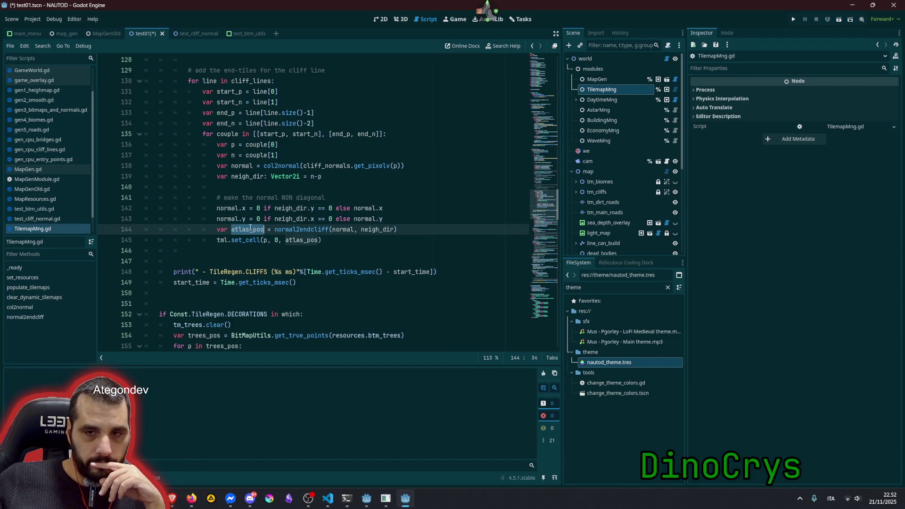
mouse_move(275, 230)
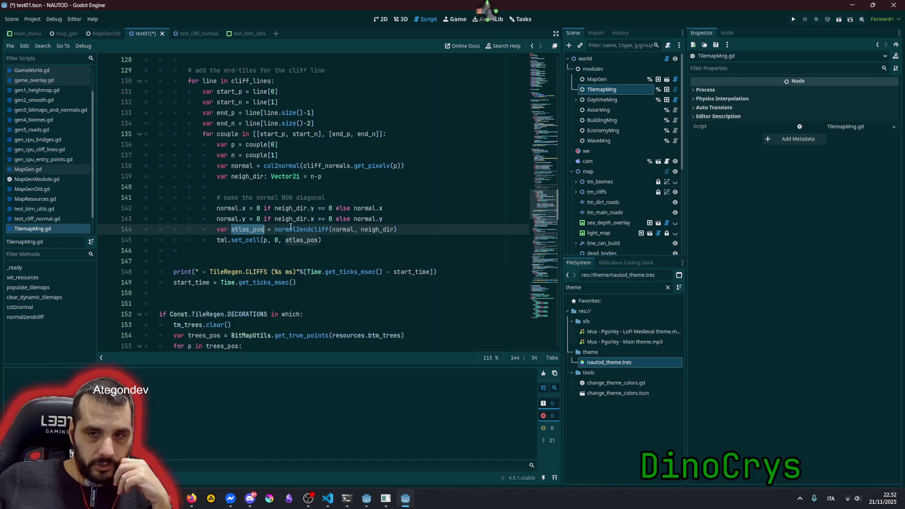
double_click(299, 229)
click(316, 229)
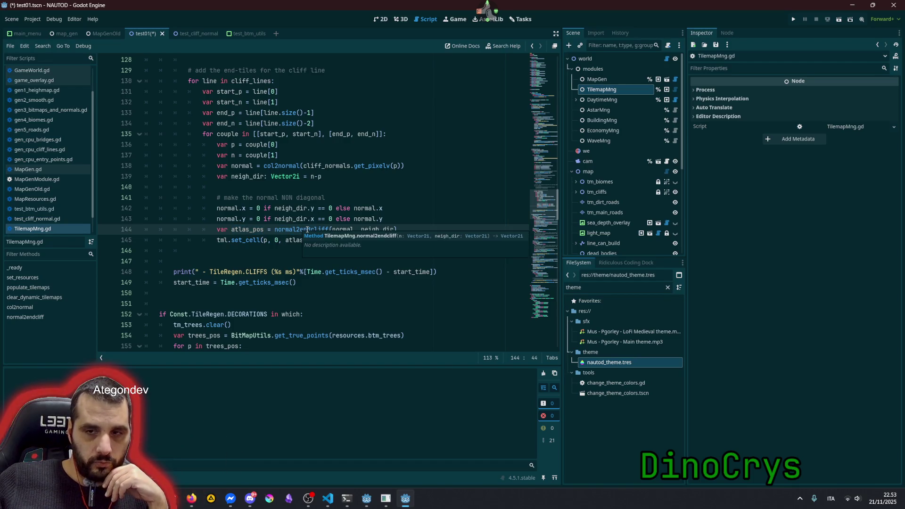
double_click(326, 229)
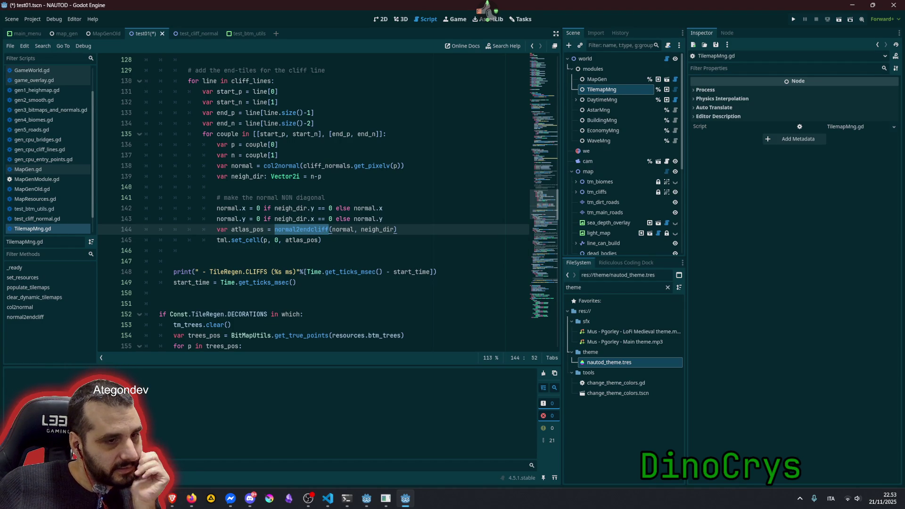
key(alt+Tab)
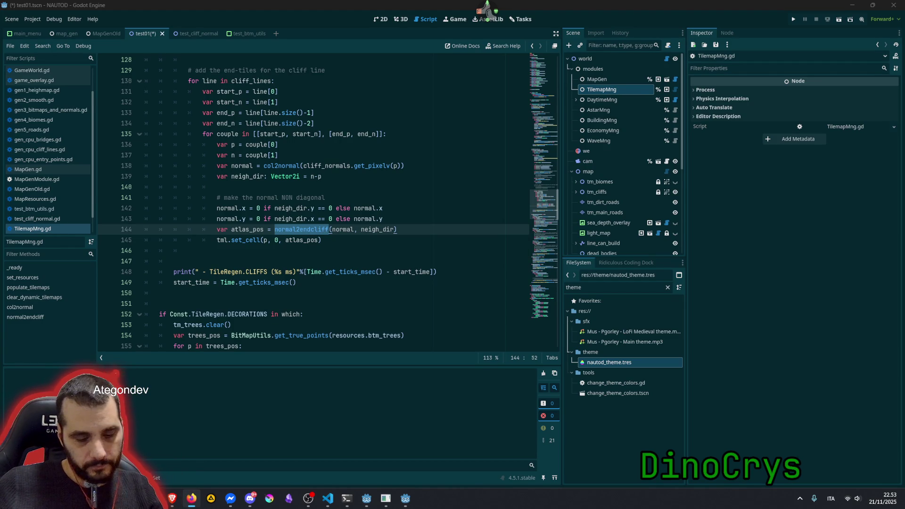
mouse_move(191, 498)
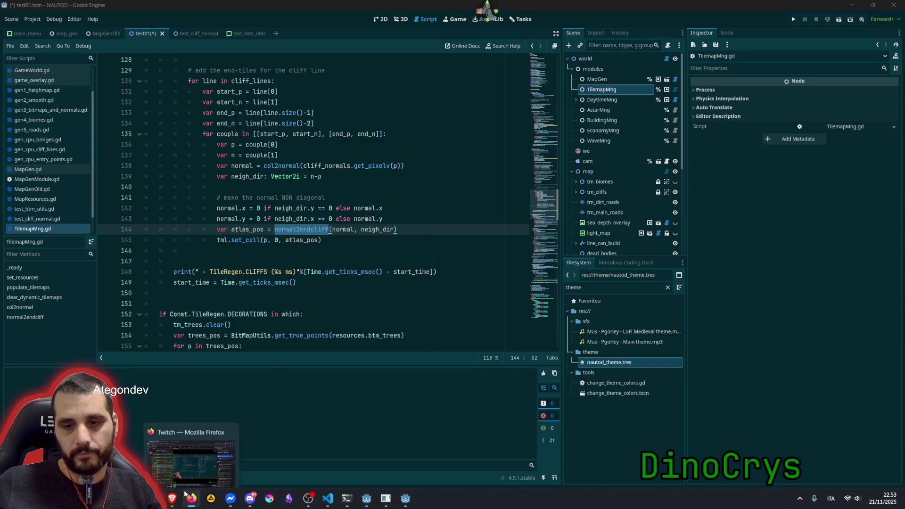
Bring the browser forward and load the Thought Thinker D2Jam page in a new tab.
click(210, 438)
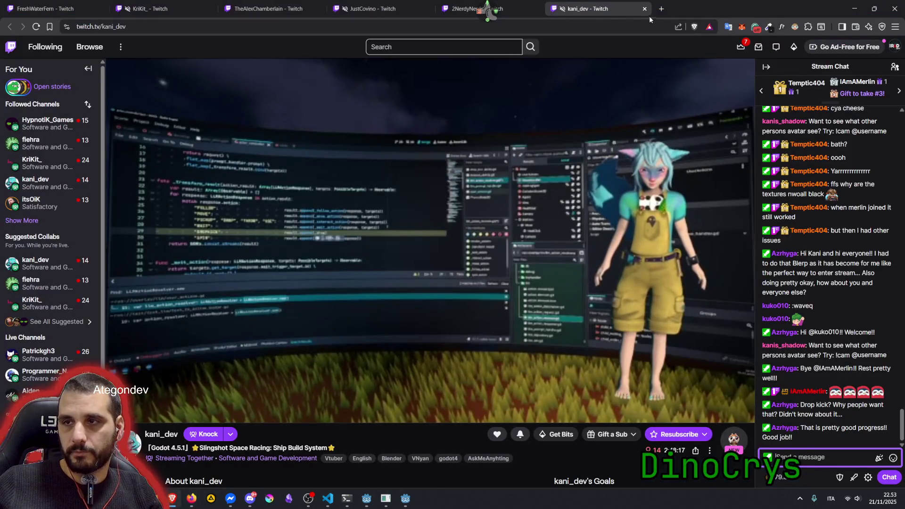
click(661, 9)
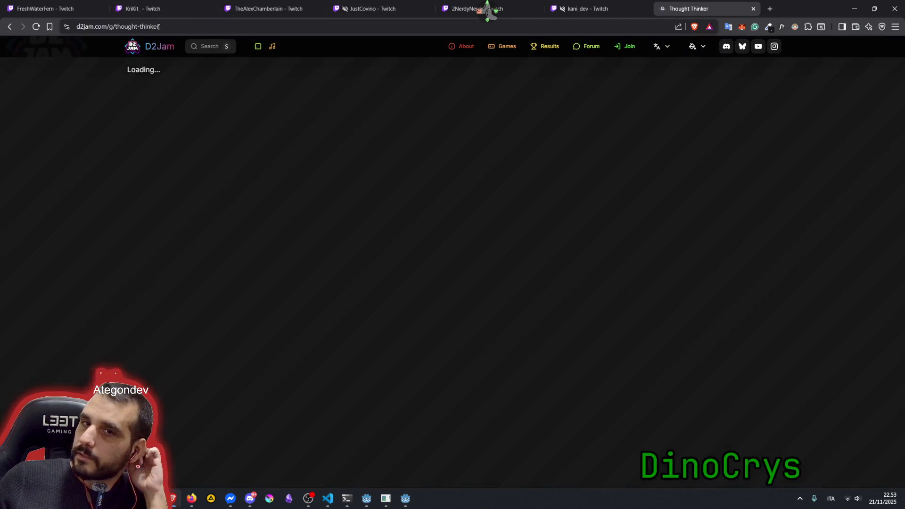
double_click(158, 27)
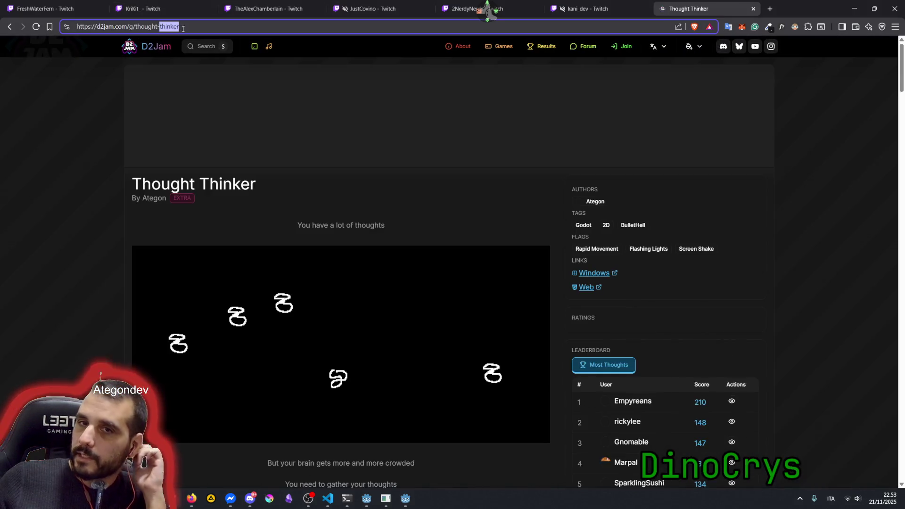
click(762, 252)
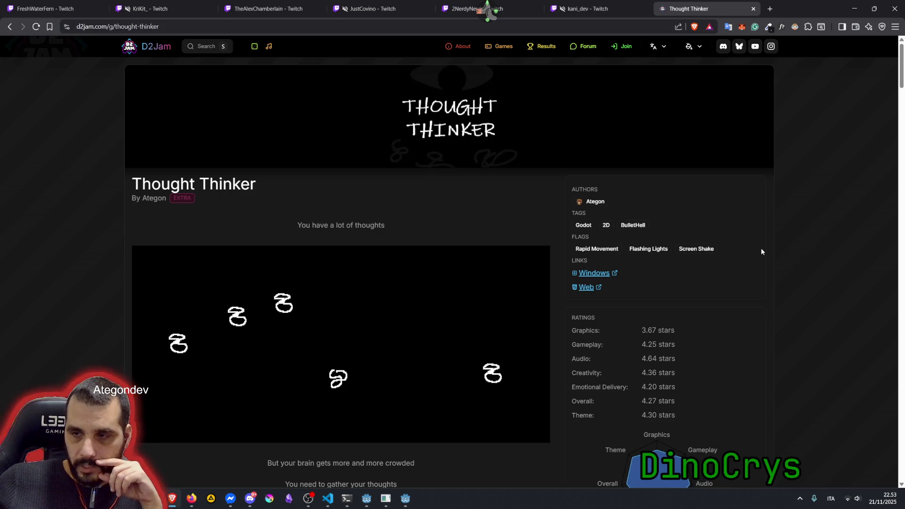
Scroll to the Music list and play the Discombobulate (fast) track.
scroll(762, 252, down, 3)
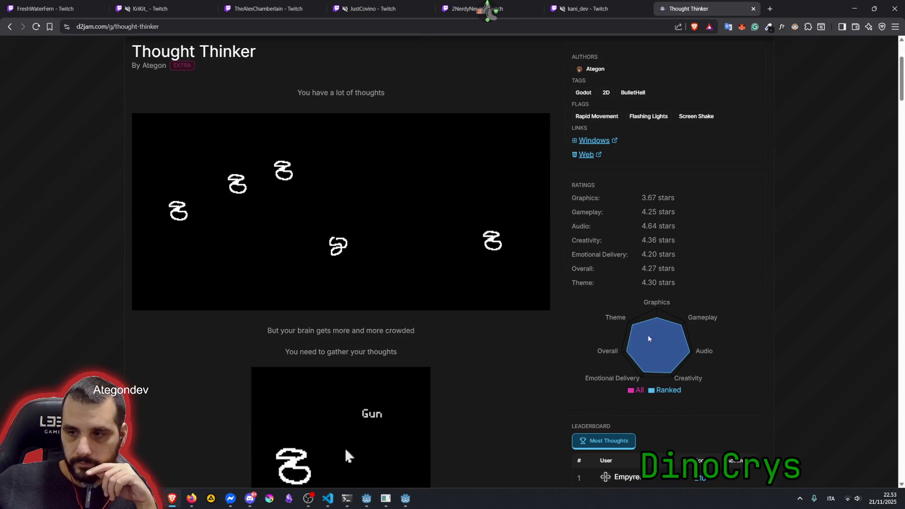
scroll(500, 327, down, 8)
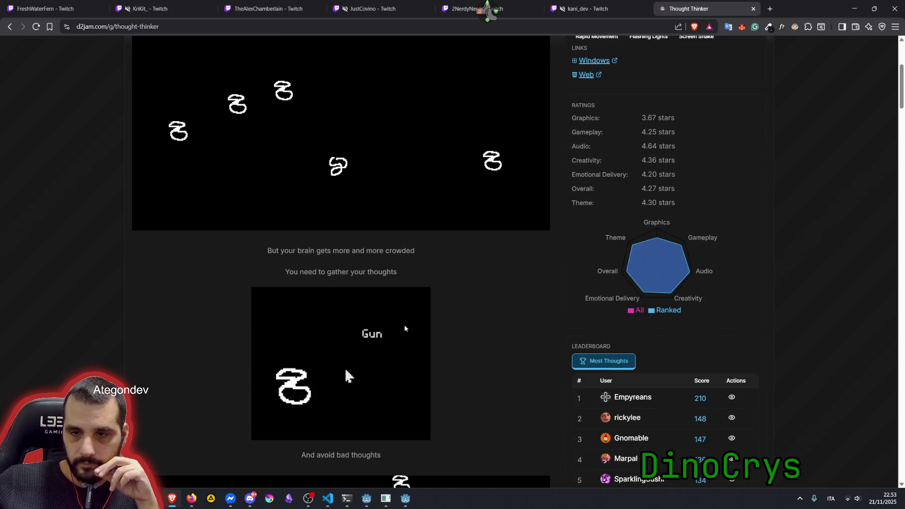
scroll(492, 326, down, 4)
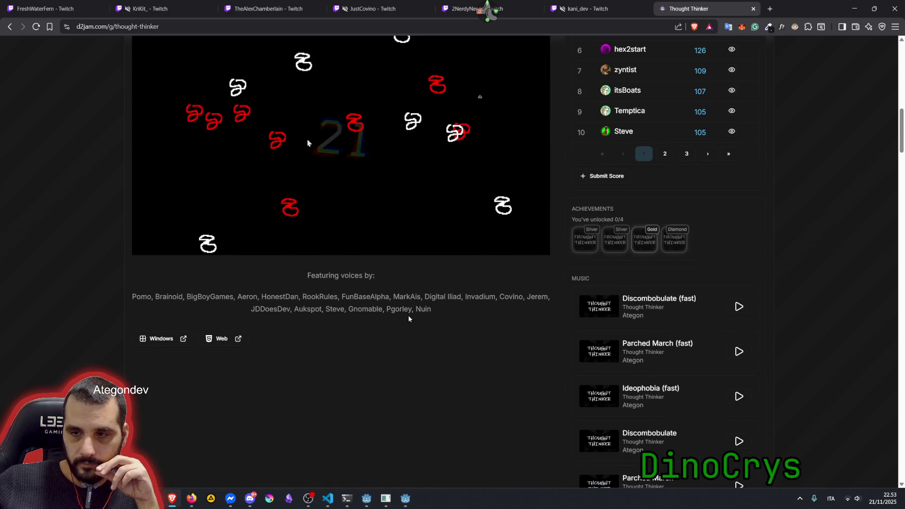
scroll(640, 319, down, 1)
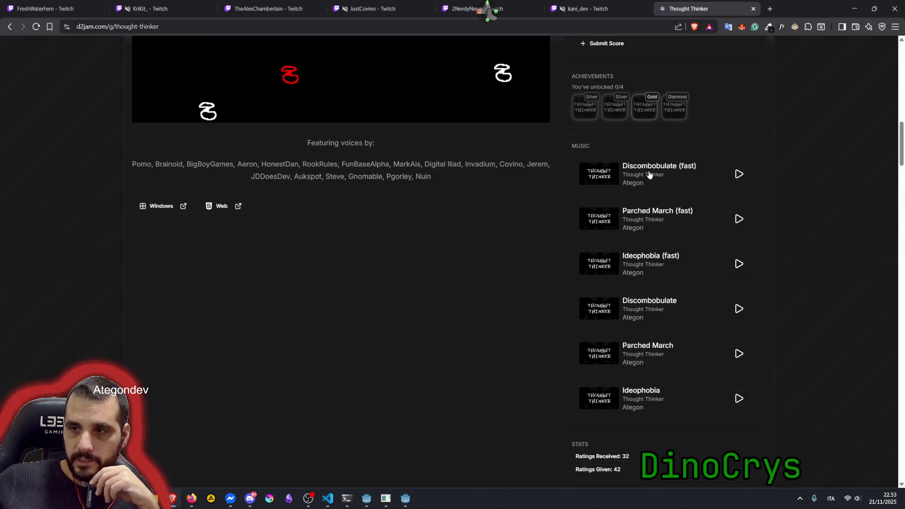
click(739, 219)
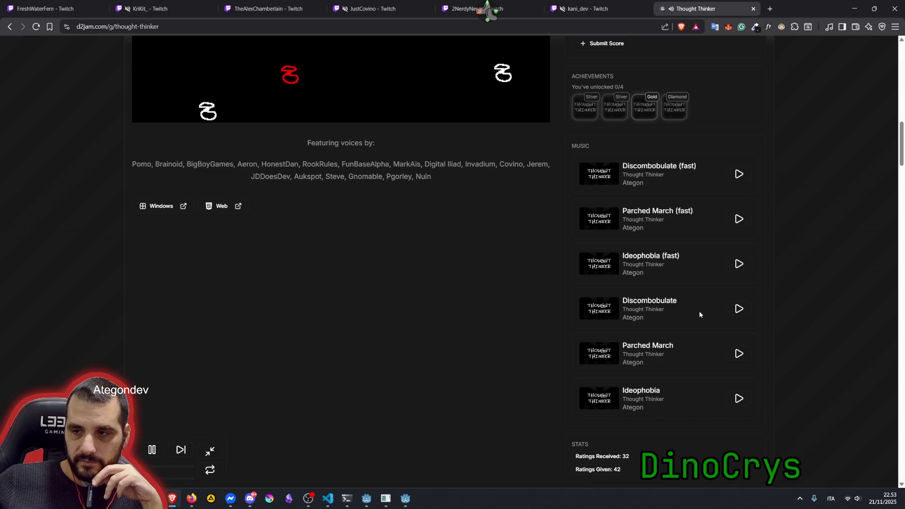
scroll(699, 315, down, 2)
Select the Ideophobia track title, then bring the Twitch stream manager window to the front.
double_click(648, 301)
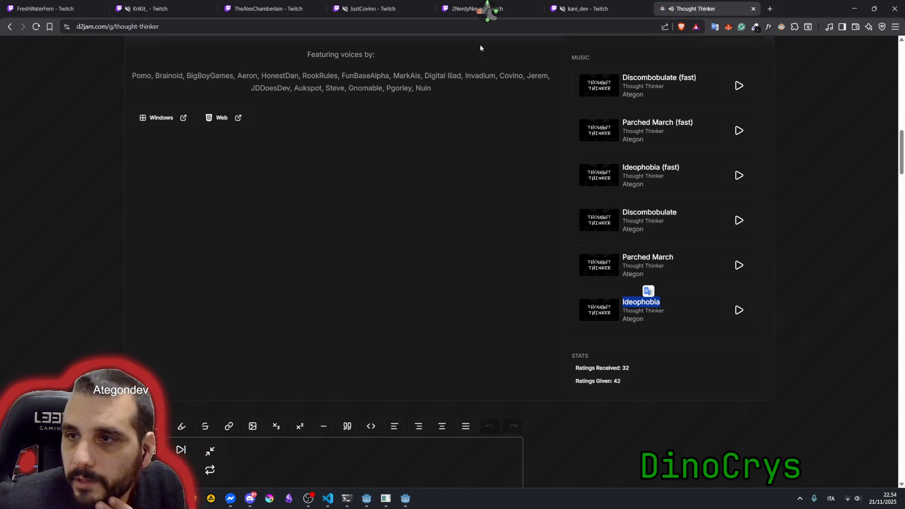
key(alt+Tab)
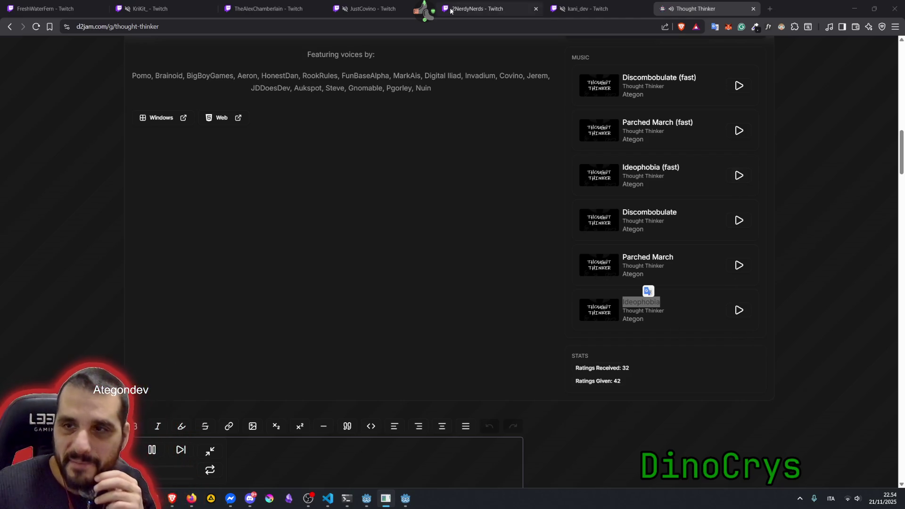
key(alt+Tab)
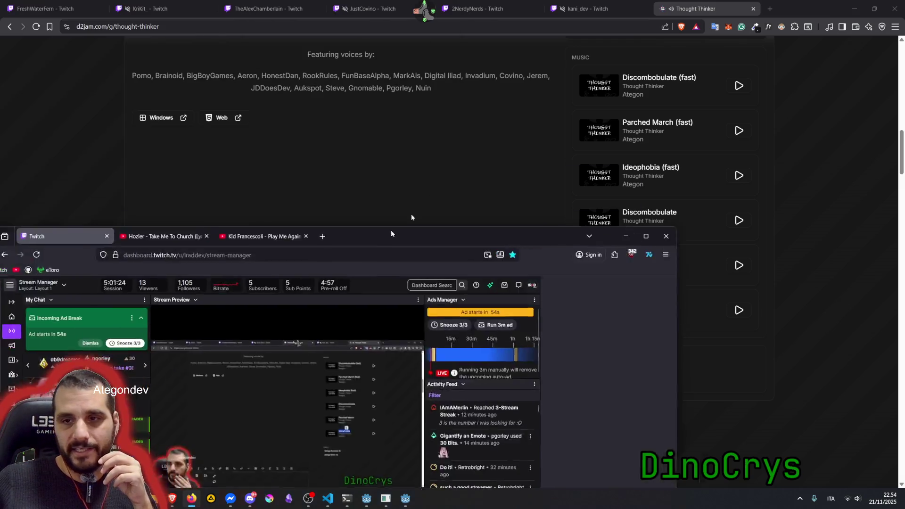
Move the YouTube window up and switch to the Kid Francescoli Play Me Again album video.
drag(397, 230, 491, 131)
click(293, 132)
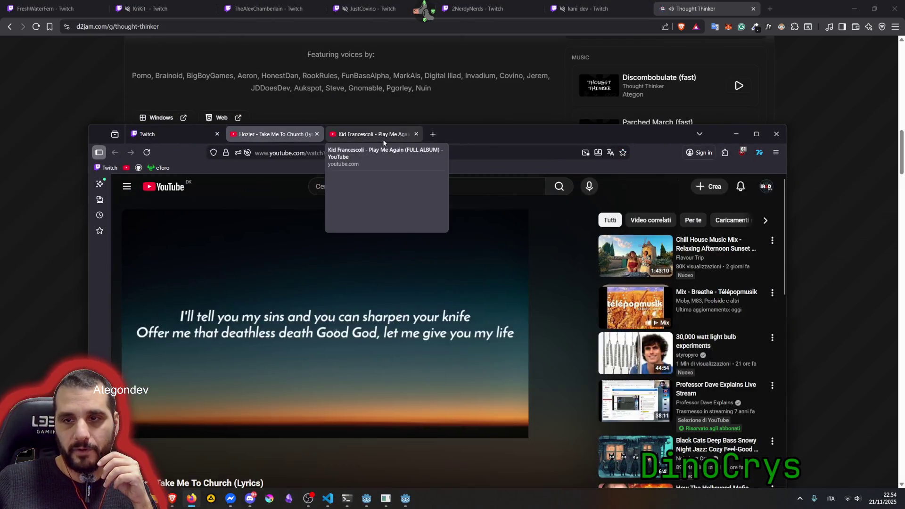
click(383, 137)
Minimize the YouTube window, reselect Ideophobia, and mute the Thought Thinker page's music.
mouse_move(197, 502)
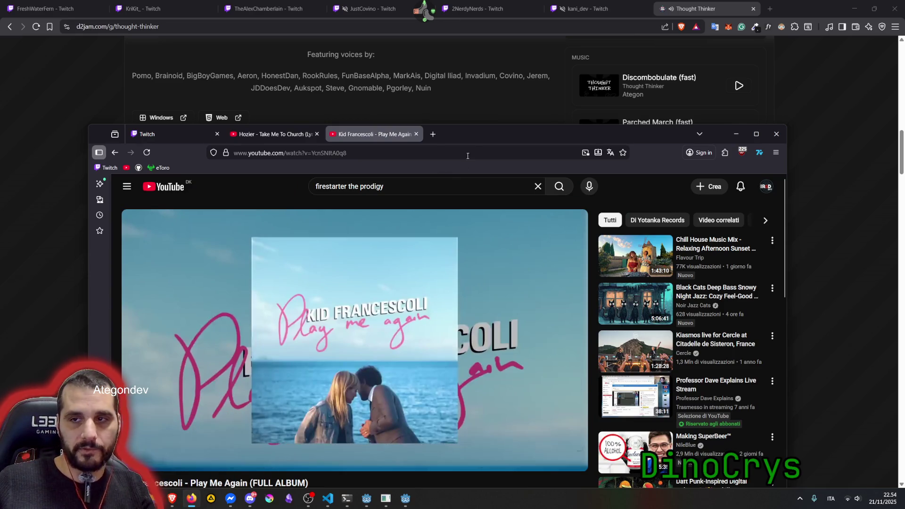
drag(467, 135, 404, 144)
click(673, 142)
double_click(641, 301)
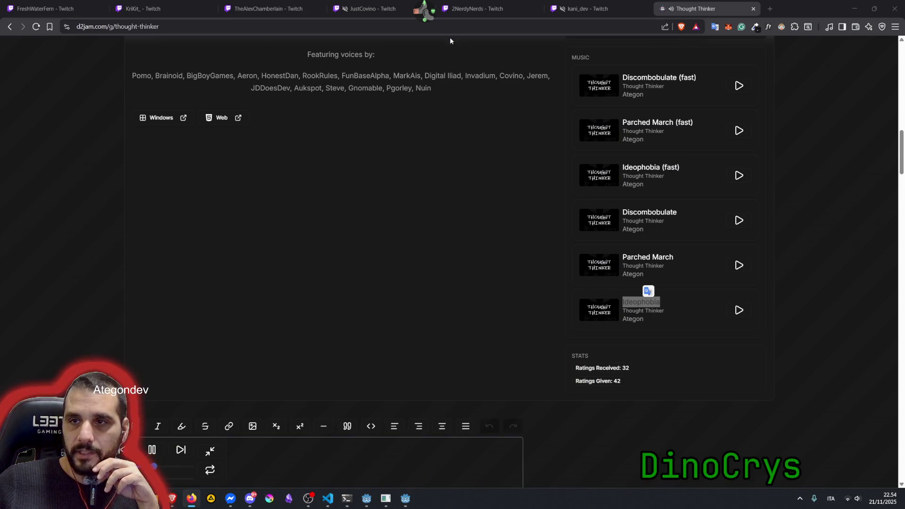
click(672, 9)
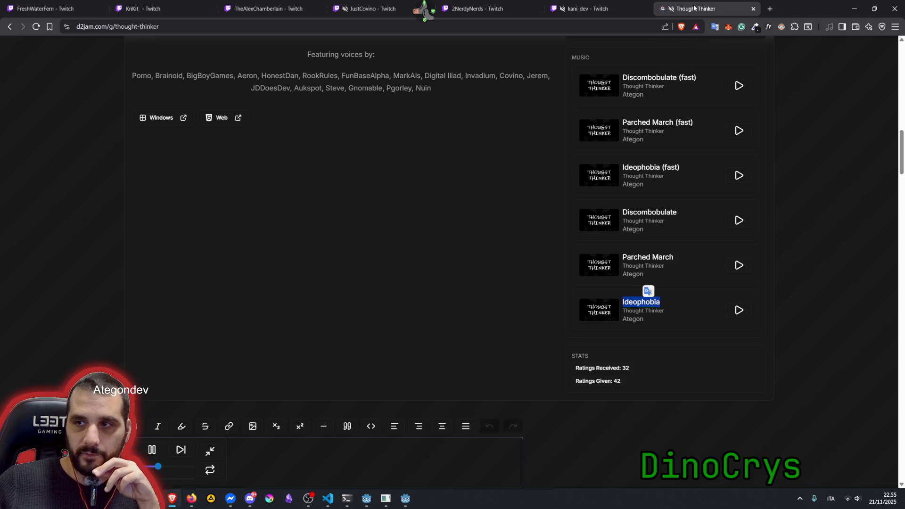
Close the Thought Thinker tab and expand the full Followed Channels list on Twitch.
middle_click(696, 8)
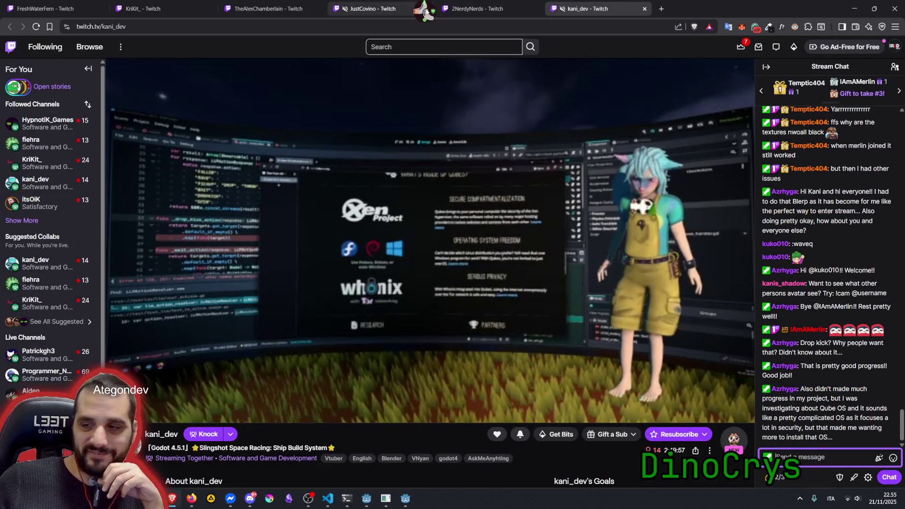
key(alt+Tab)
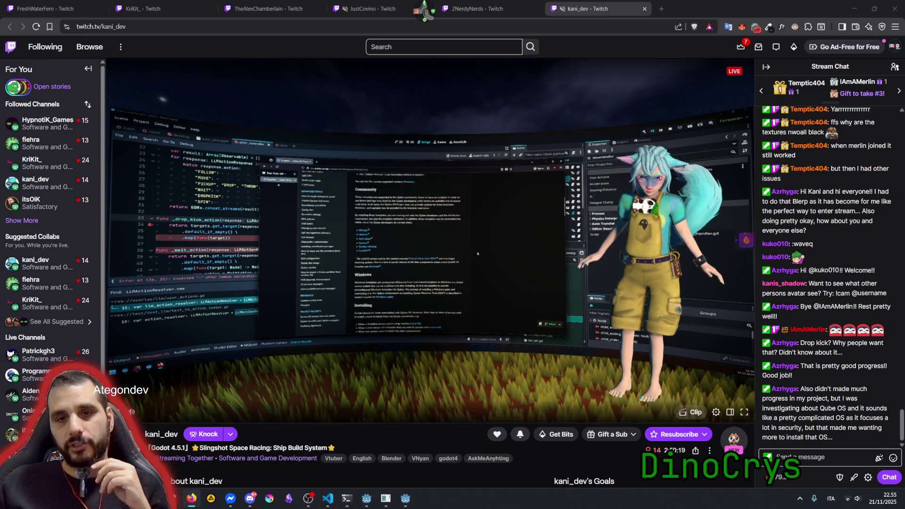
mouse_move(46, 151)
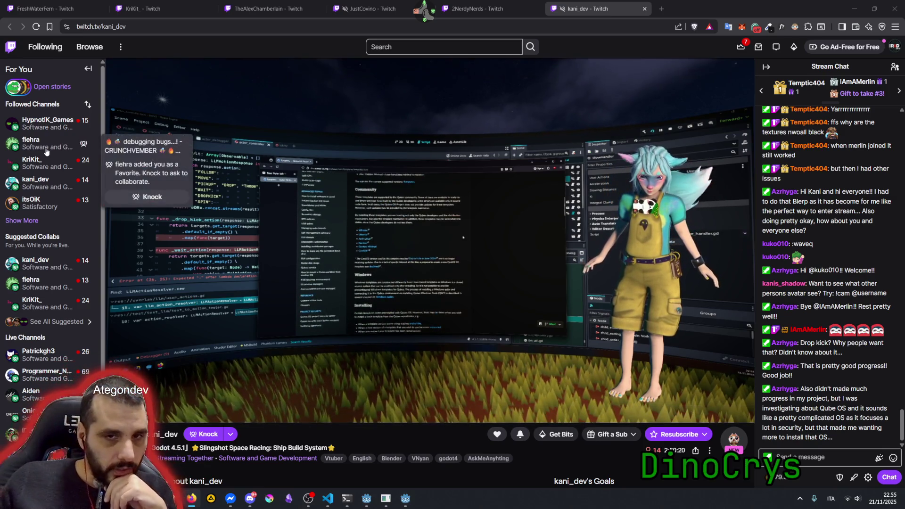
mouse_move(40, 203)
click(40, 219)
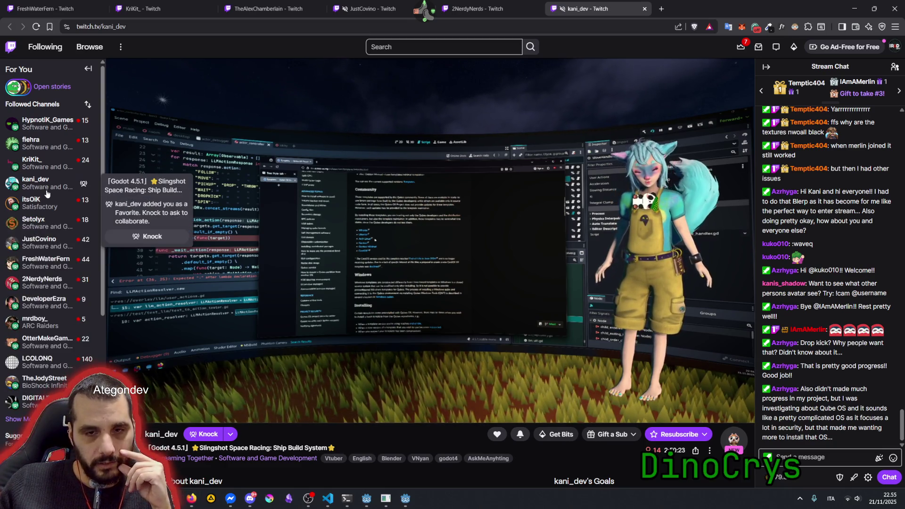
Open the followed channel streaming "Secret side project day :3" in a new tab and view it.
mouse_move(47, 244)
mouse_move(51, 262)
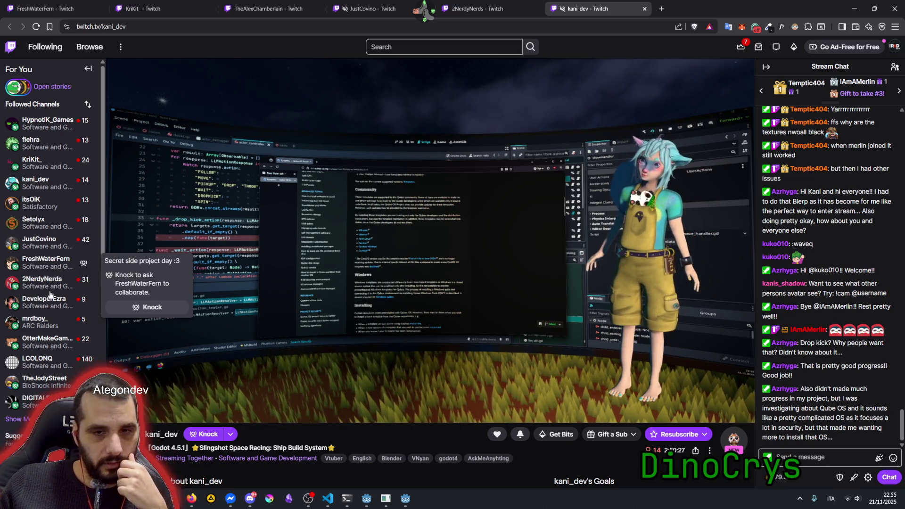
mouse_move(50, 295)
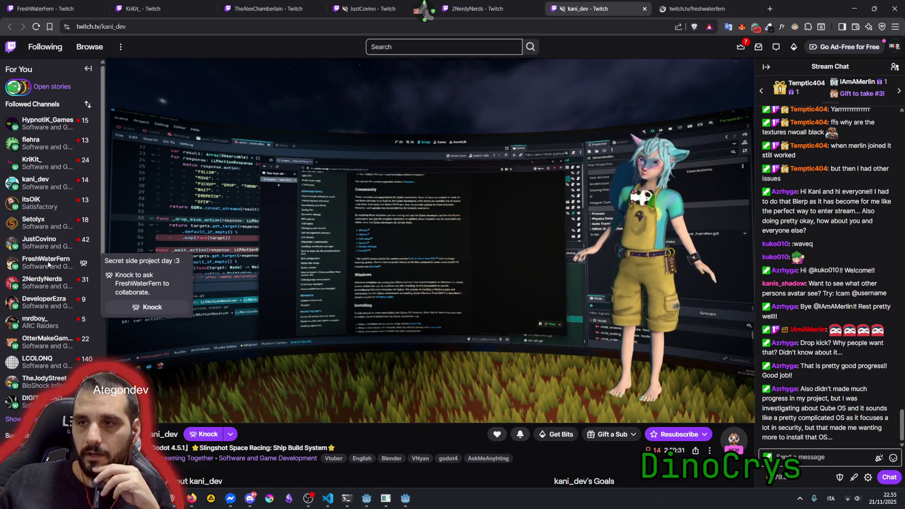
middle_click(42, 243)
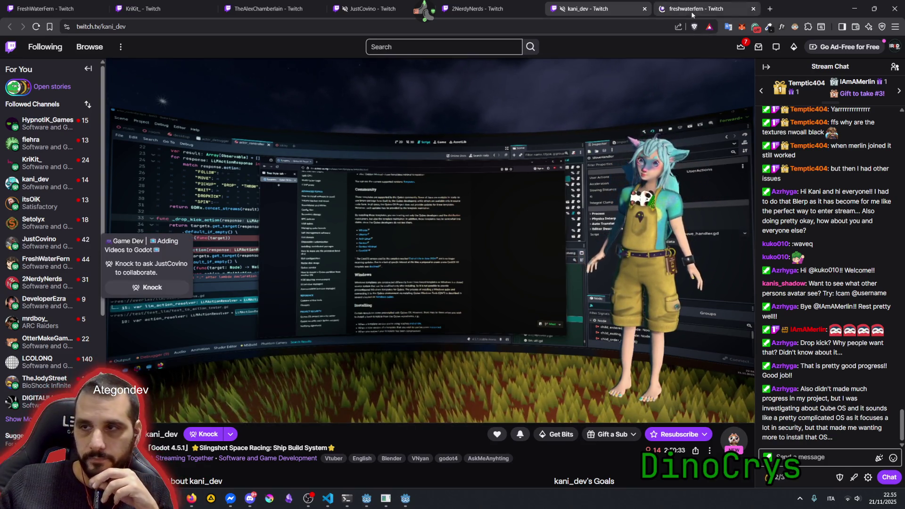
click(686, 8)
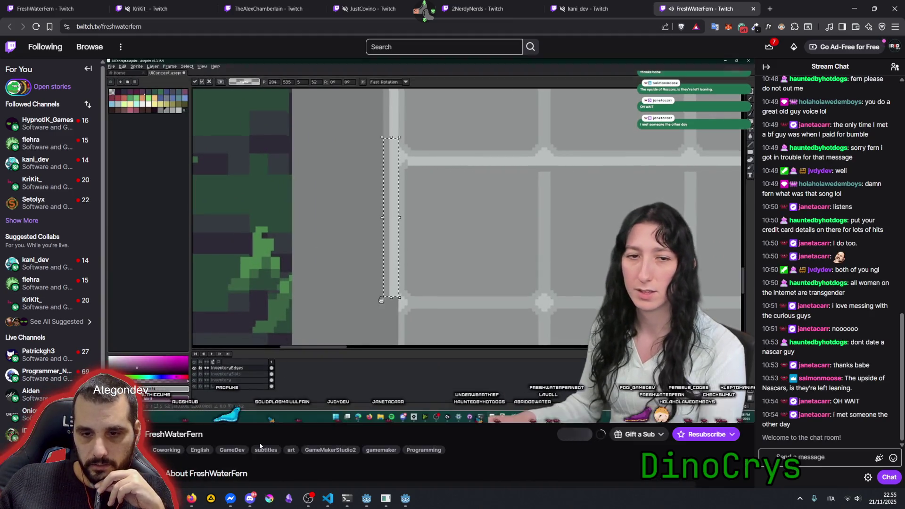
scroll(254, 425, down, 2)
scroll(251, 413, up, 3)
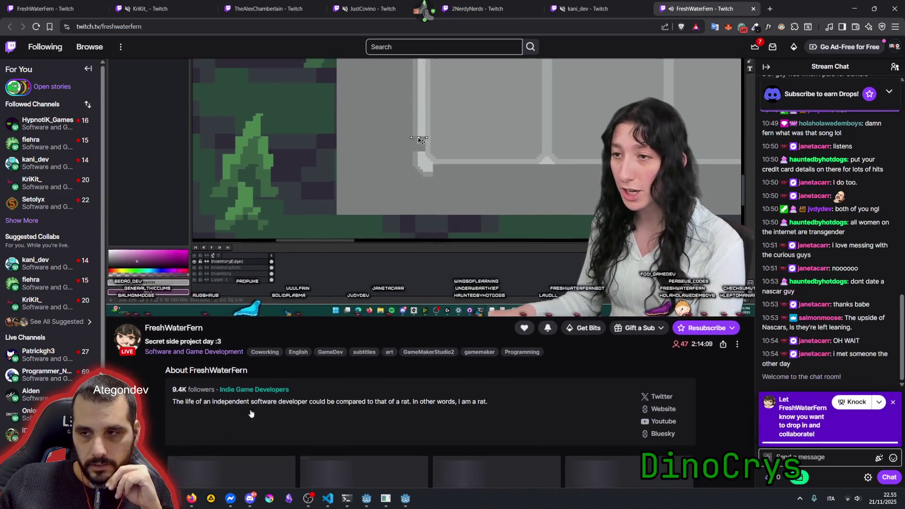